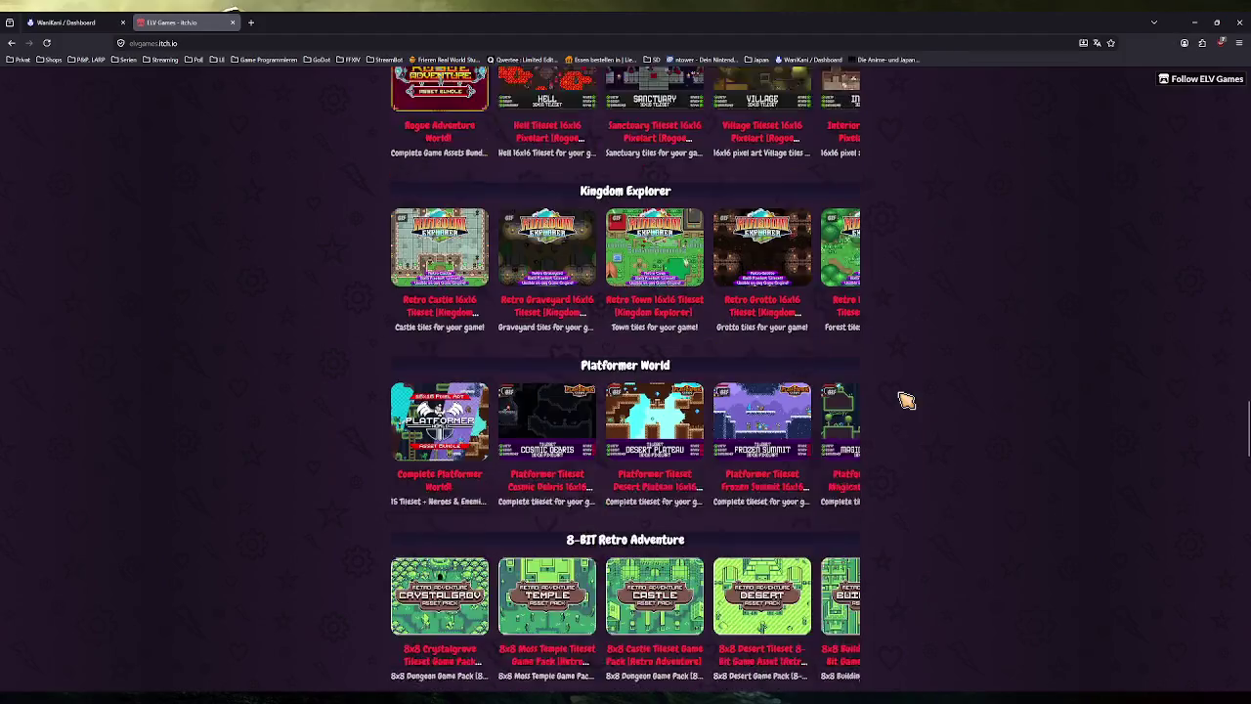
Scroll to the bottom of ELV Games' itch.io store and open the Terms and Conditions card.
scroll(902, 400, down, 3)
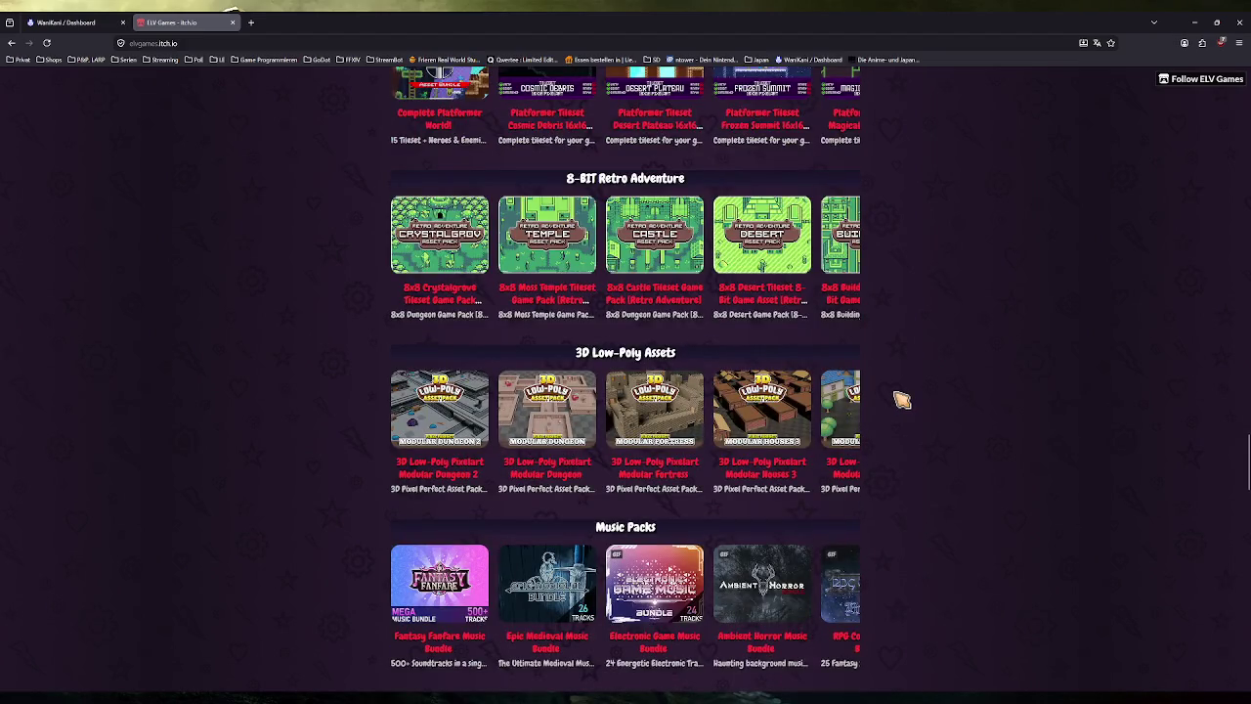
scroll(901, 399, down, 3)
scroll(901, 399, down, 3)
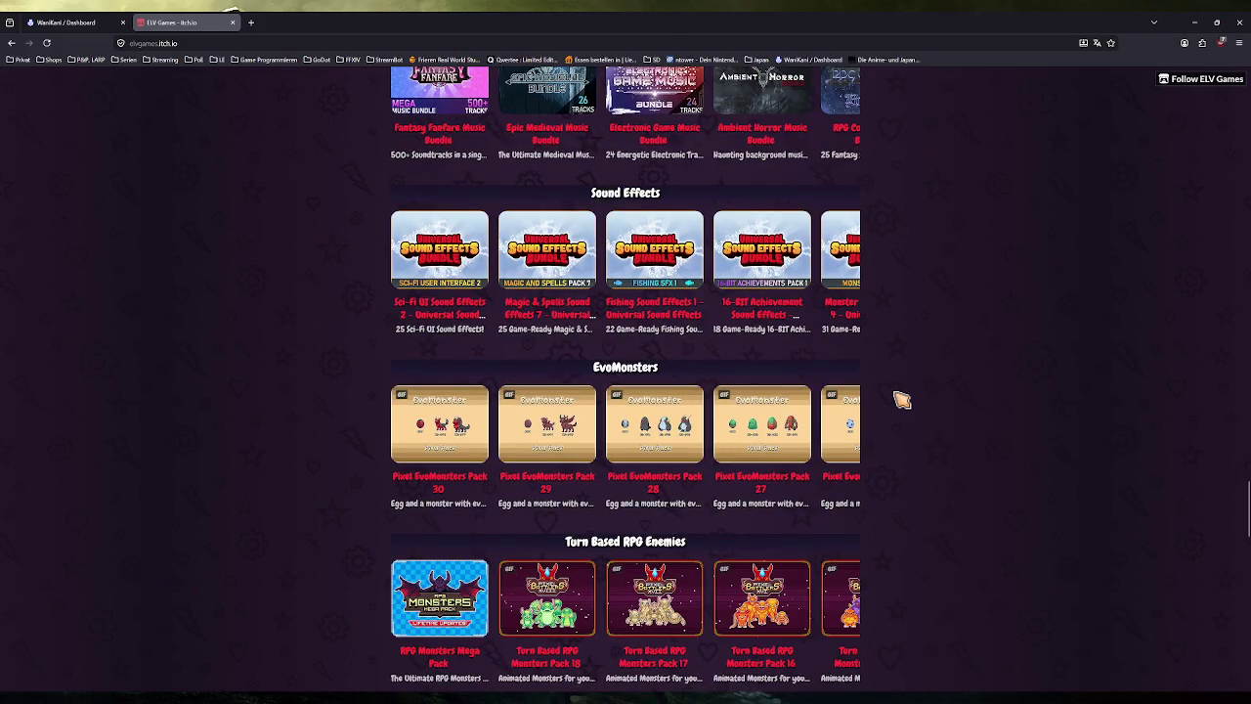
scroll(901, 399, down, 3)
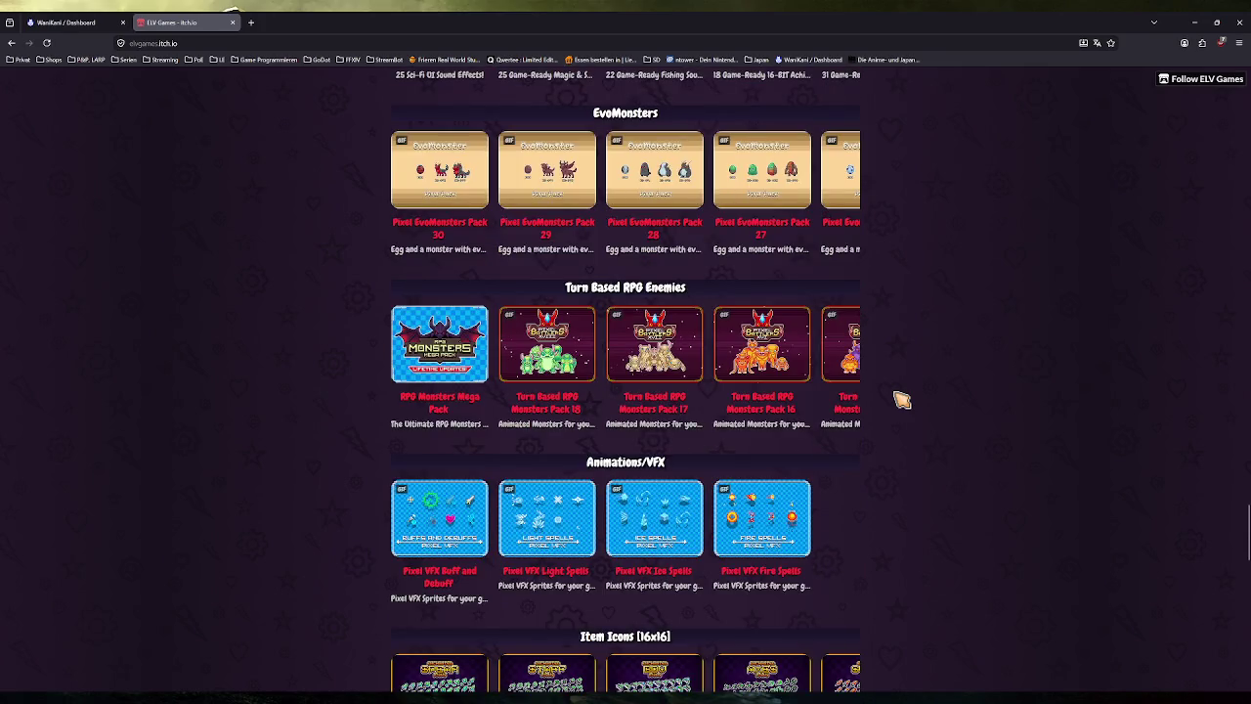
scroll(902, 400, down, 3)
scroll(902, 400, down, 3)
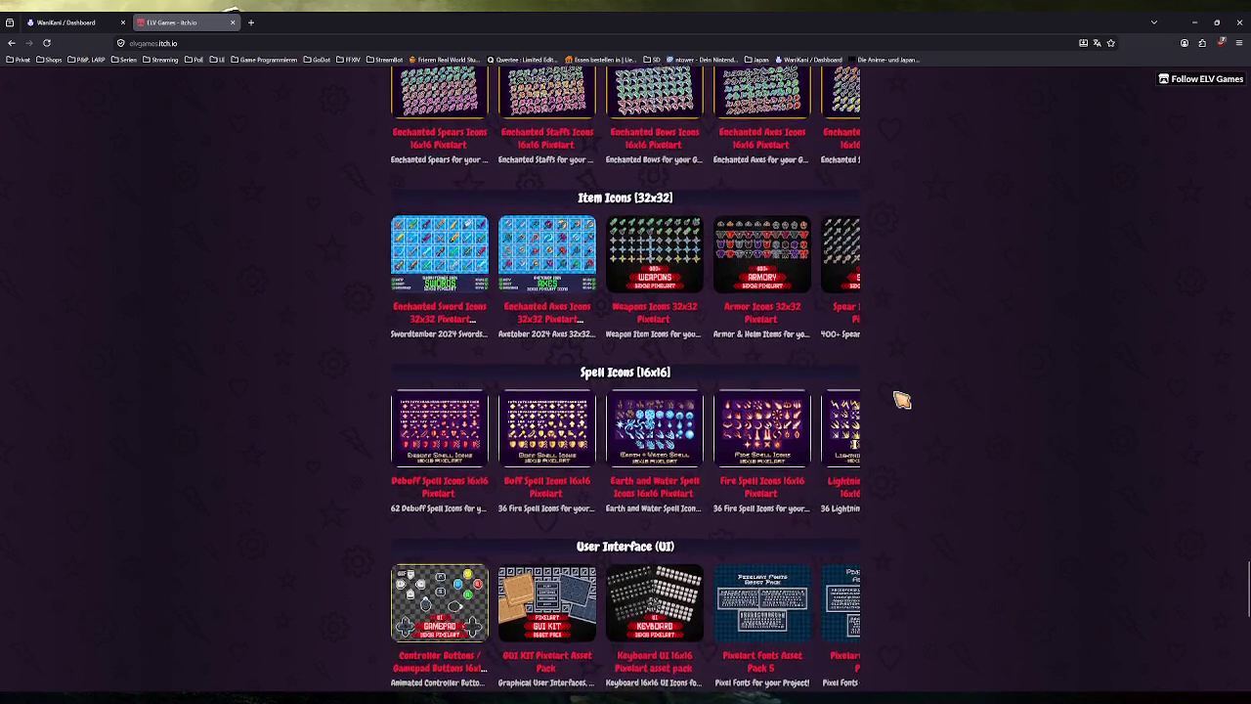
scroll(901, 399, down, 3)
scroll(901, 400, down, 3)
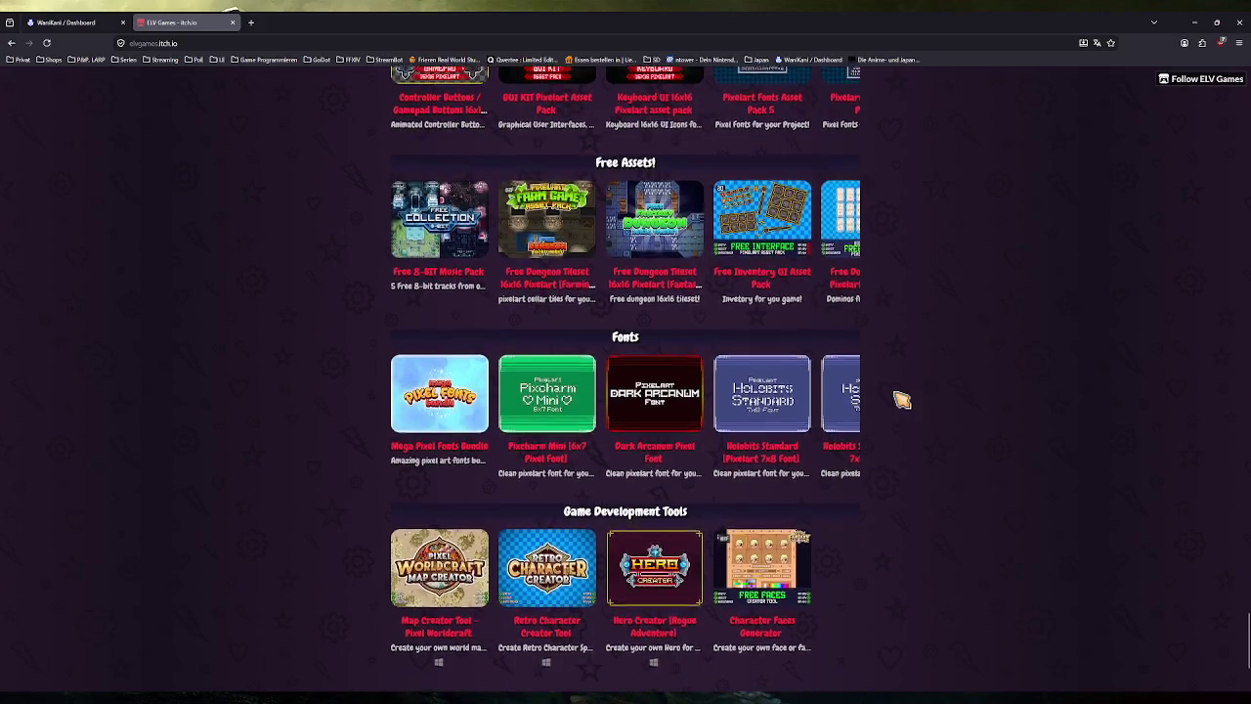
scroll(901, 399, down, 3)
scroll(902, 400, up, 3)
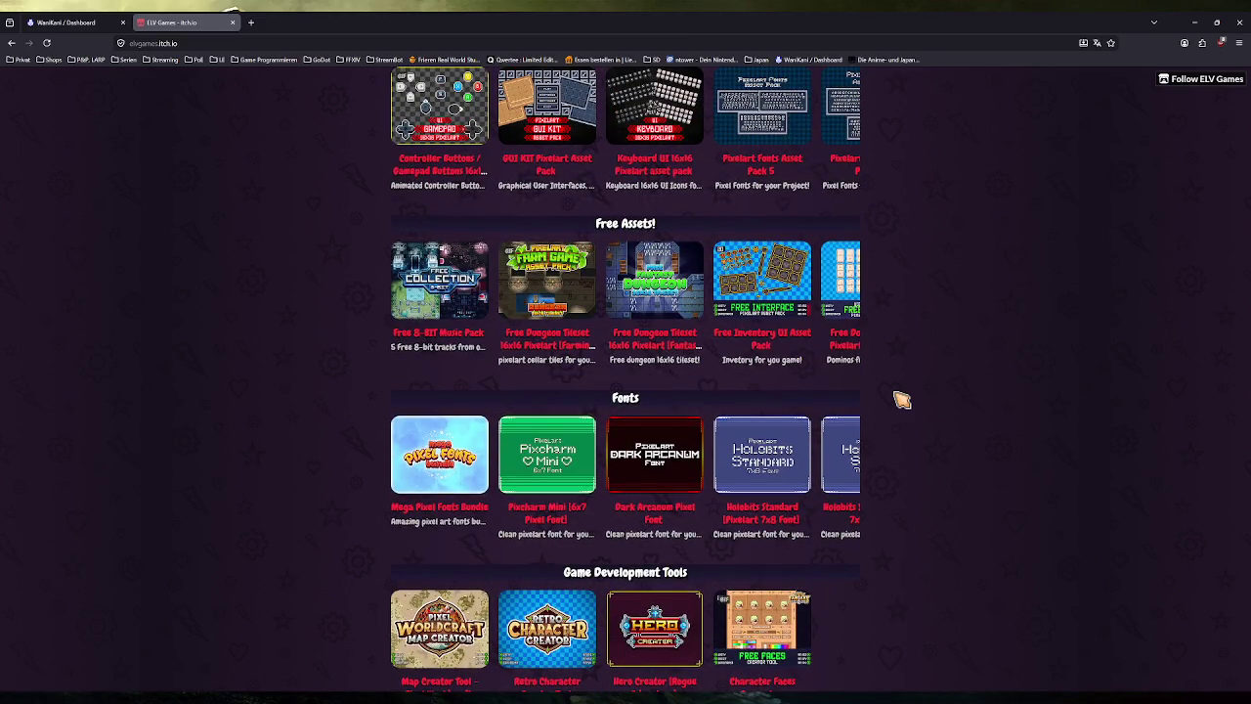
scroll(901, 400, down, 2)
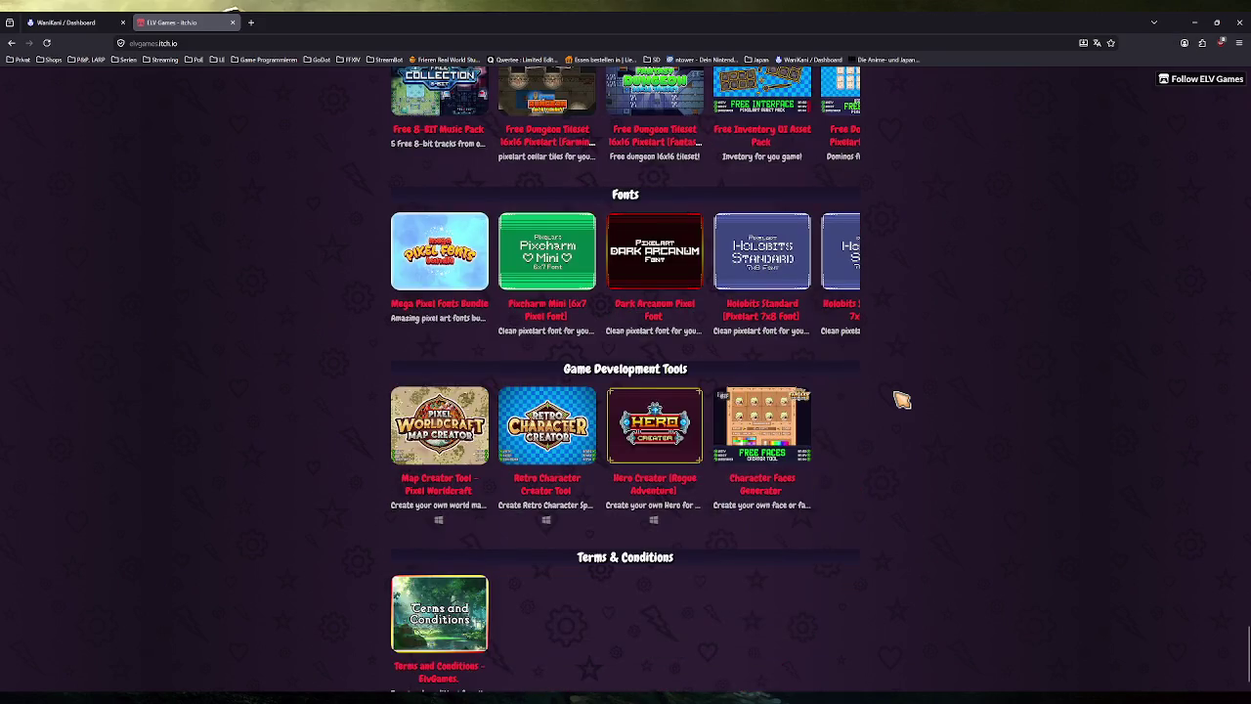
scroll(902, 400, down, 1)
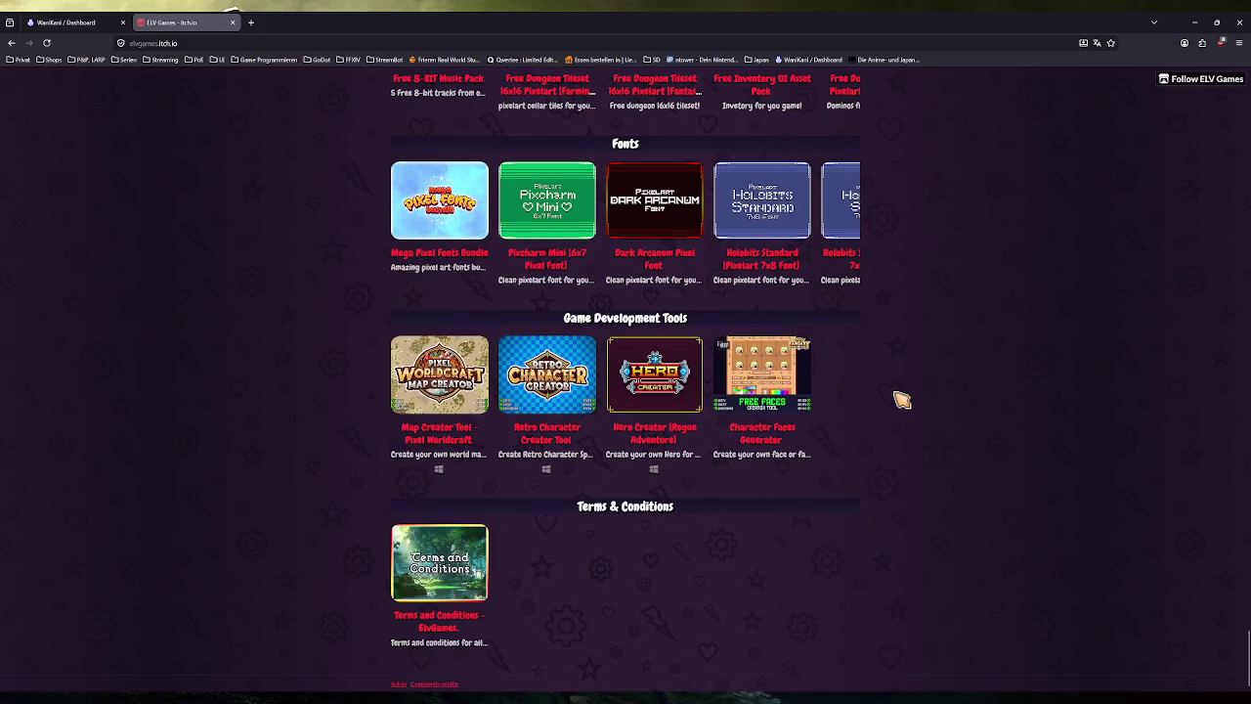
click(456, 564)
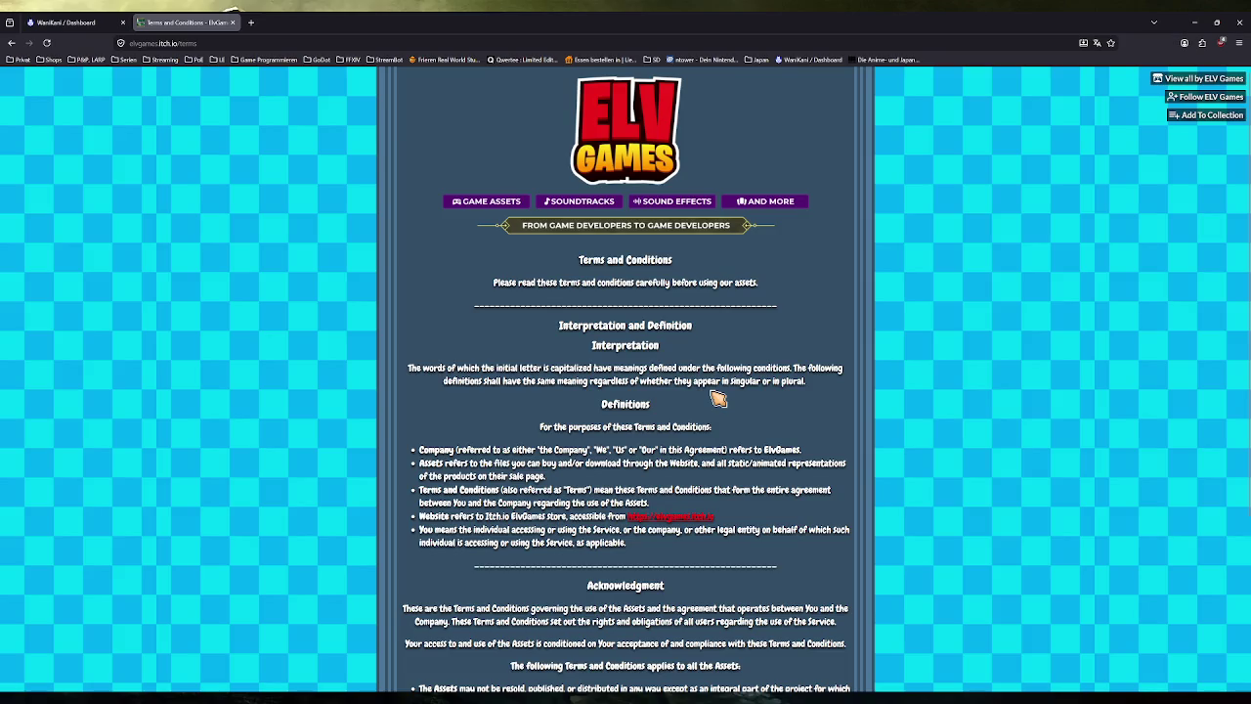
Read the terms, highlighting the commercial use, free editing and modification-notice clauses.
scroll(803, 391, down, 2)
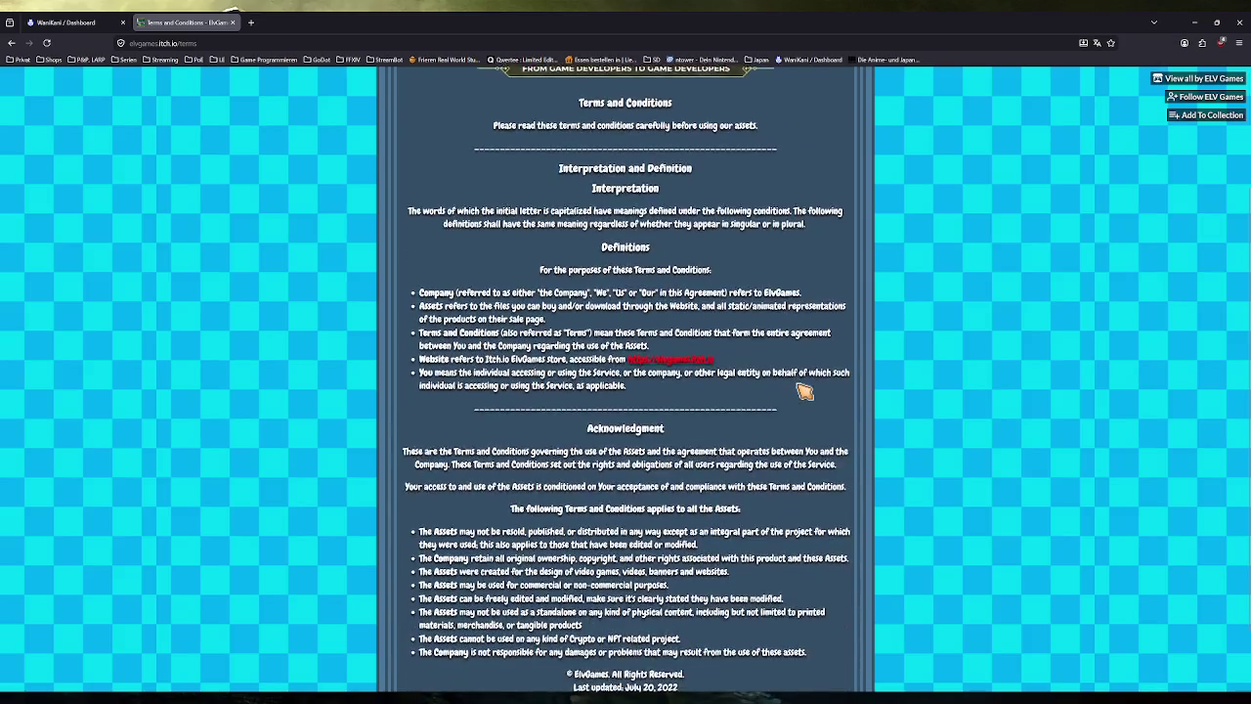
scroll(804, 391, down, 1)
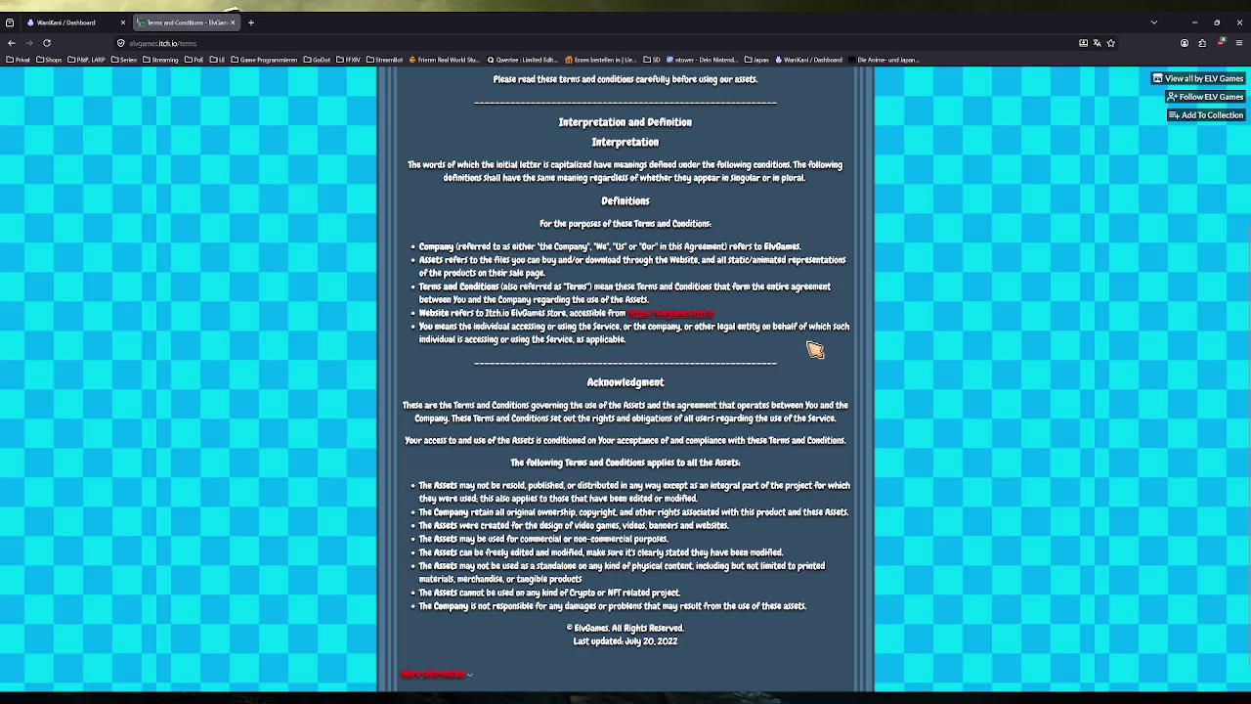
scroll(815, 349, down, 1)
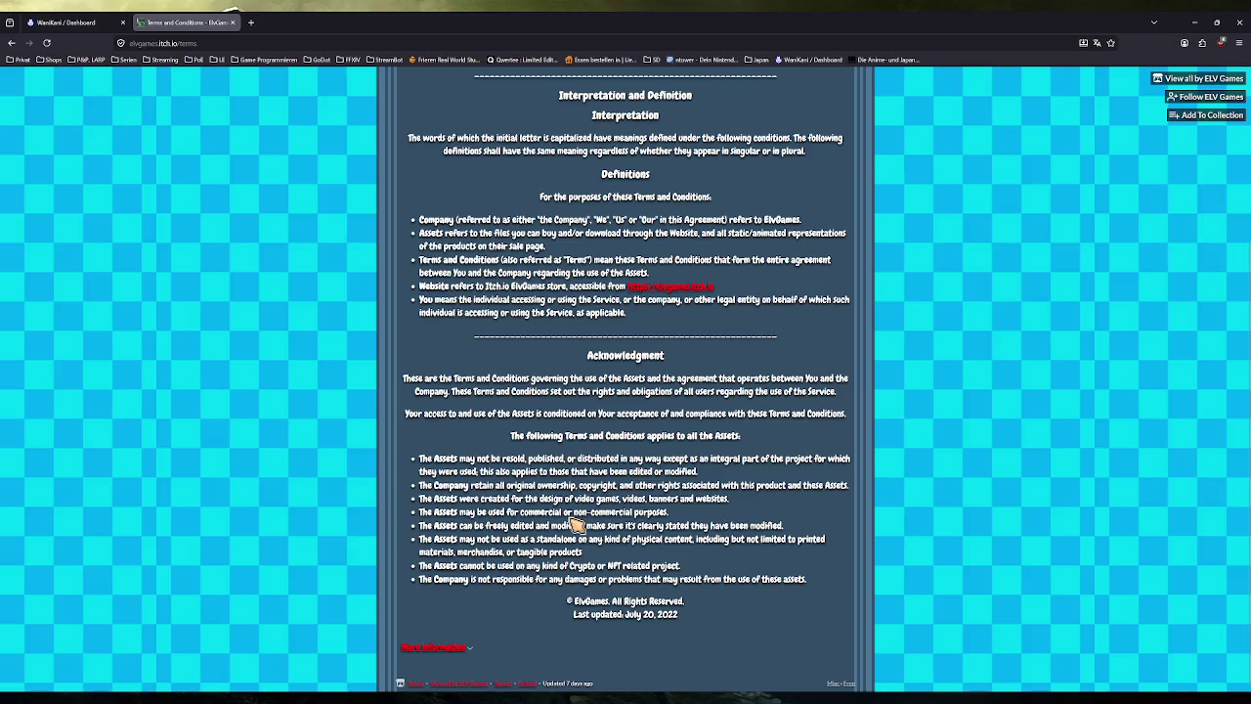
drag(680, 512, 420, 518)
drag(485, 527, 584, 527)
drag(586, 526, 800, 531)
drag(672, 513, 433, 513)
click(763, 541)
scroll(721, 400, up, 1)
scroll(720, 401, up, 3)
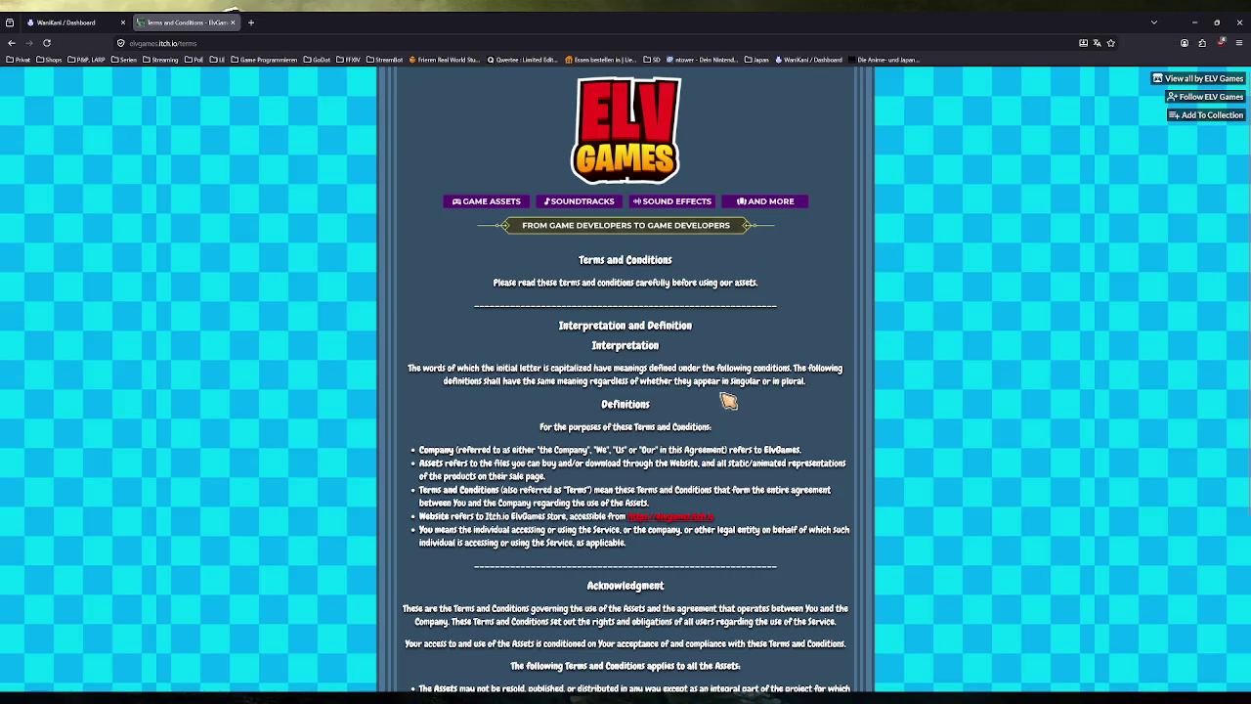
Go back to the ELV Games store, glance at the GoDot bookmarks, and close the tab.
click(11, 43)
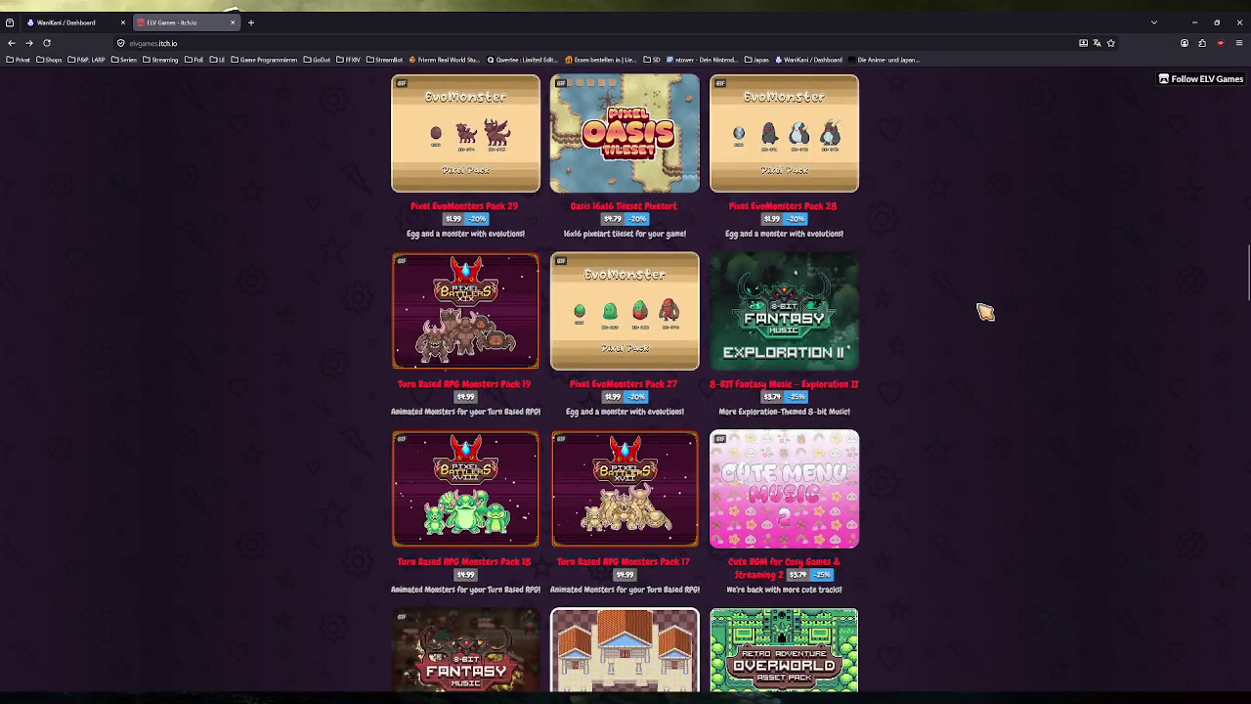
scroll(986, 311, up, 2)
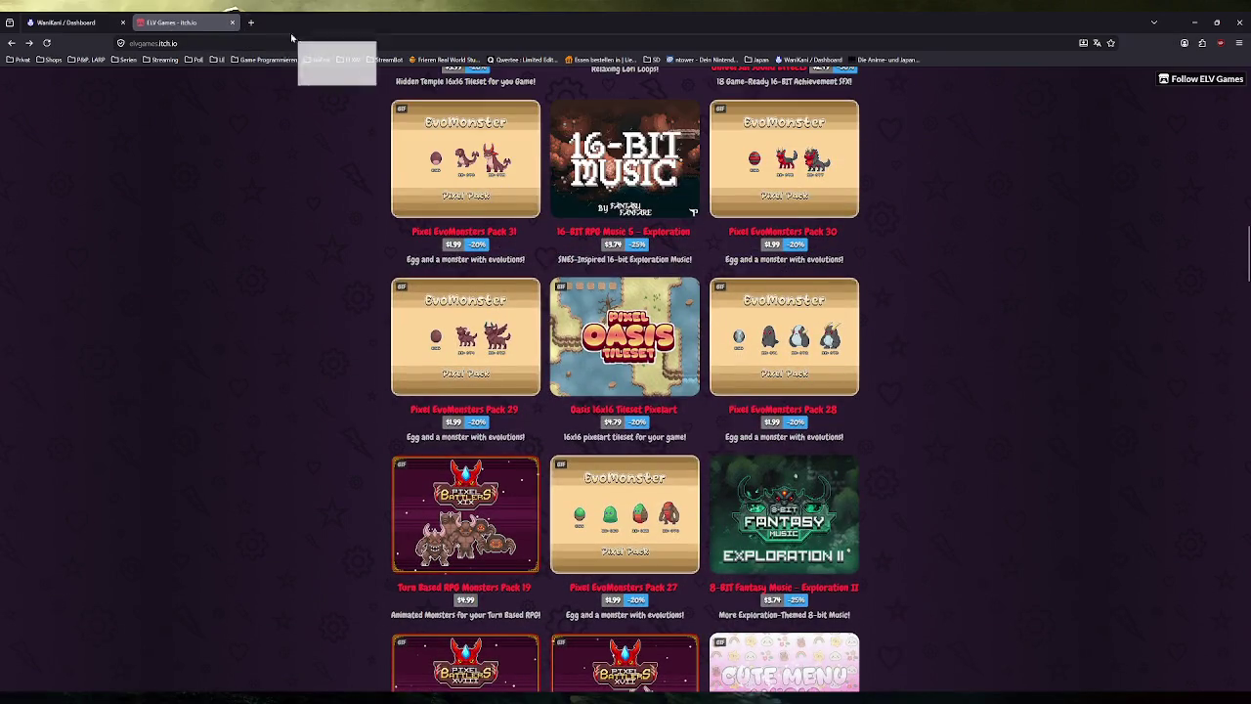
click(316, 60)
mouse_move(335, 141)
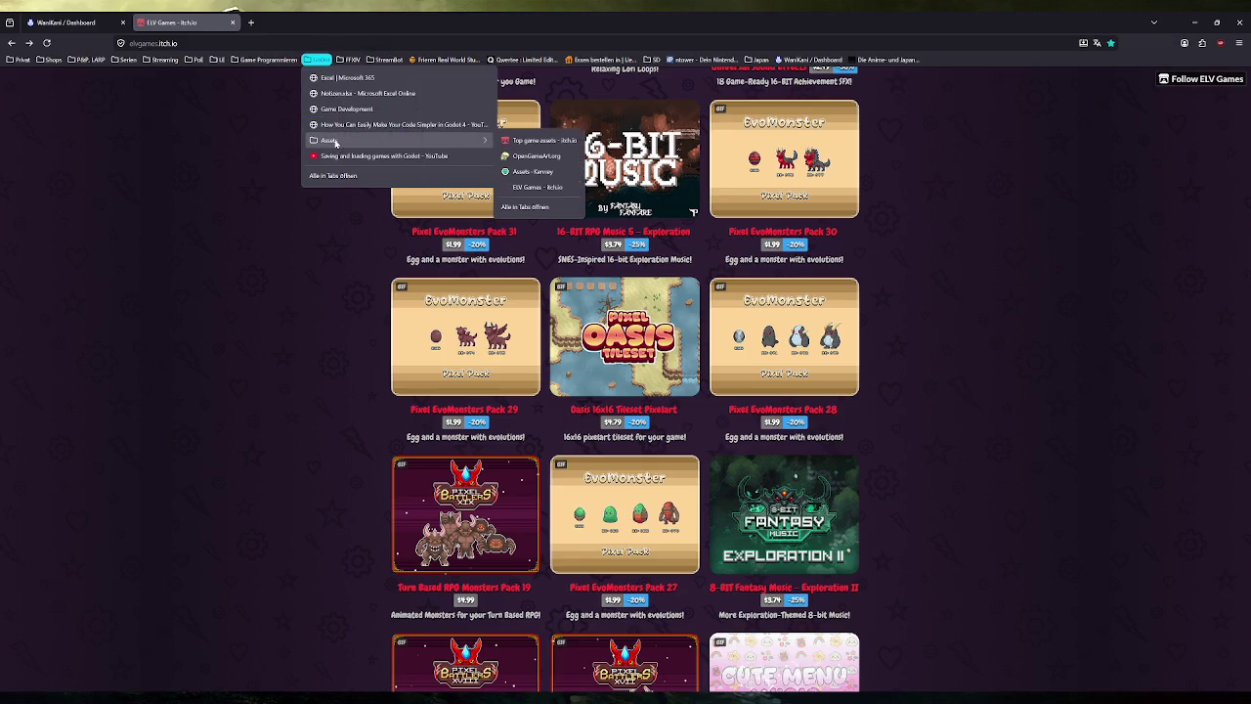
click(287, 347)
click(234, 23)
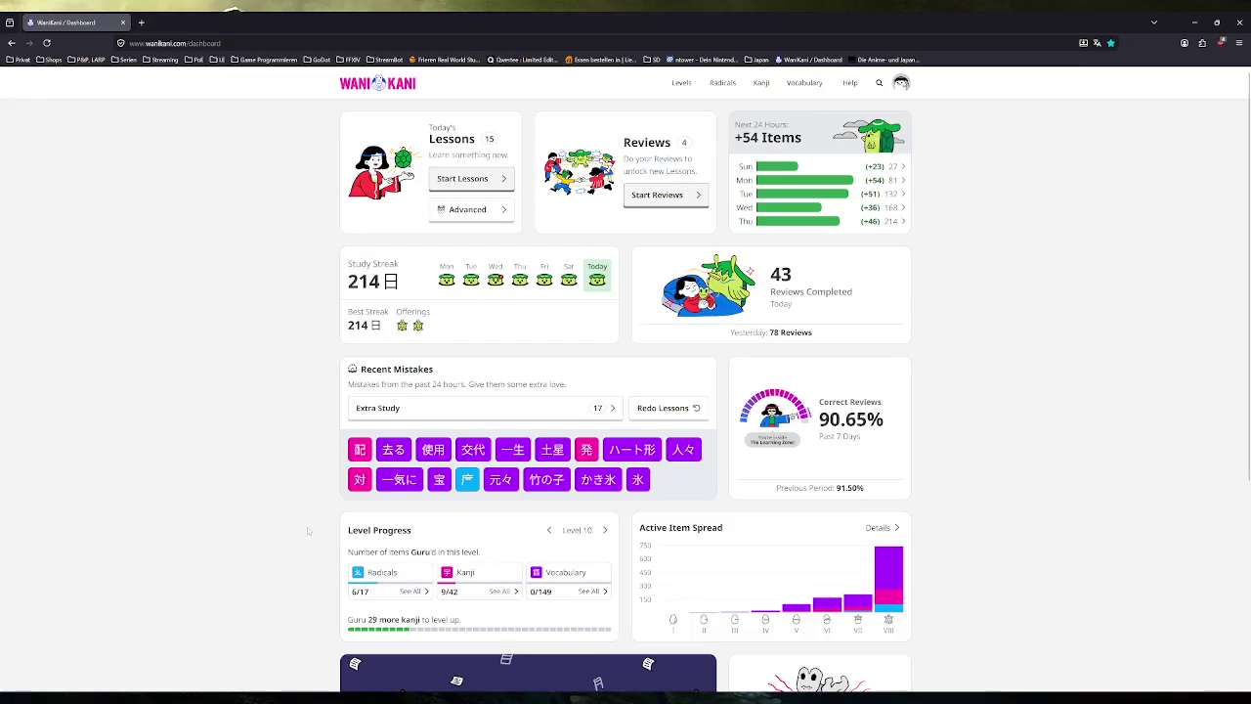
Check the Godot editor, then return to the WaniKani browser window and open a blank tab.
key(alt+Tab)
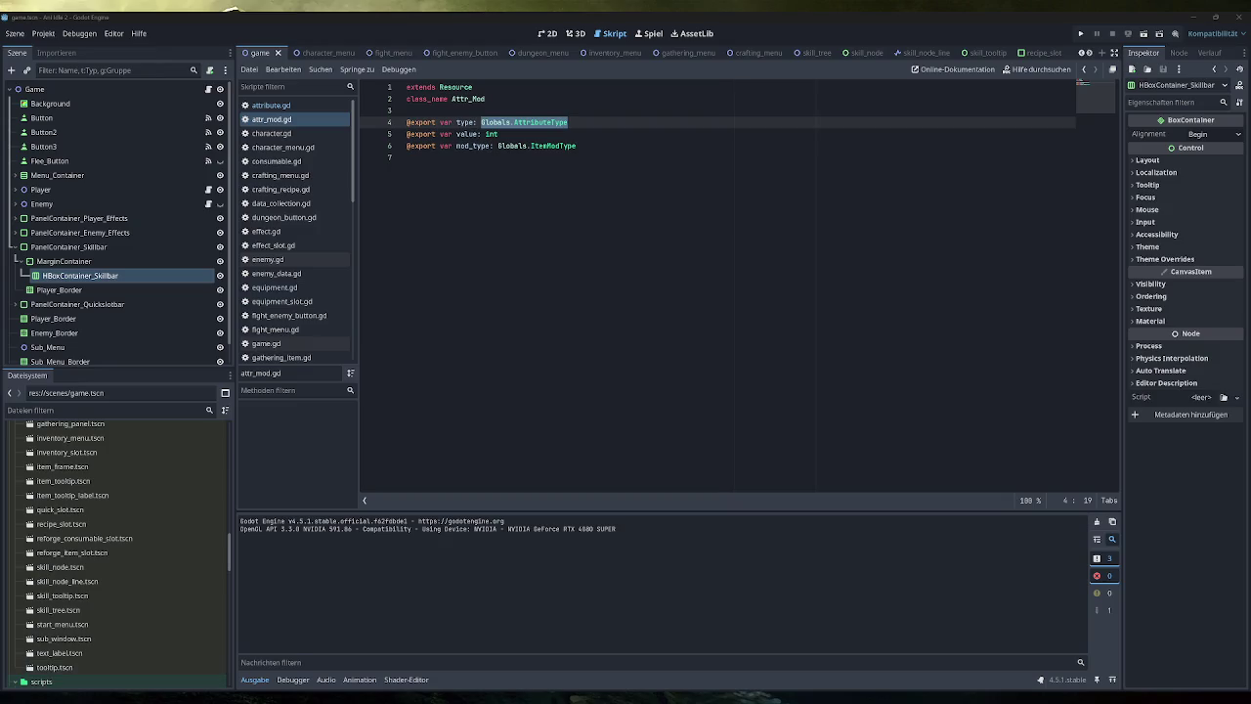
mouse_move(191, 697)
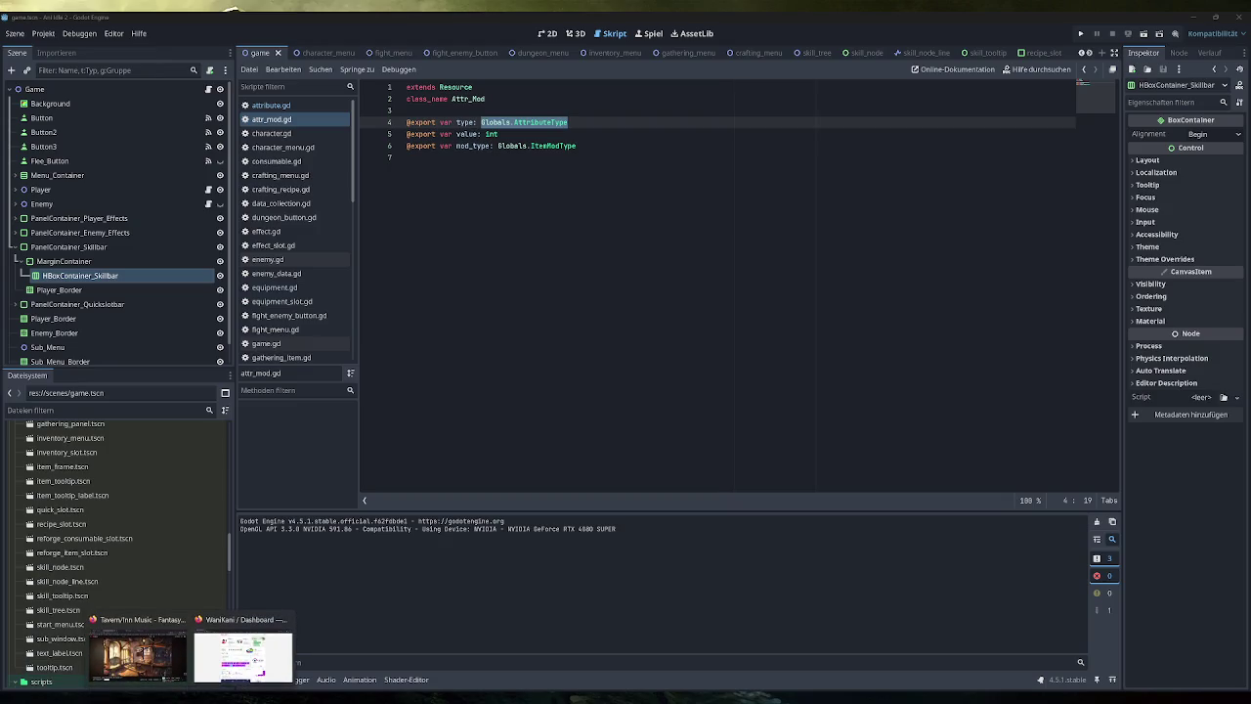
click(243, 657)
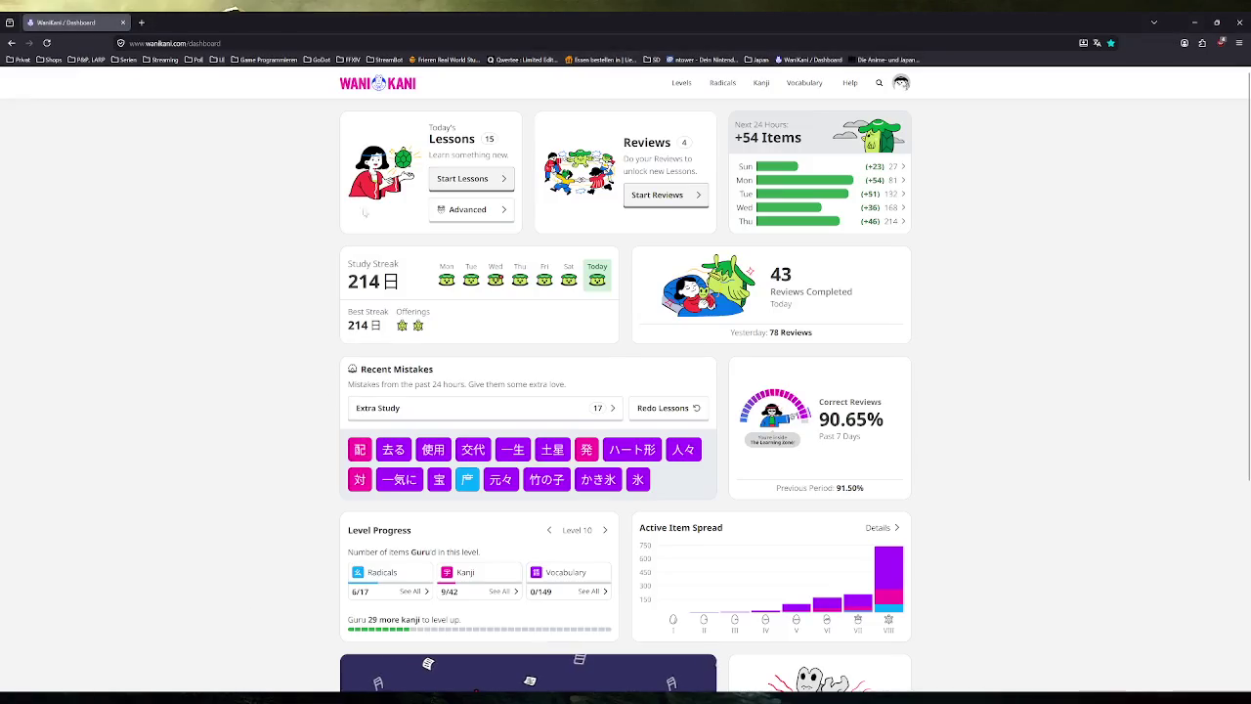
click(142, 22)
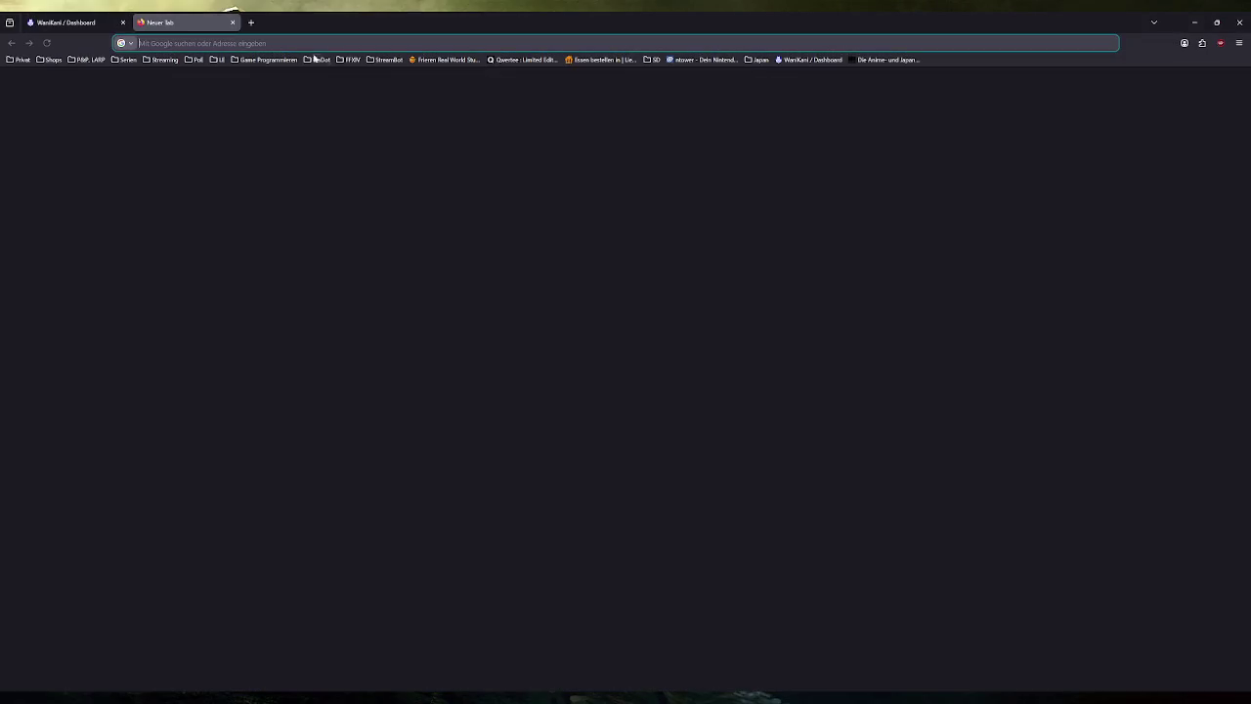
Open the itch.io Top game assets page from the GoDot > Assets bookmarks.
click(317, 59)
mouse_move(391, 139)
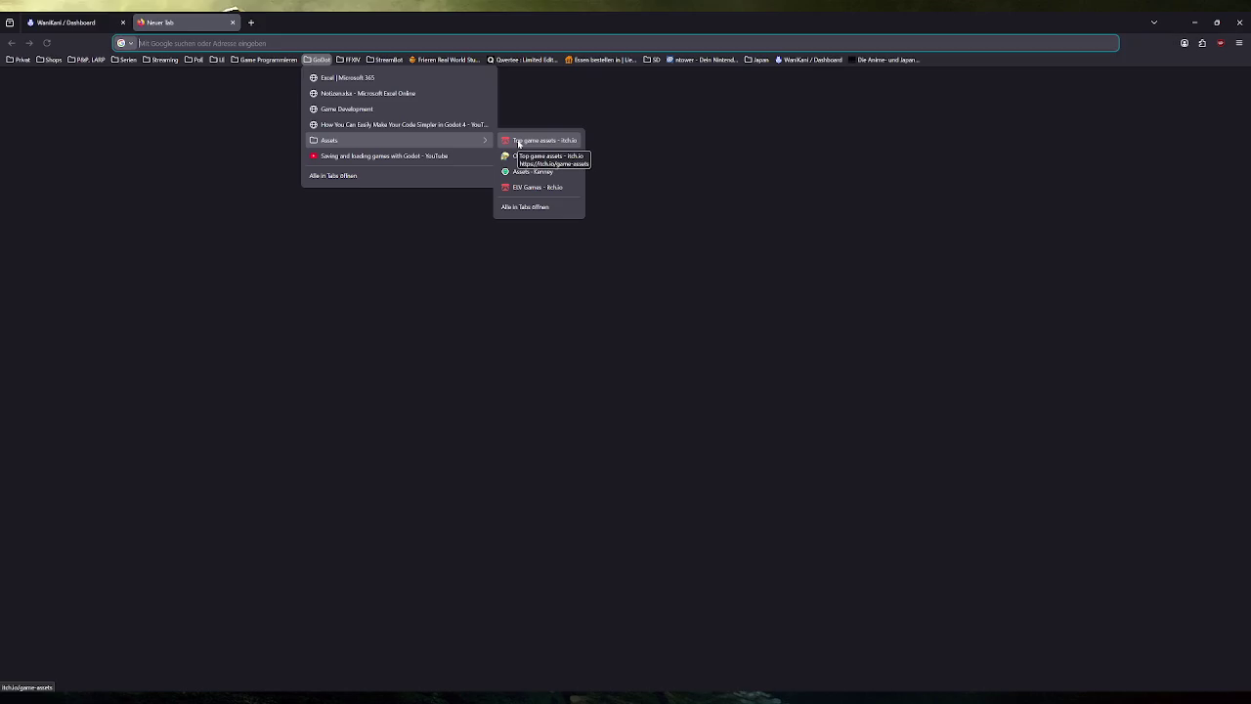
click(568, 144)
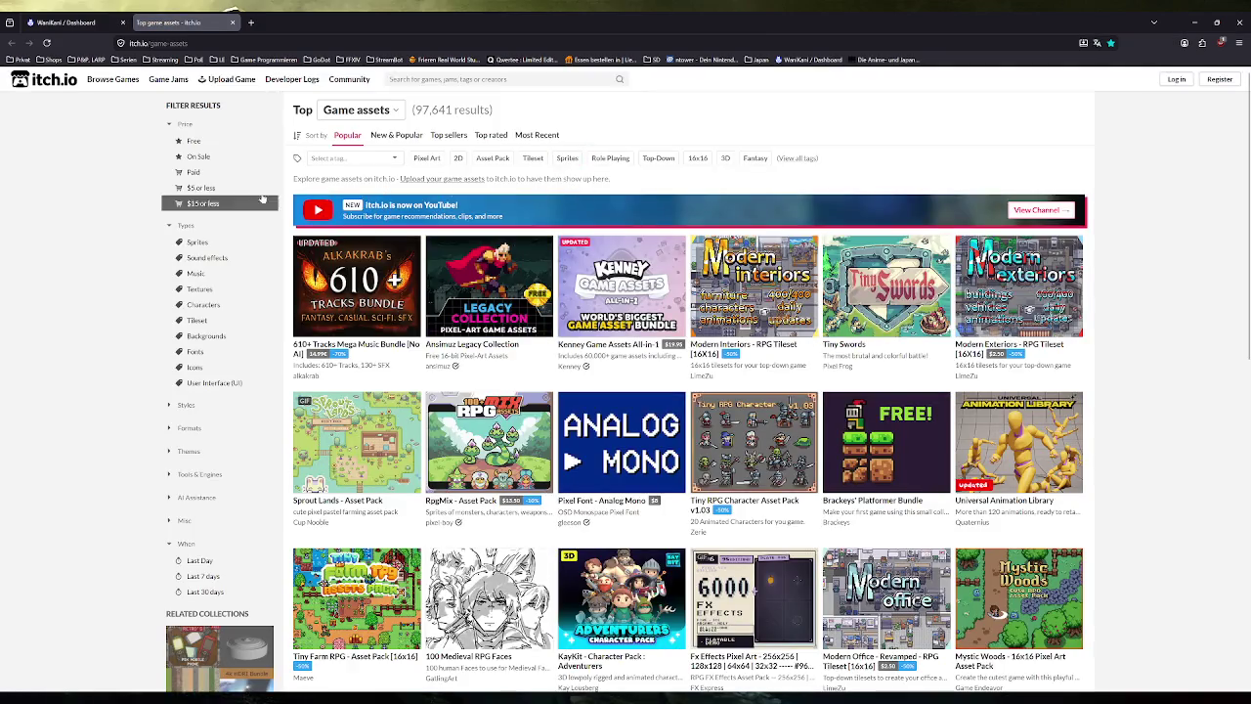
Filter the assets to AI Assisted, scroll through the results, then close the tab.
scroll(210, 425, down, 2)
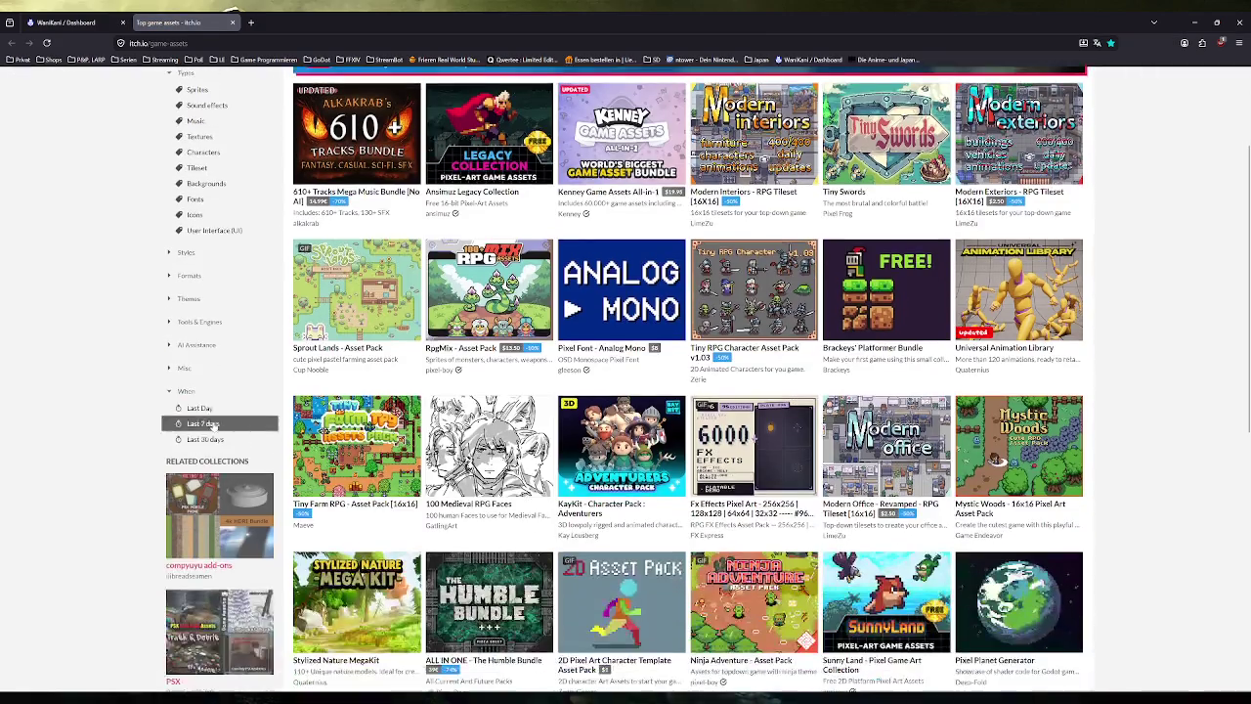
click(191, 345)
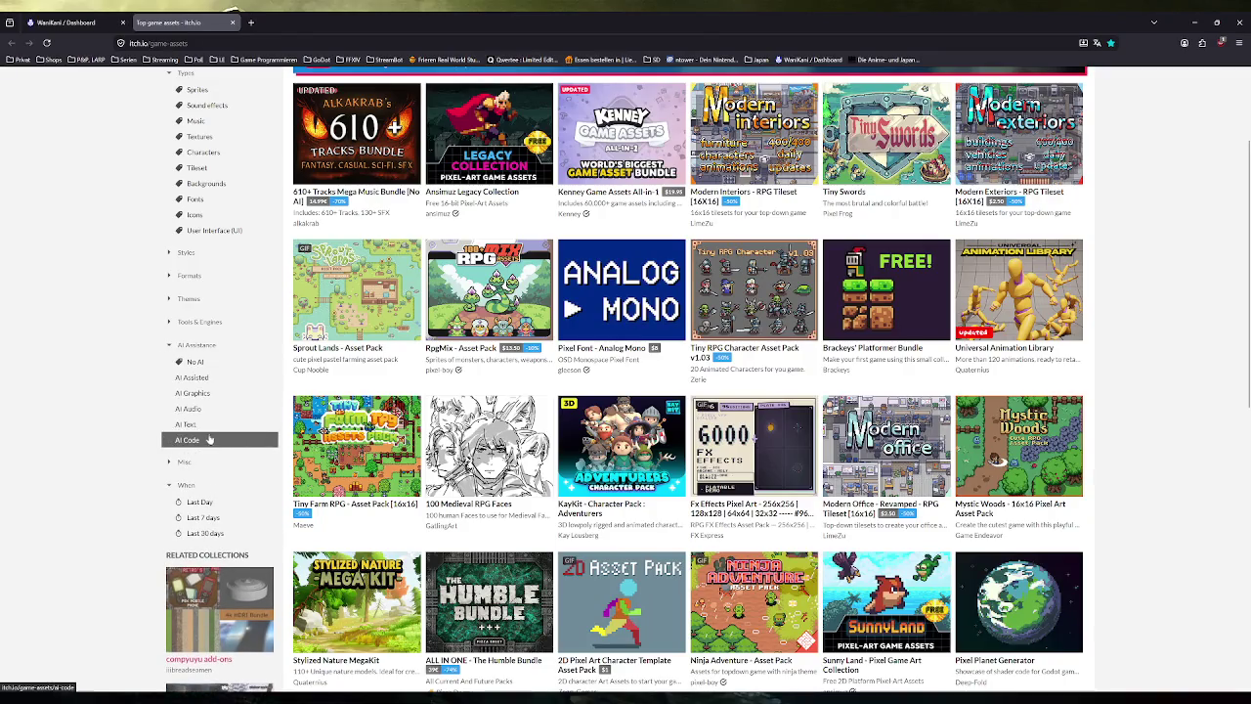
click(192, 377)
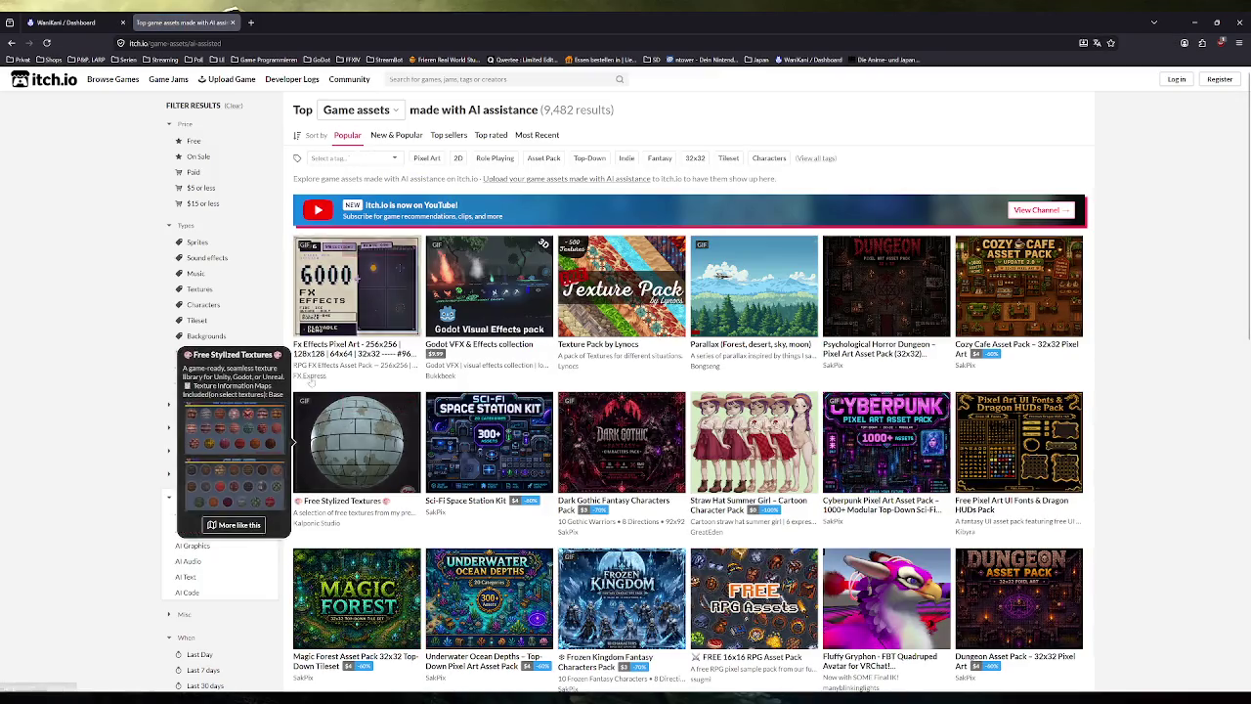
scroll(772, 420, down, 4)
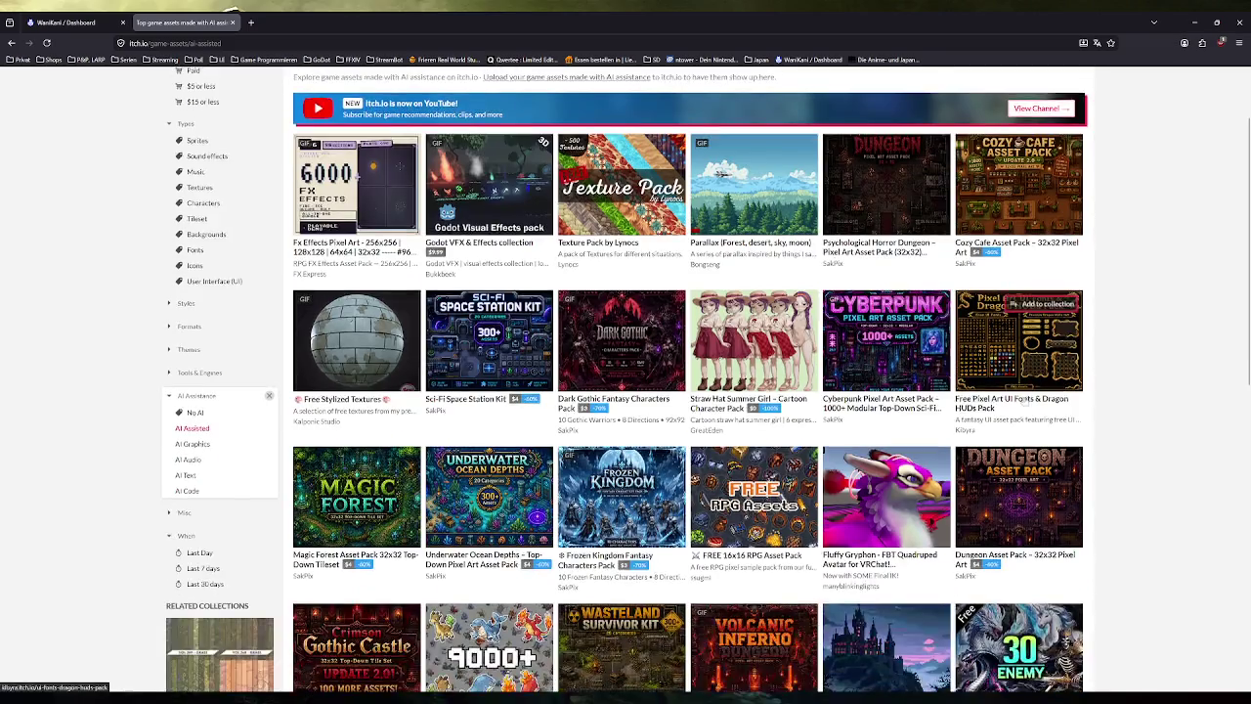
scroll(829, 469, down, 4)
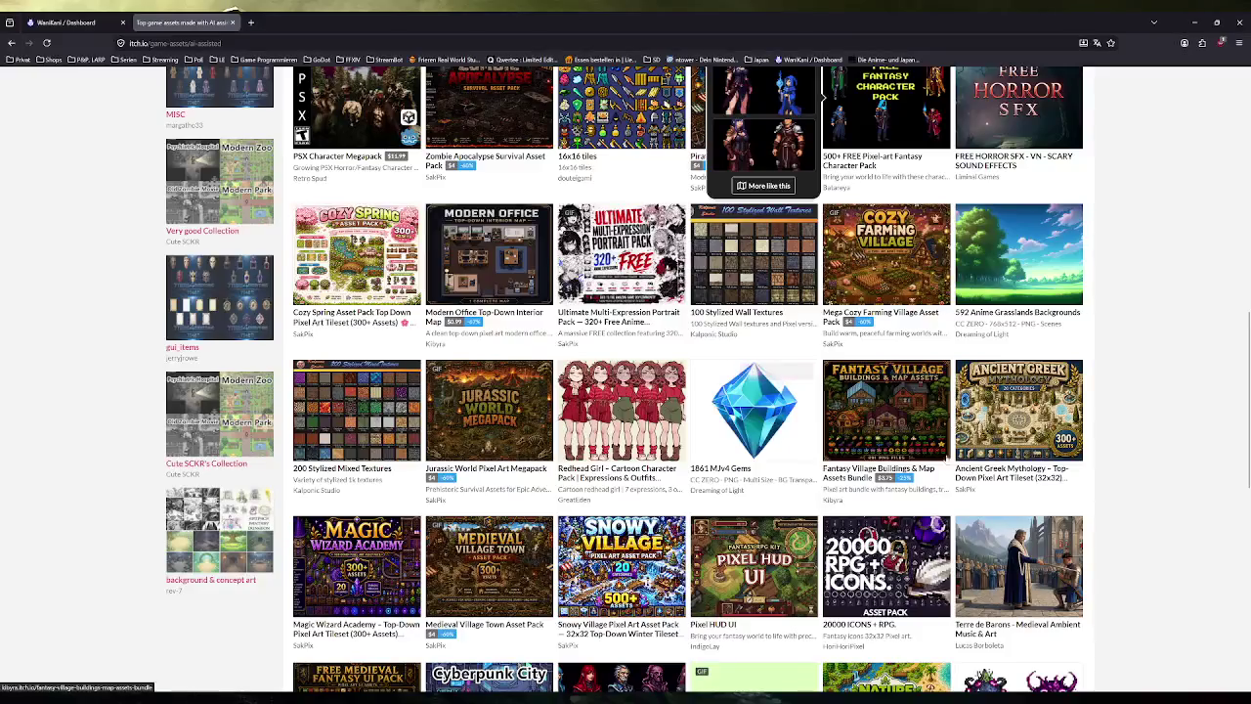
mouse_move(1061, 451)
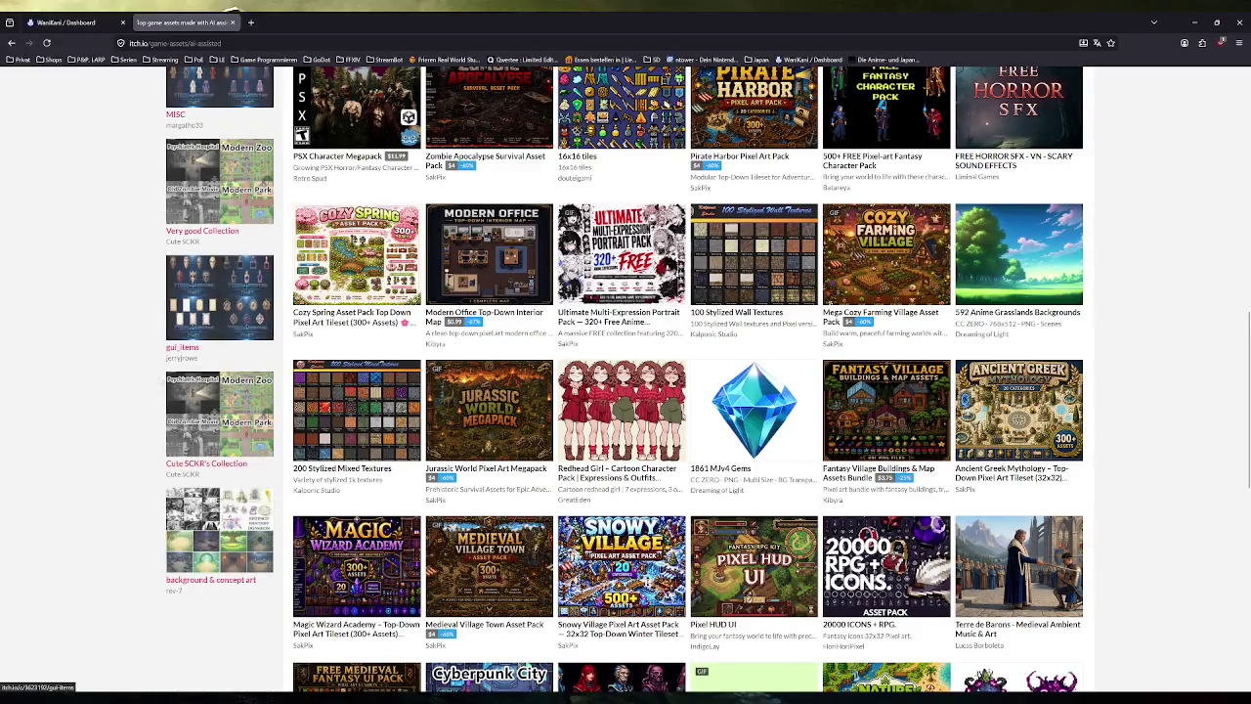
scroll(626, 245, up, 1)
click(234, 23)
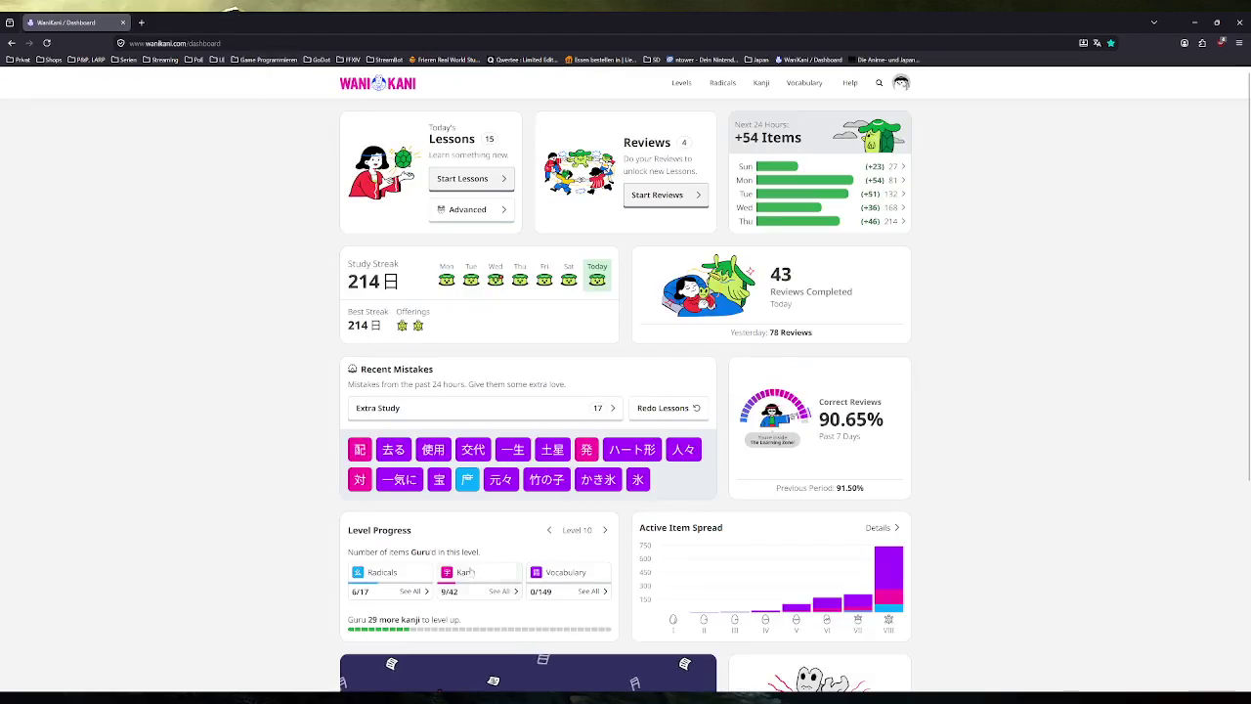
Bring the Godot Engine editor, showing attr_mod.gd, back to the front.
click(358, 675)
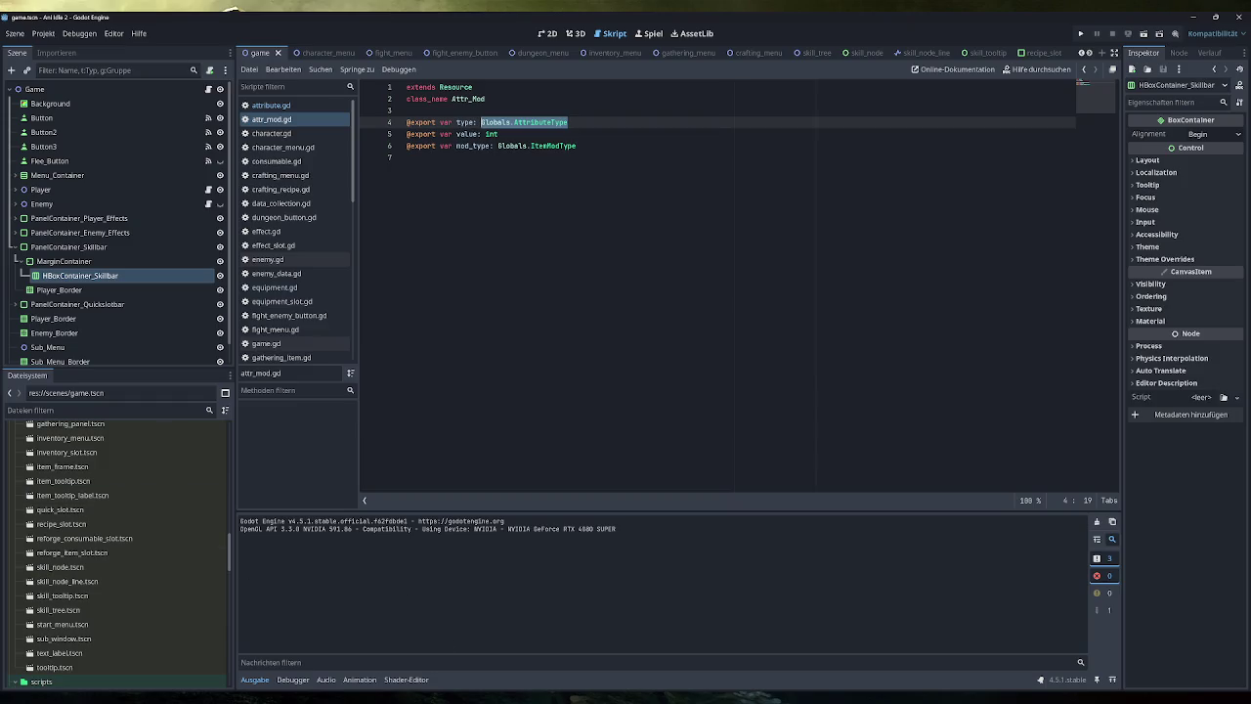
Switch from Godot to the Obsidian Excalidraw skill-bar planning drawing.
key(alt+Tab)
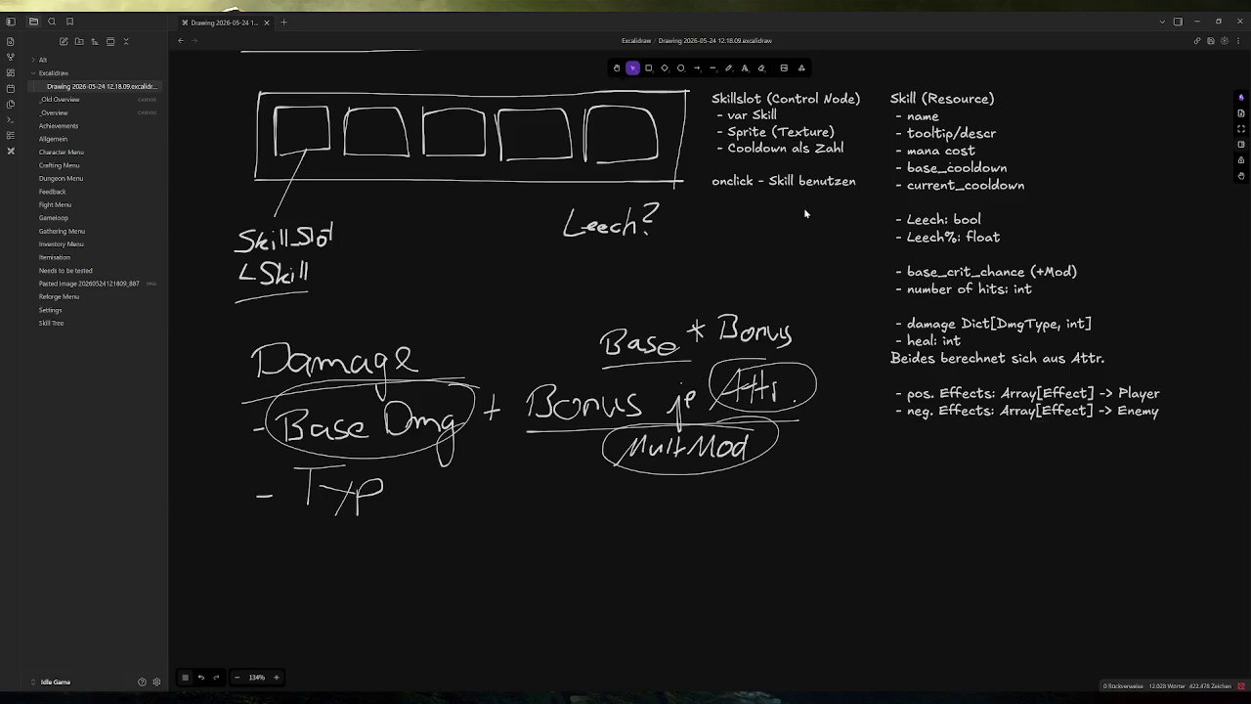
Select and delete all strokes of the Damage/Bonus formula sketch.
mouse_move(773, 137)
mouse_down()
mouse_move(734, 125)
mouse_move(728, 107)
mouse_move(773, 137)
mouse_up()
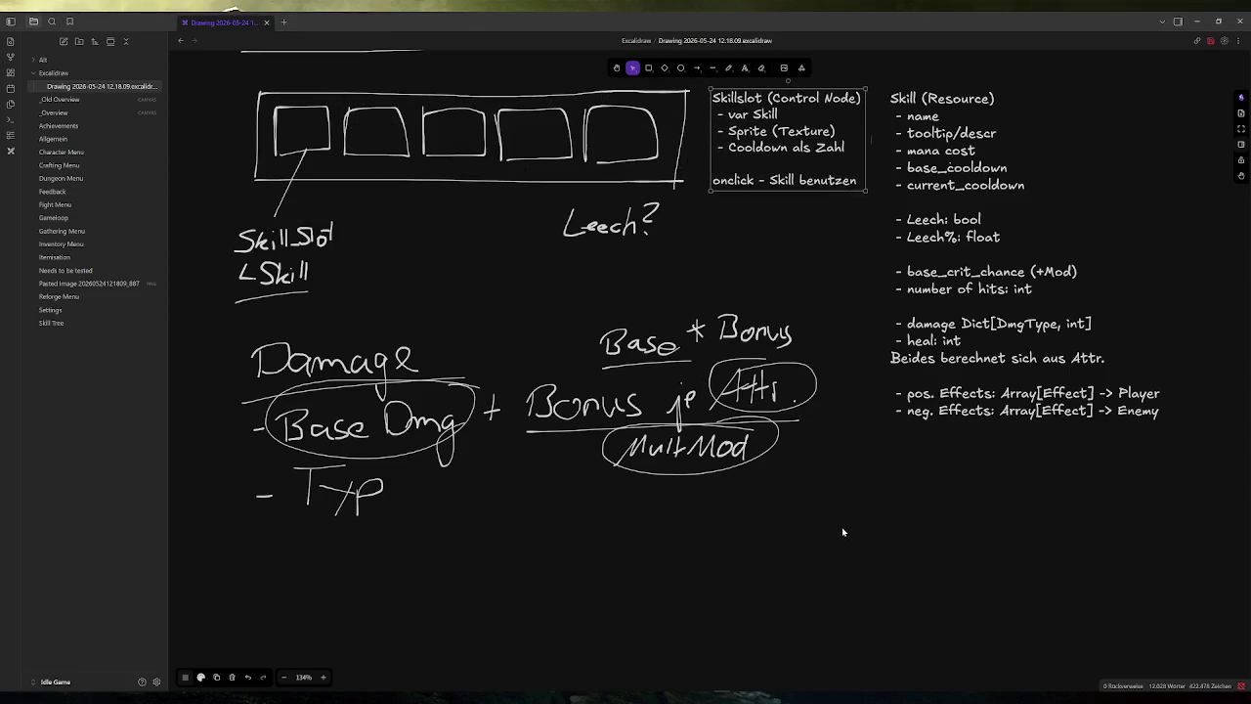
mouse_move(843, 532)
mouse_down()
mouse_move(700, 301)
mouse_move(238, 327)
mouse_move(250, 266)
mouse_up()
key(Delete)
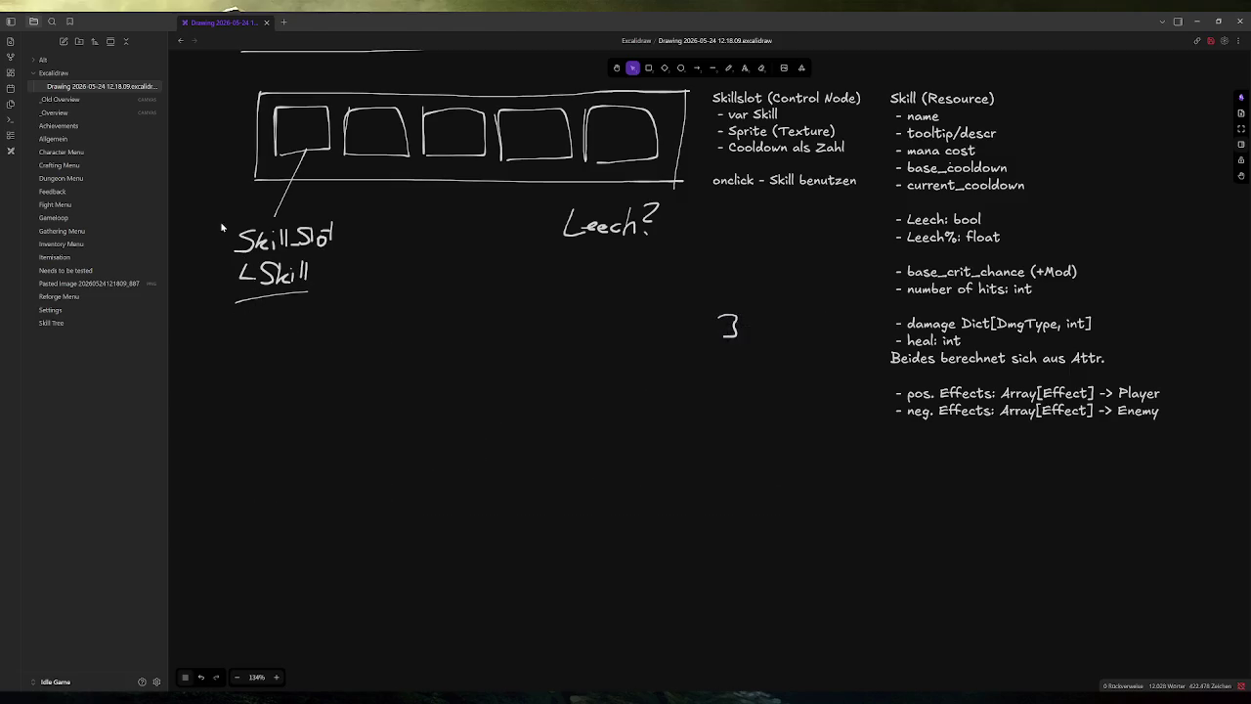
Move the Skillslot and Skill (Resource) notes side by side below the slot sketch.
scroll(834, 353, up, 2)
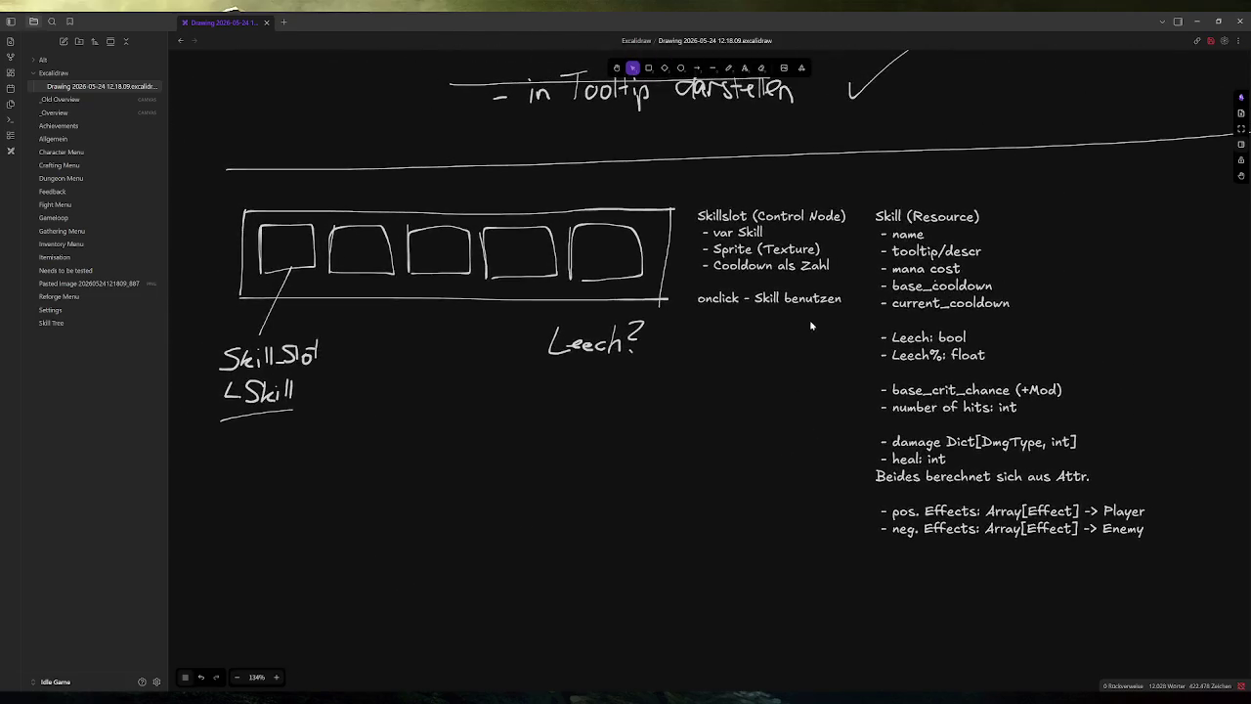
mouse_move(720, 217)
mouse_down()
mouse_move(284, 464)
mouse_move(255, 463)
mouse_up()
mouse_move(928, 217)
mouse_down()
mouse_move(877, 261)
mouse_move(488, 463)
mouse_up()
scroll(544, 366, left, 1)
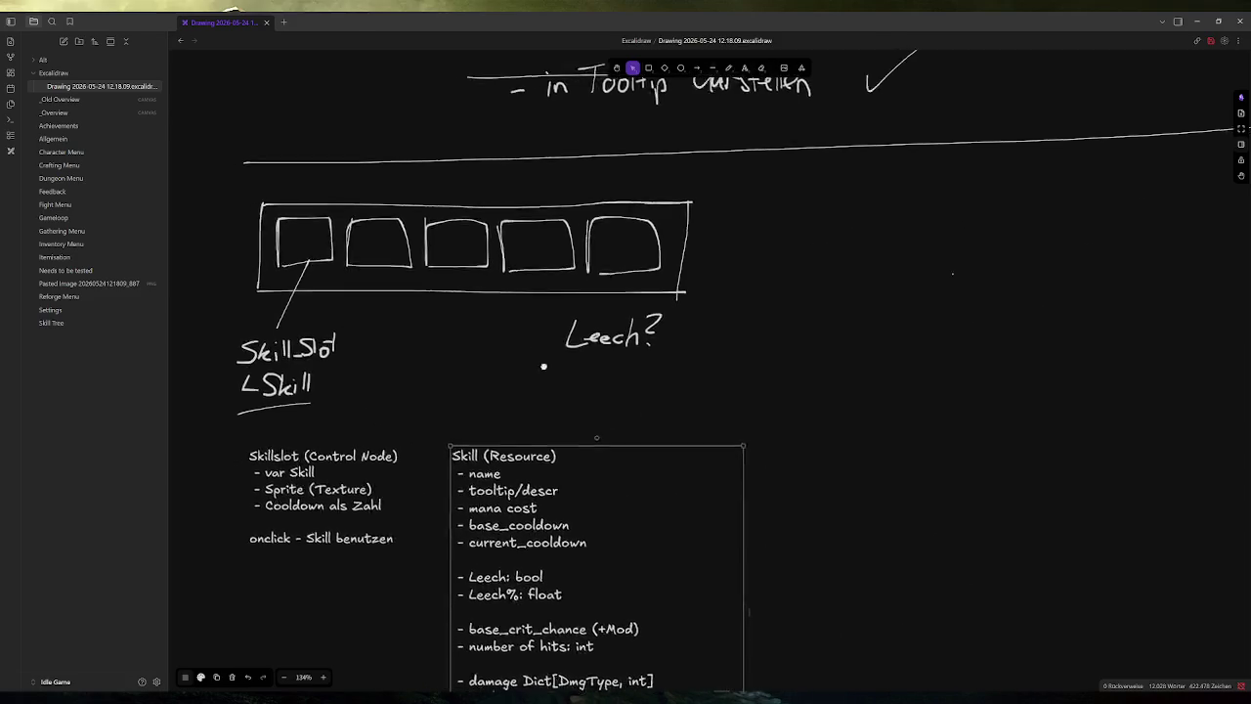
scroll(544, 366, left, 3)
scroll(543, 367, down, 1)
key(Escape)
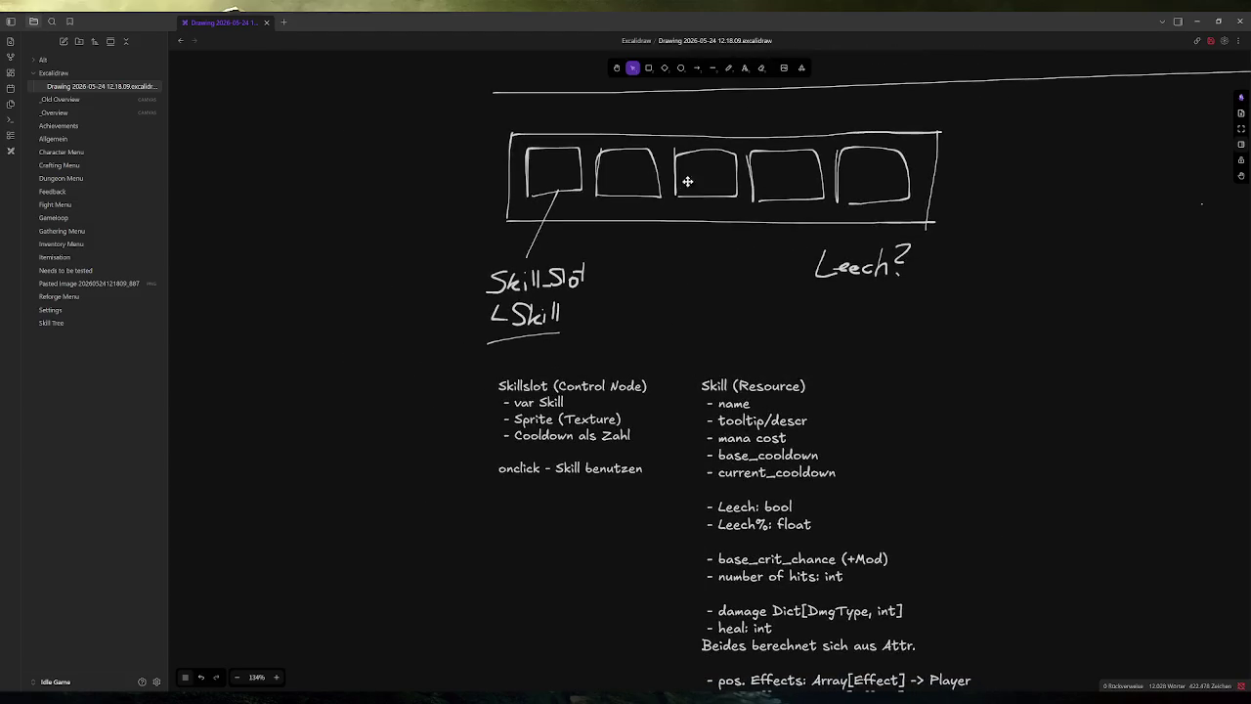
Insert the line 'mouse_over - Tooltip' below onclick in the Skillslot text block.
click(556, 403)
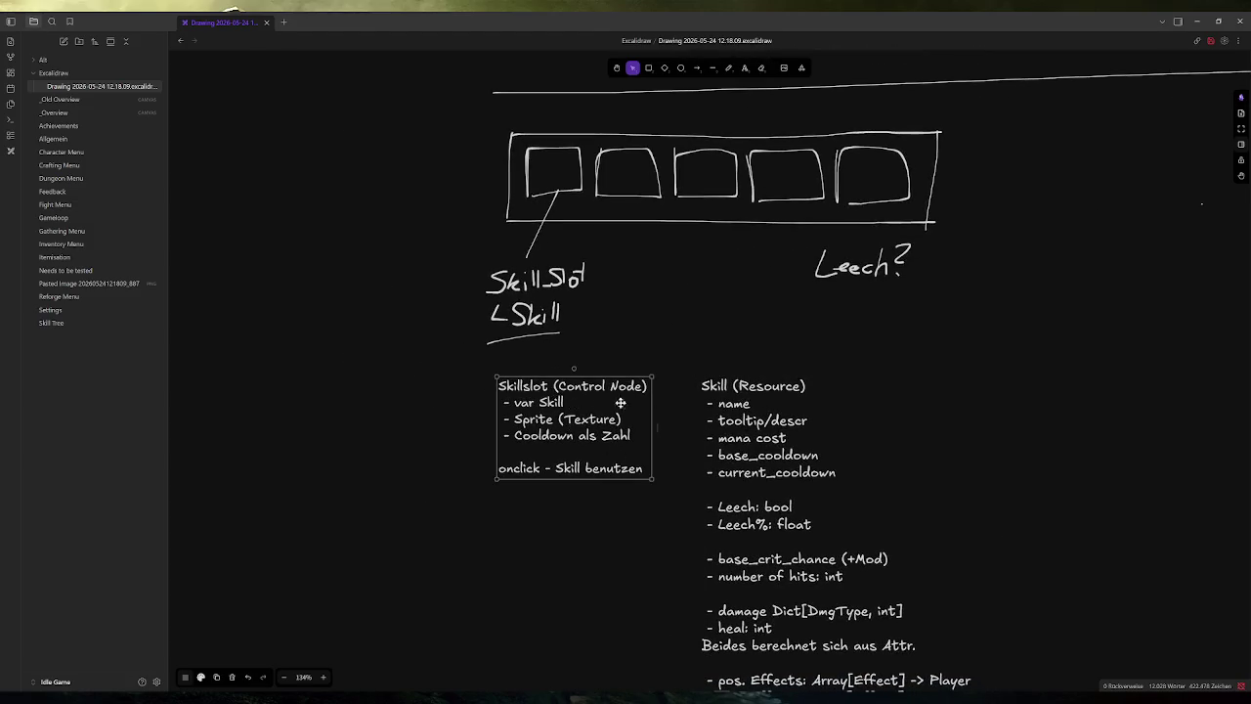
scroll(779, 393, down, 1)
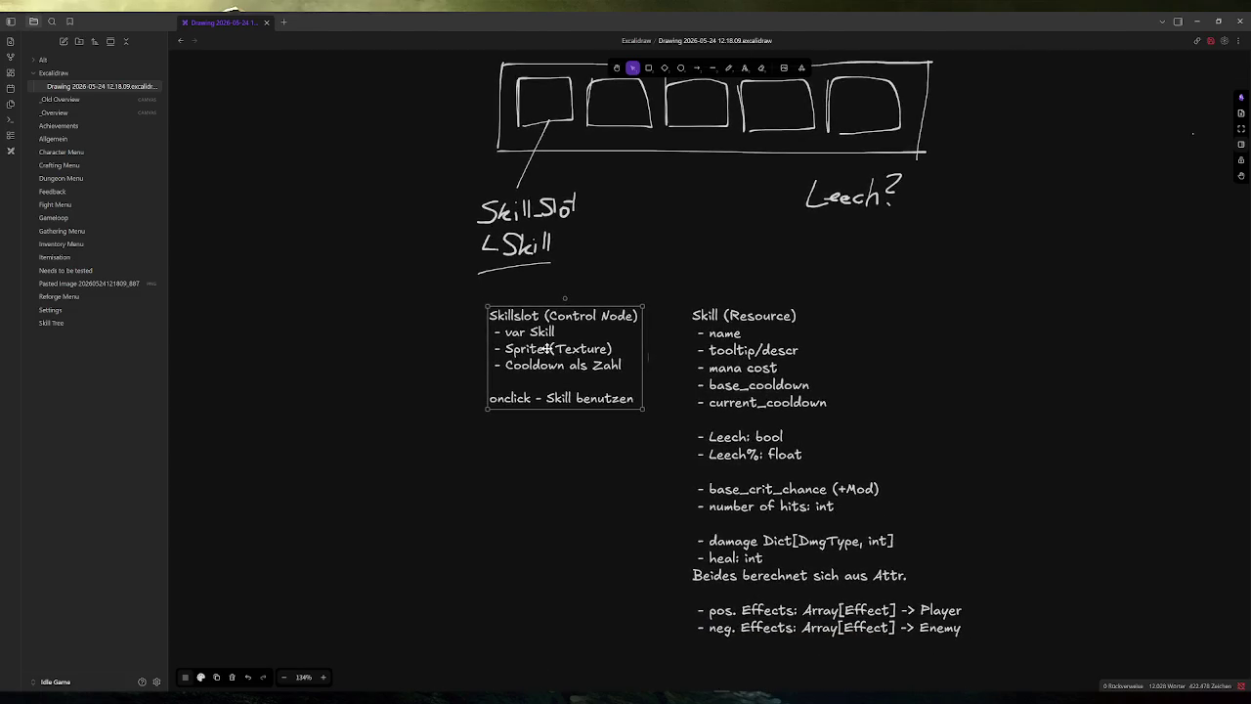
double_click(545, 349)
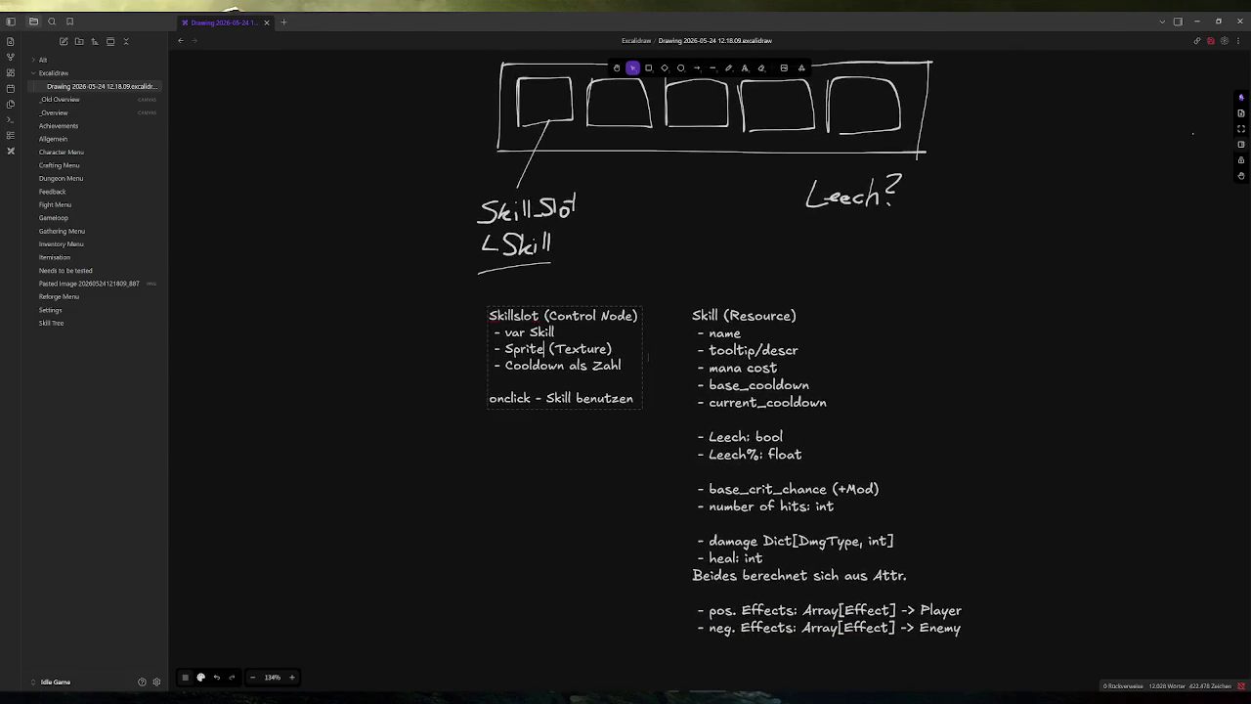
click(600, 349)
key(ctrl+End)
key(Return)
text(mouse_over)
text( - Tooltip)
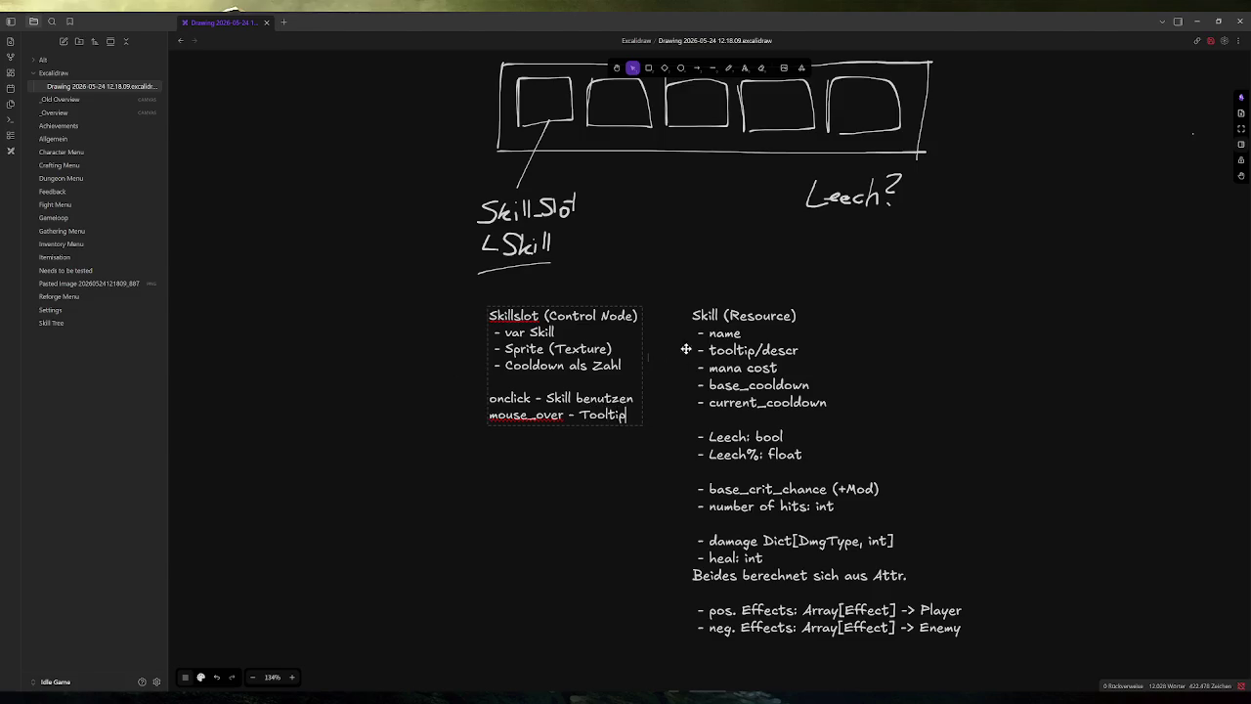
click(837, 446)
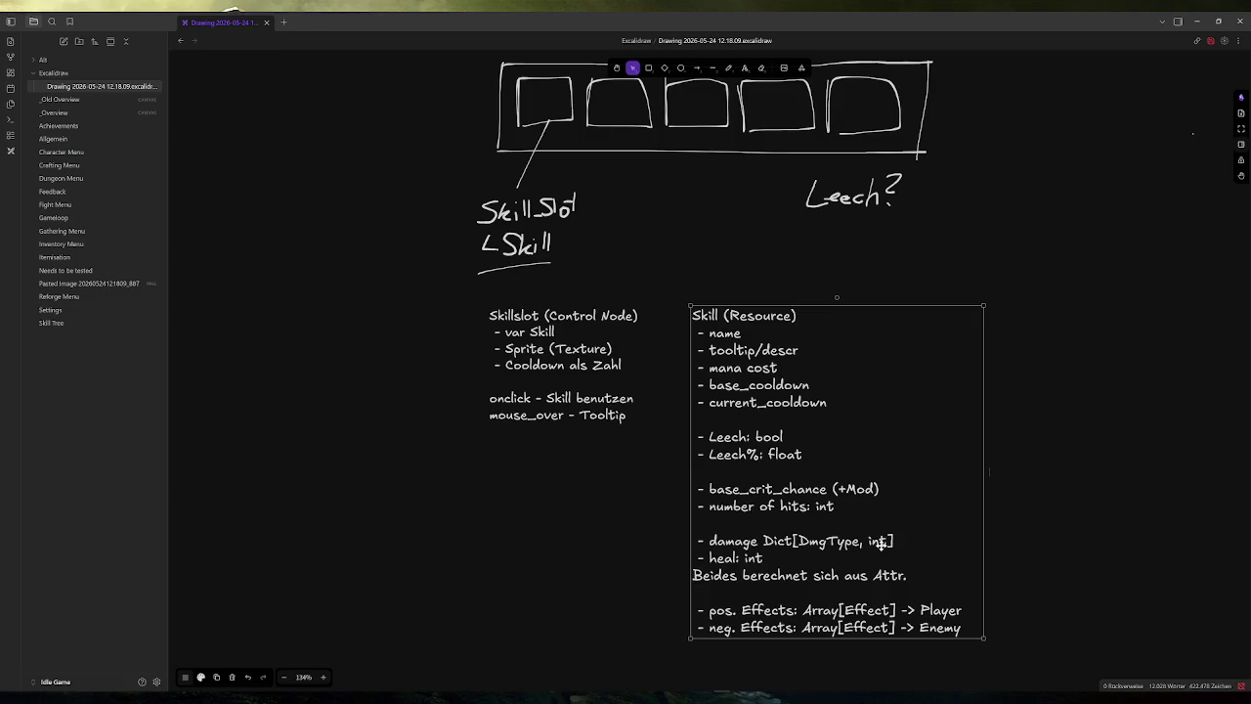
Prefix damage and heal with 'base_' in the Skill (Resource) notes.
double_click(728, 542)
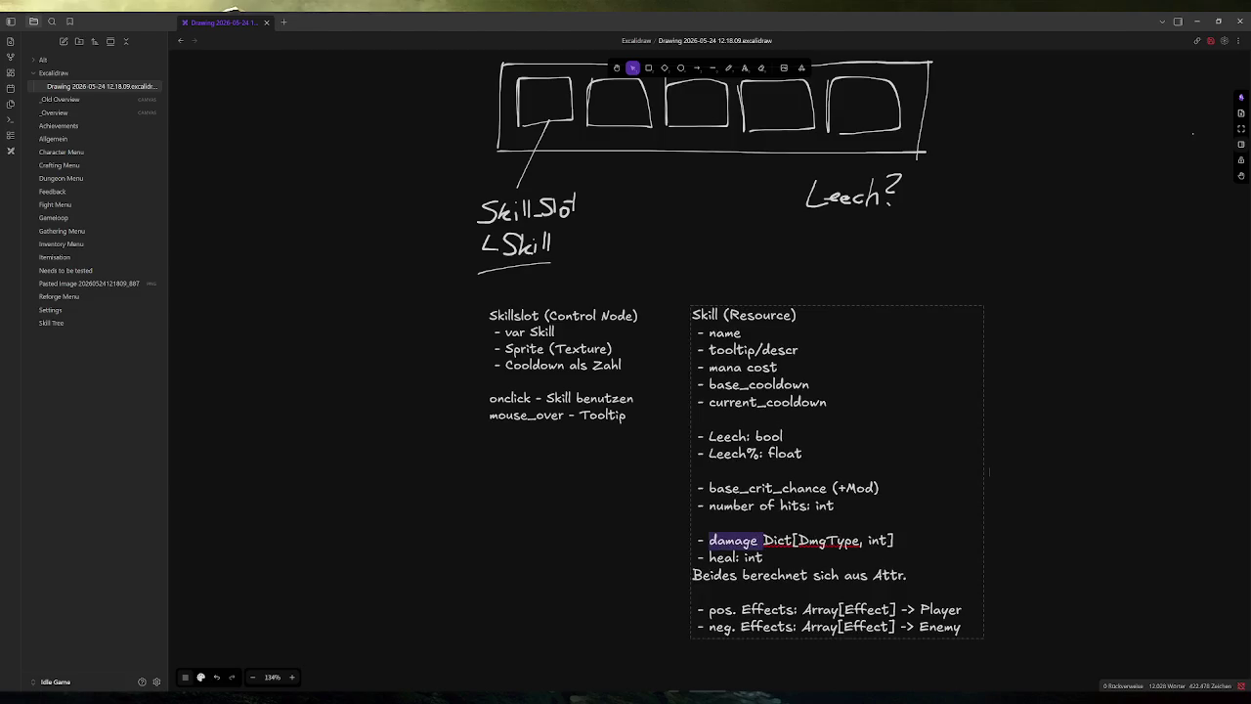
key(Left)
text(base_)
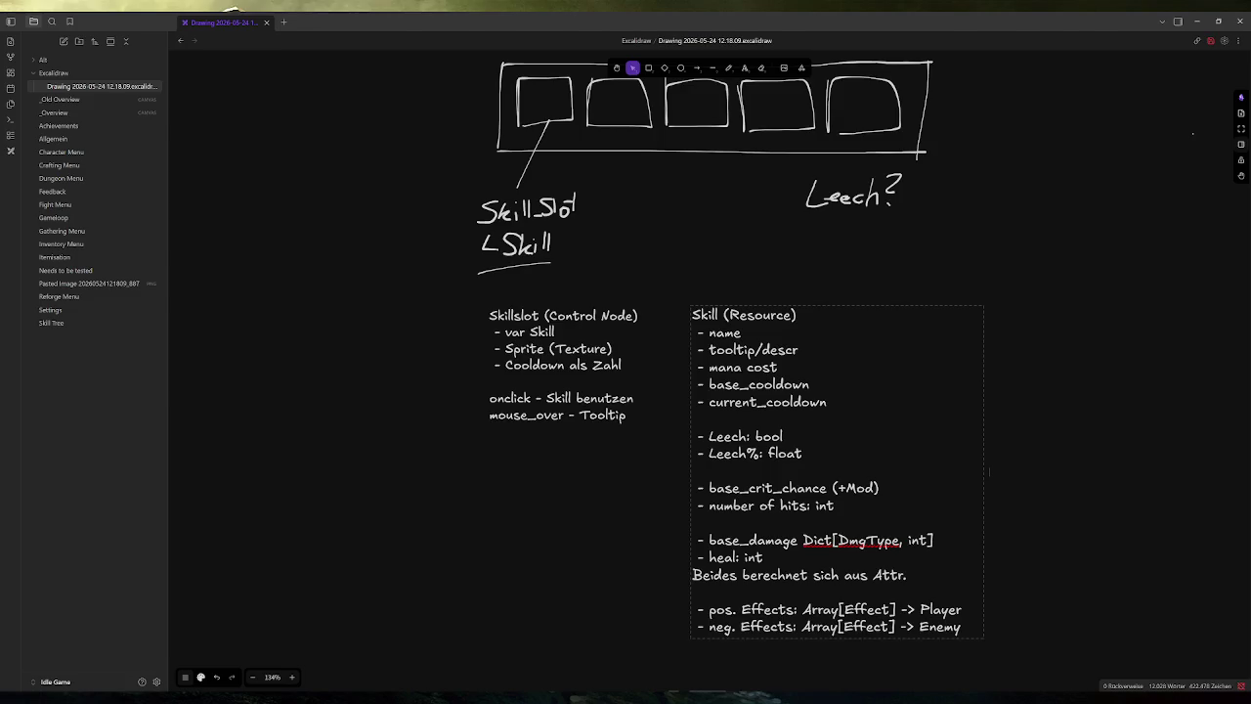
click(693, 523)
click(749, 540)
key(shift+Left)
key(shift+Left)
key(shift+Left)
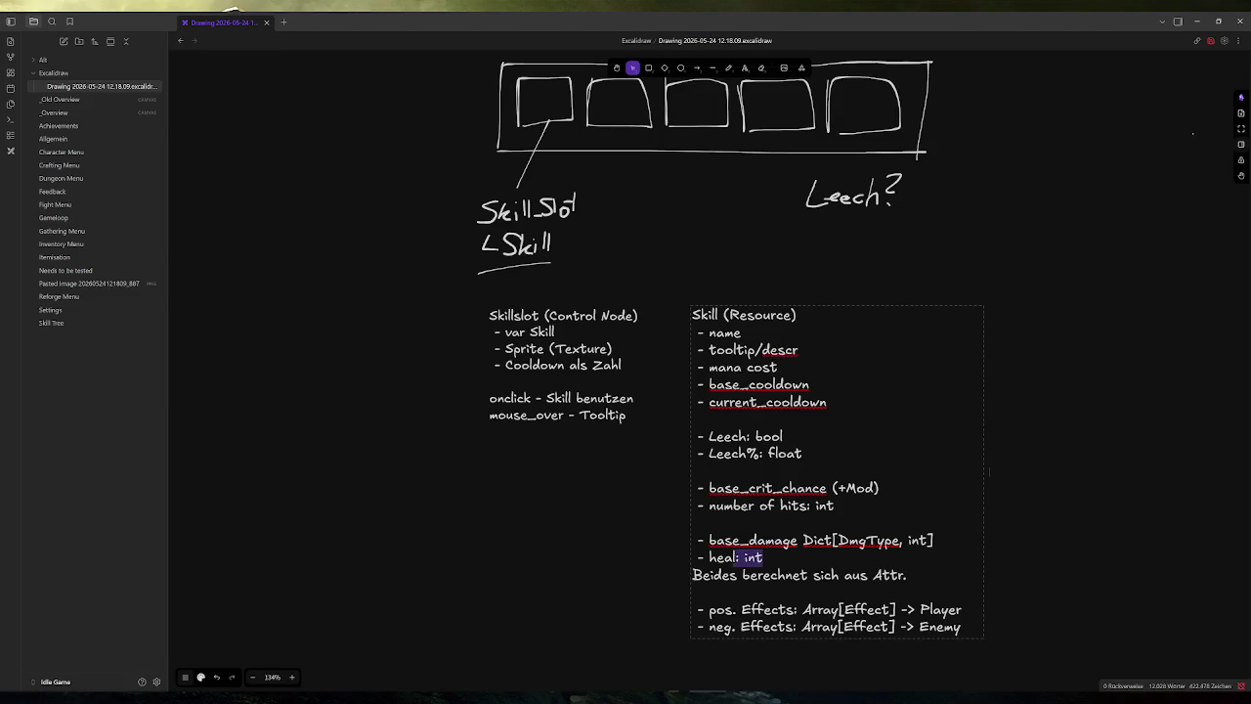
key(Left)
text(base_)
key(End)
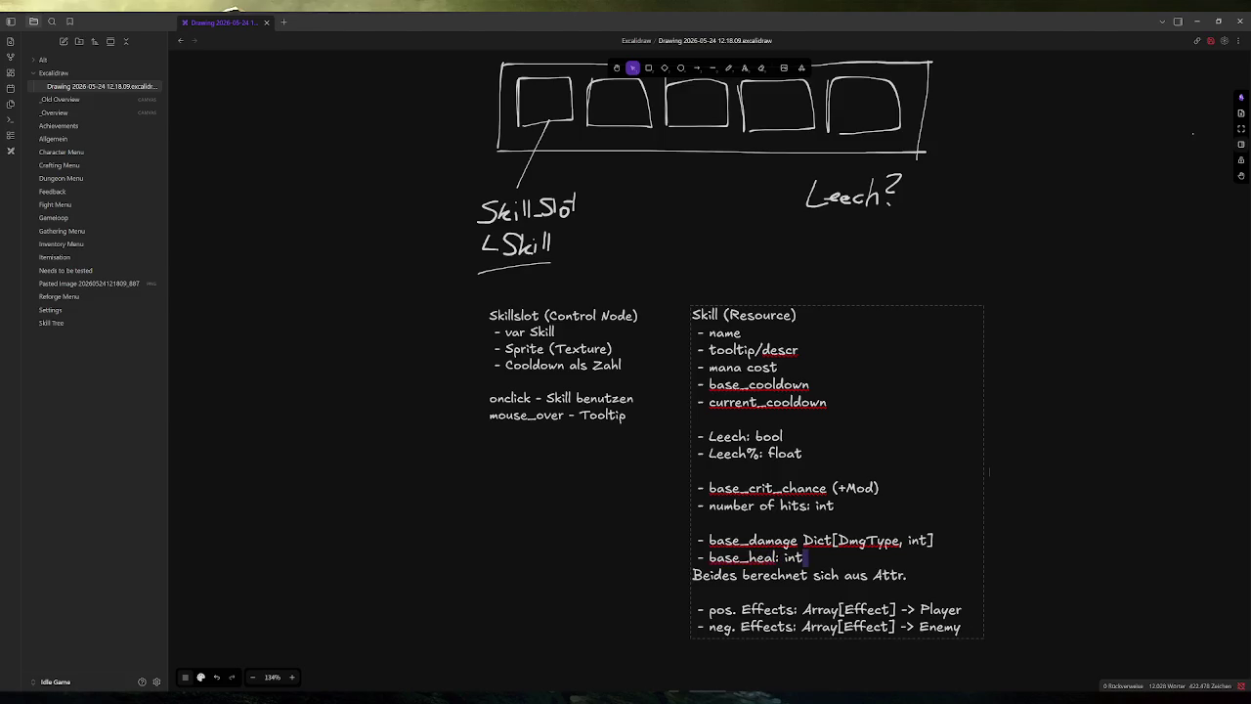
Review the Attr., pos. Effects and neg. Effects lines with Player and Enemy, then stop editing.
drag(964, 610, 681, 583)
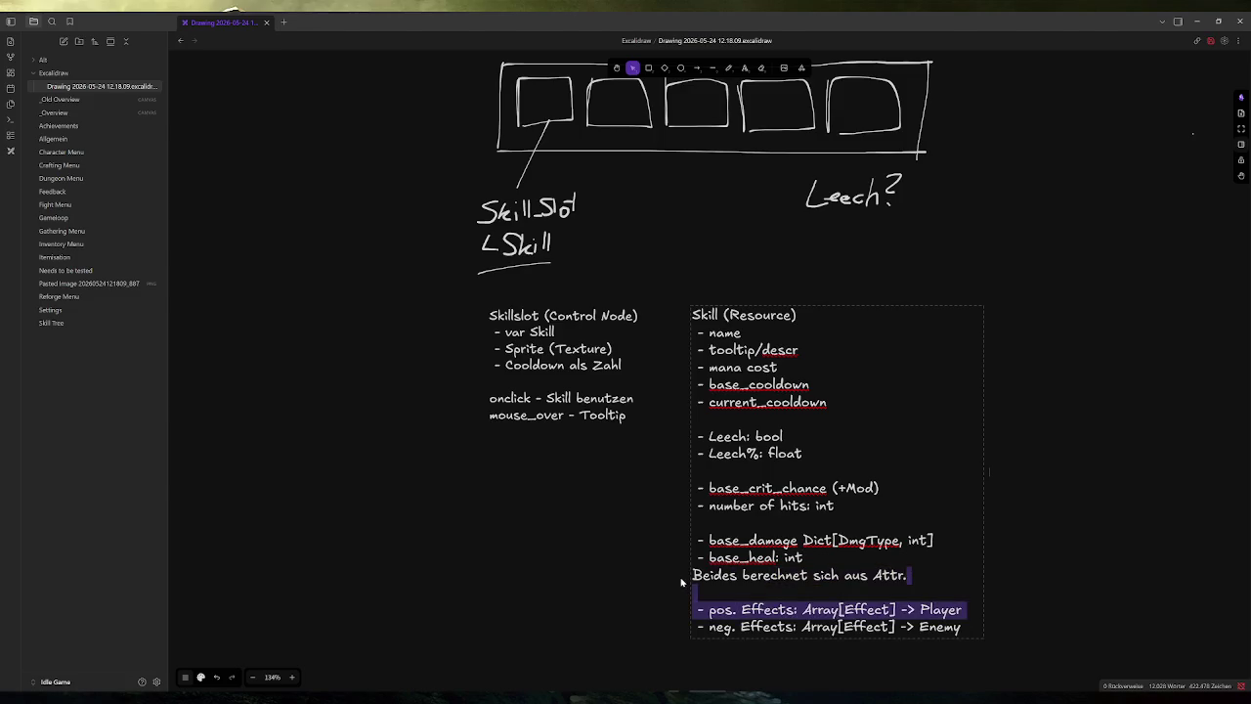
triple_click(693, 576)
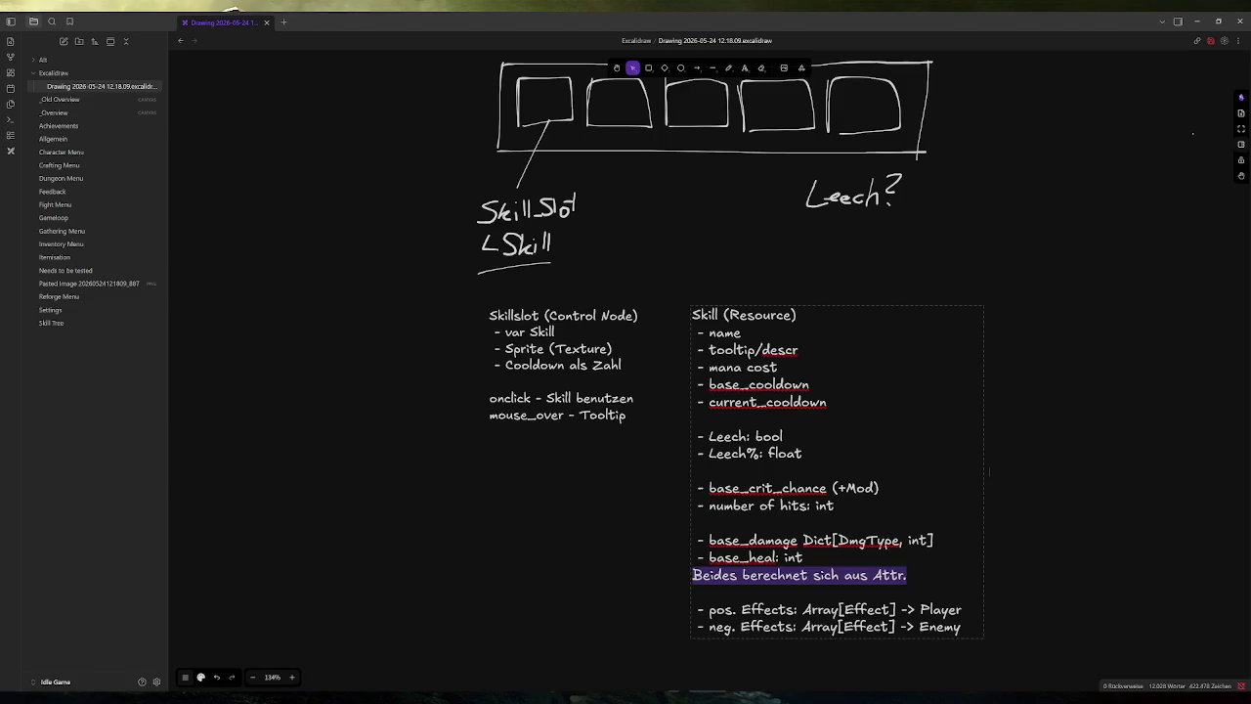
drag(964, 610, 709, 610)
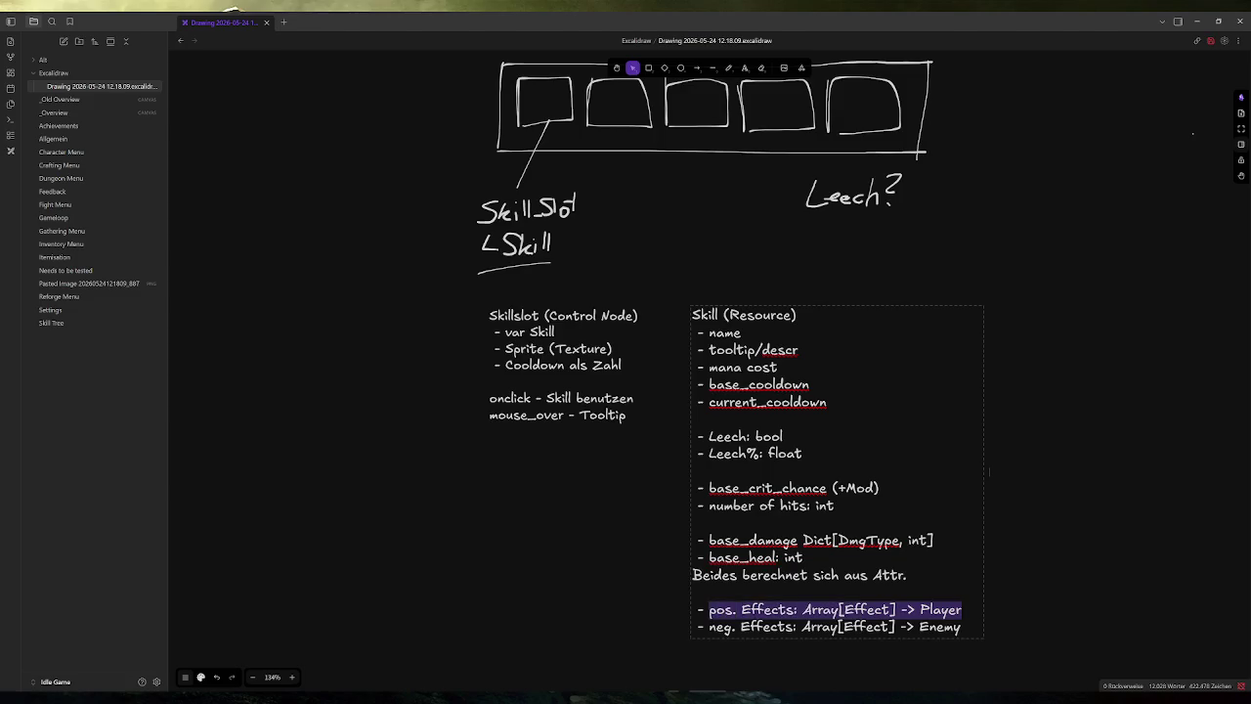
drag(962, 627, 709, 626)
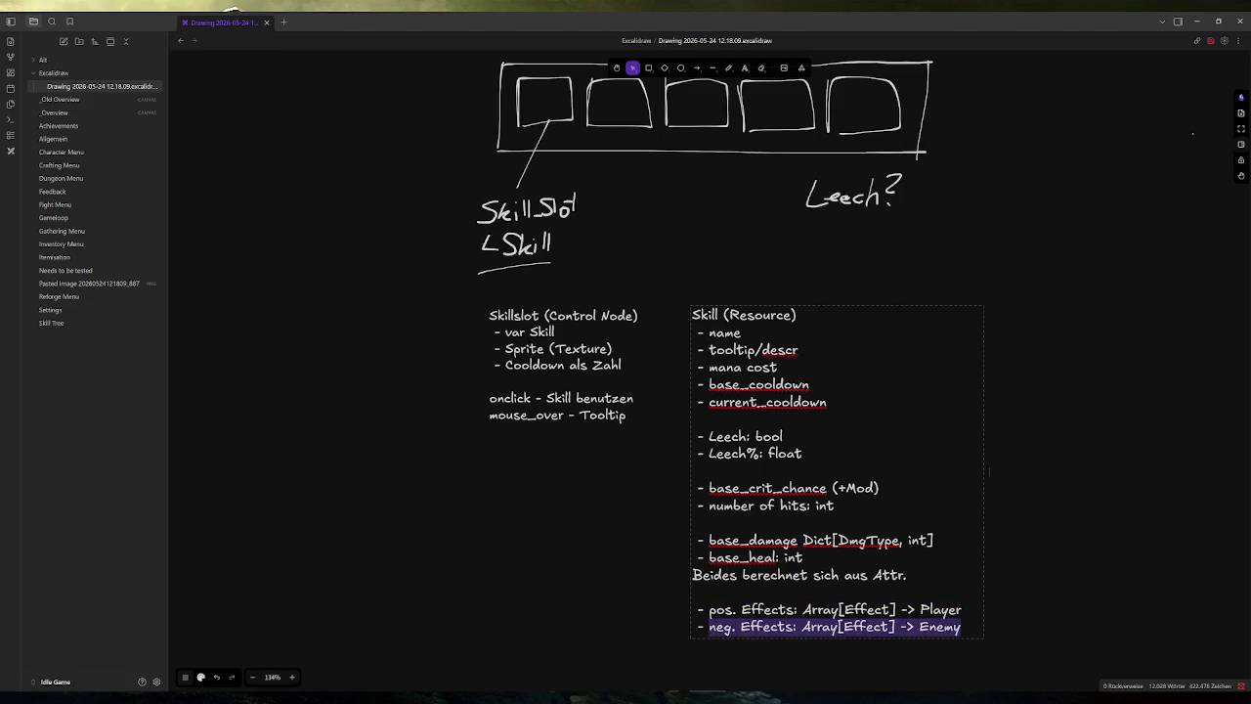
drag(962, 610, 709, 610)
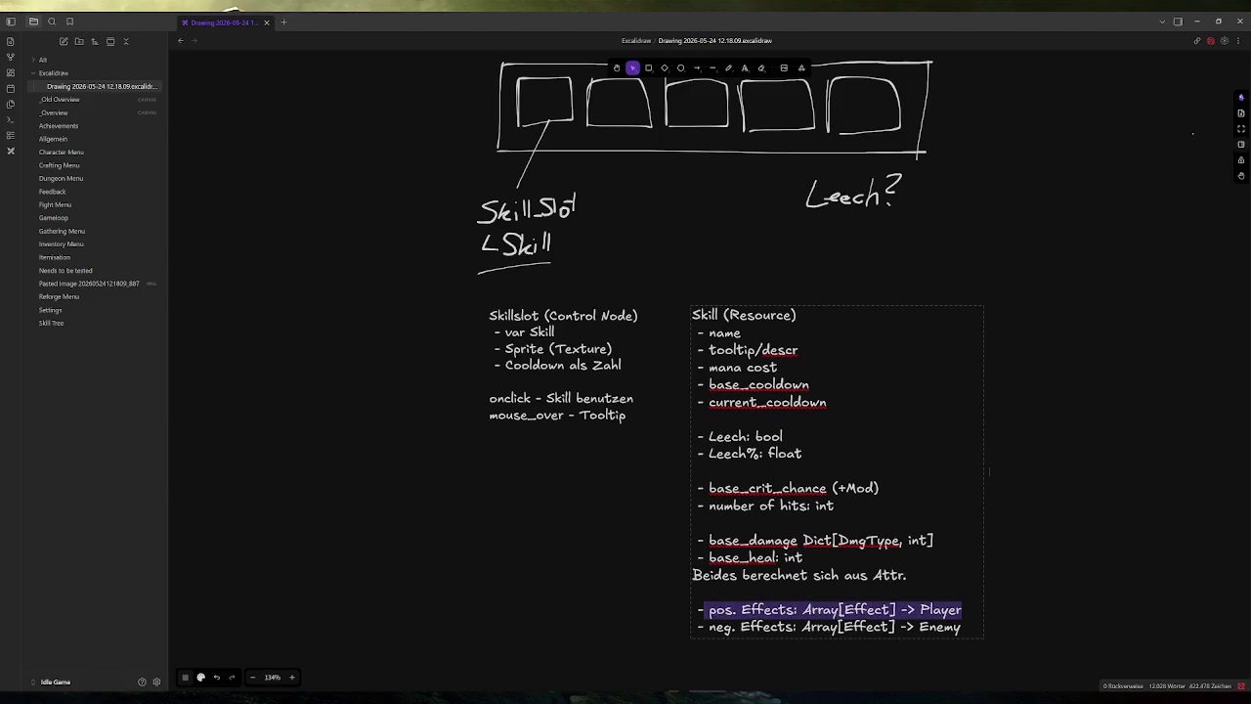
drag(962, 626, 711, 627)
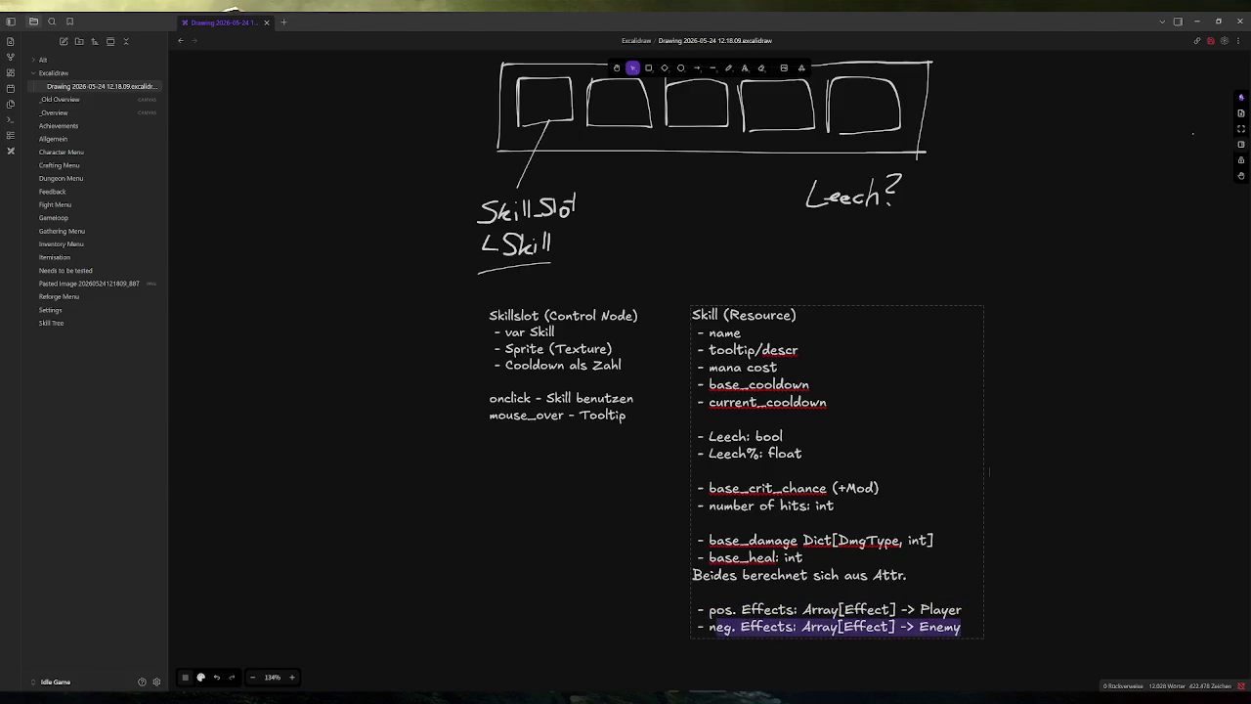
click(962, 627)
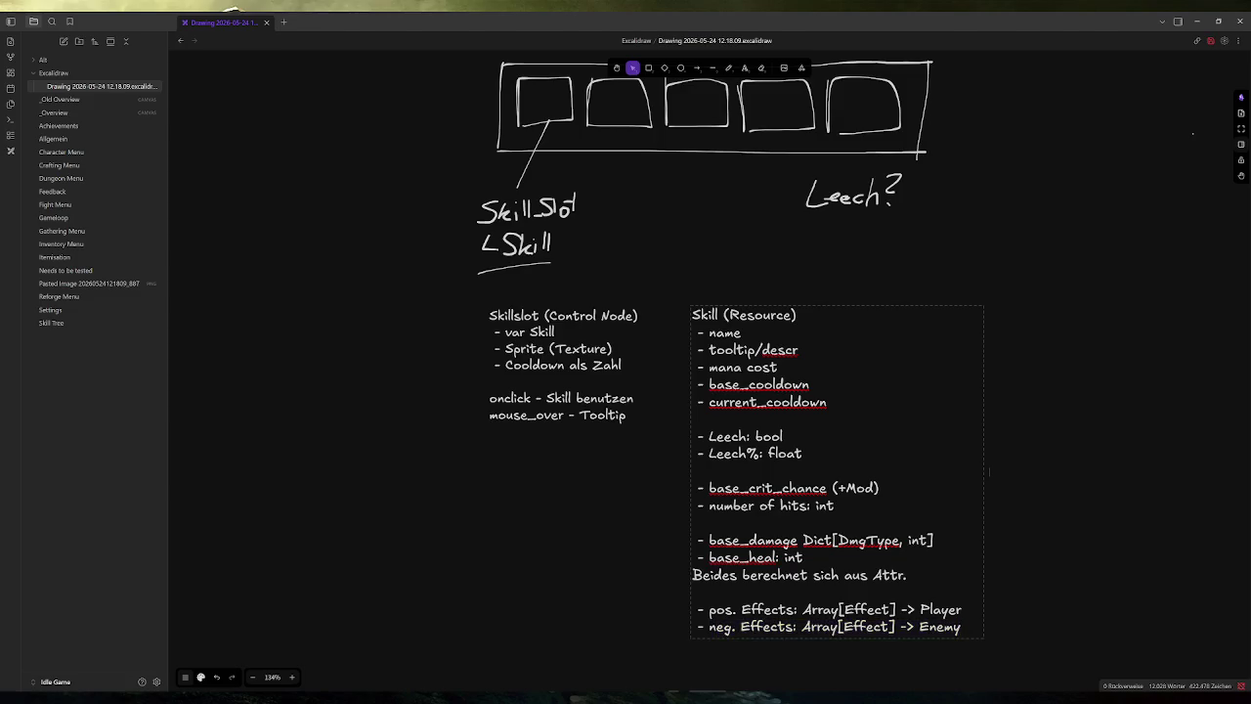
double_click(941, 610)
double_click(941, 626)
key(Escape)
Nudge the Skill (Resource) notes block slightly to the left.
drag(890, 307, 873, 309)
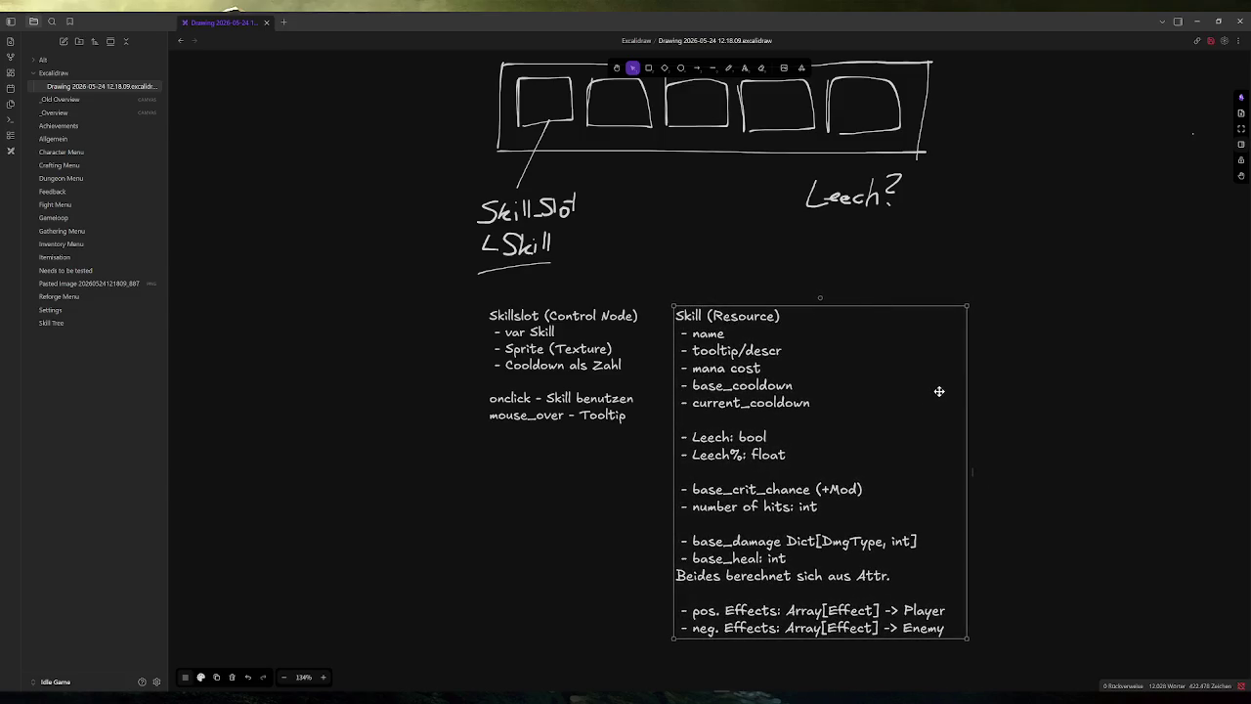
scroll(1039, 329, down, 1)
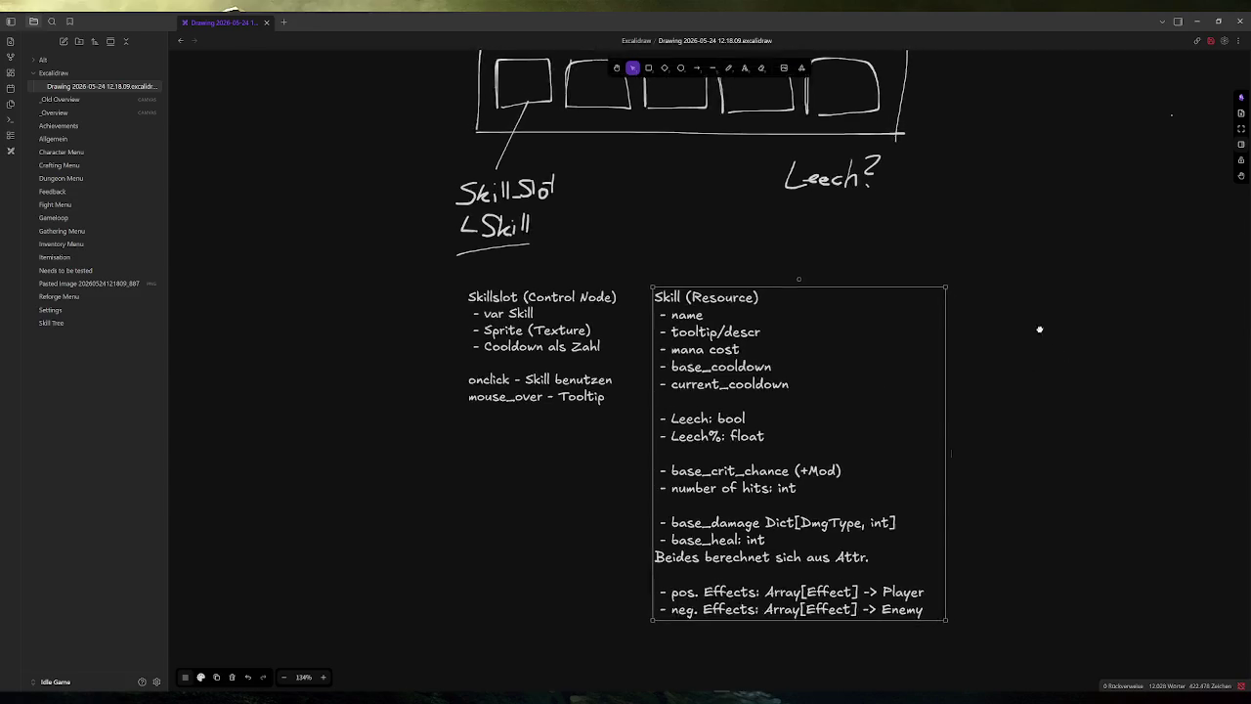
scroll(1039, 330, down, 2)
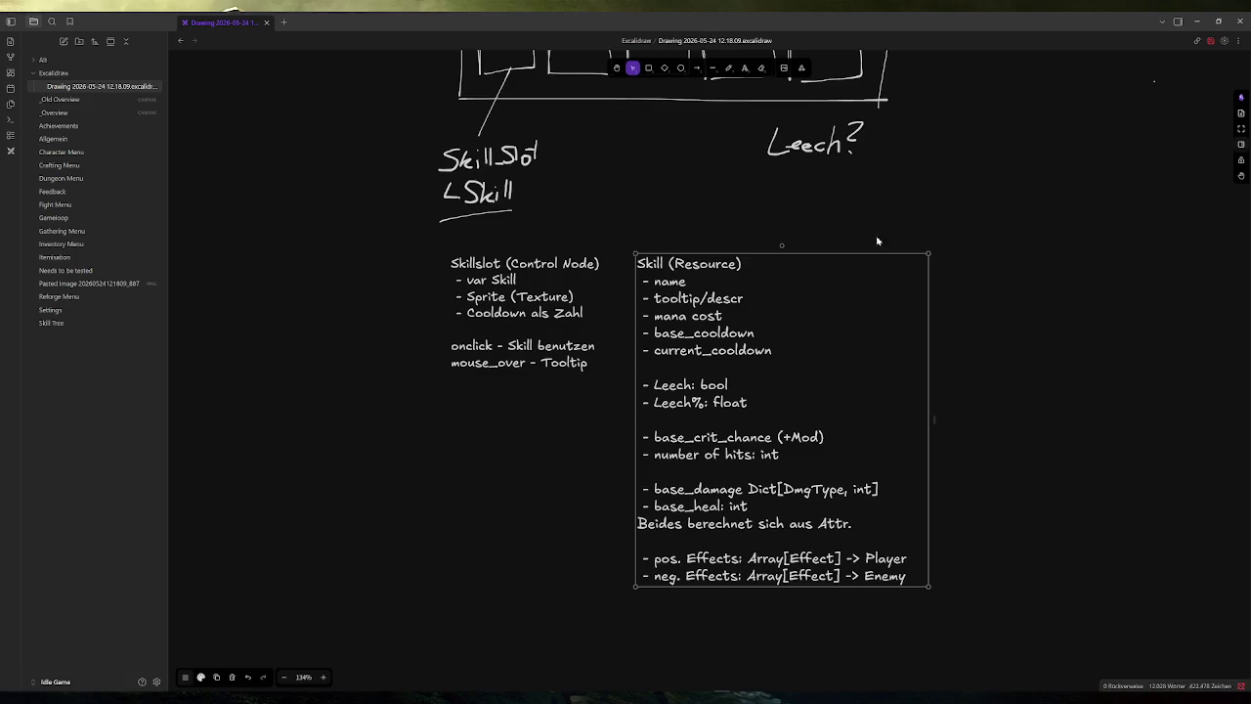
scroll(899, 290, up, 1)
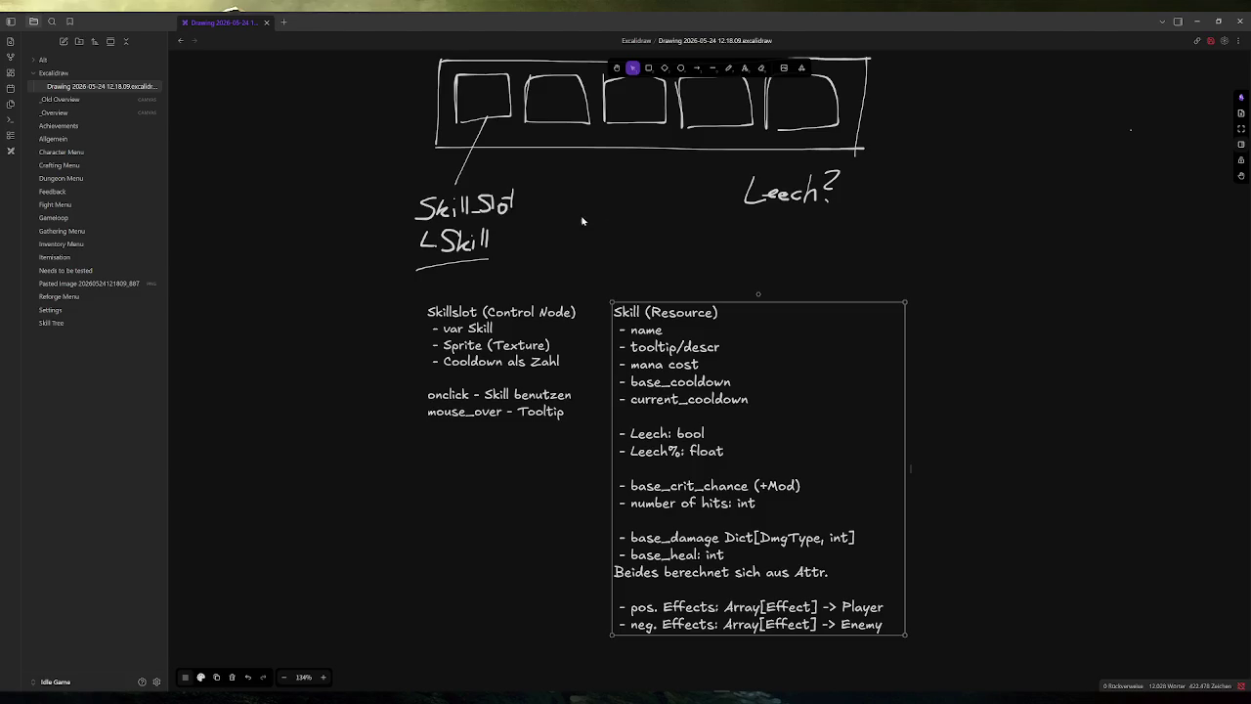
click(742, 73)
Add a 'SkillManager (Globales Script?)' note reading '- regelt Einsatz von Skills und was gemacht werden muss'.
click(945, 302)
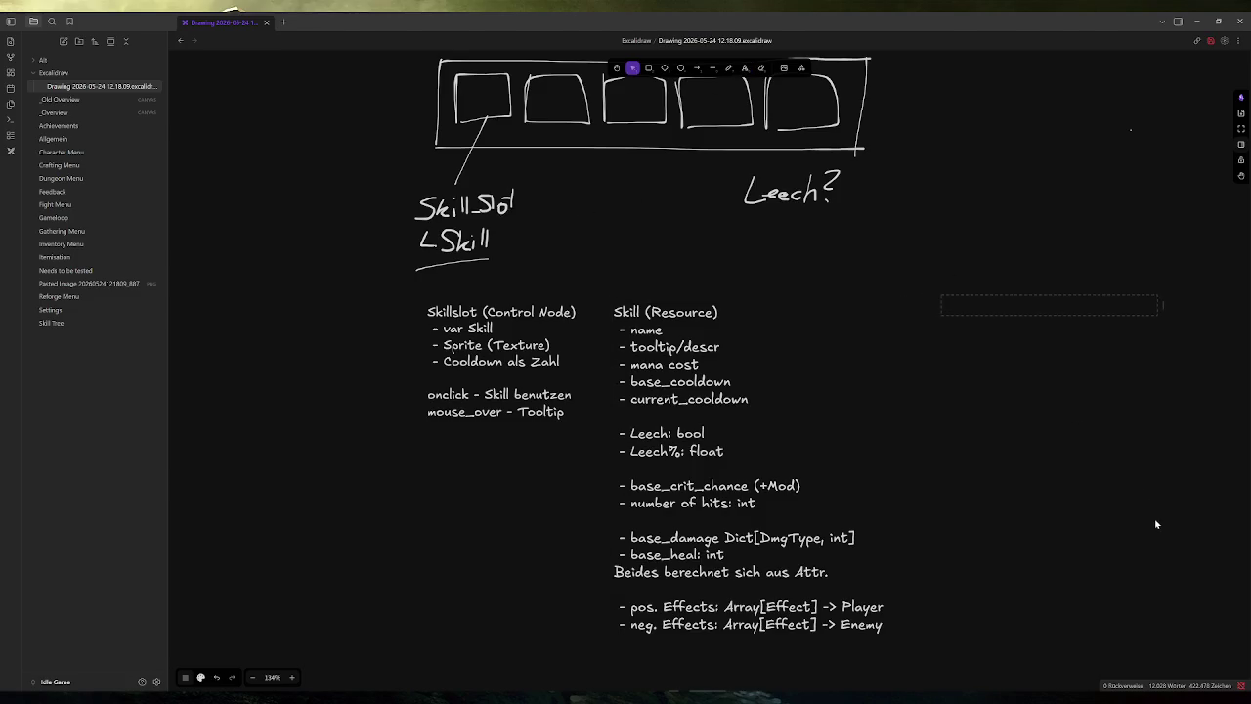
text(SkillMana)
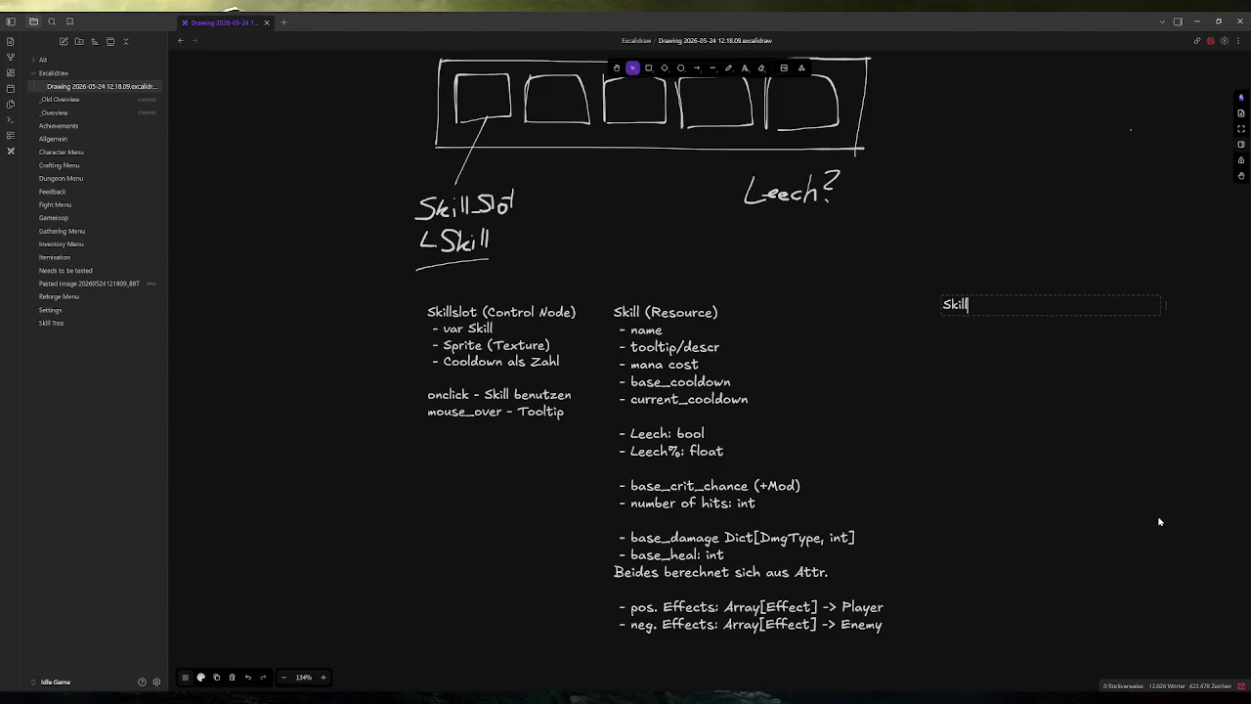
text(ger ()
text(GL)
key(BackSpace)
key(BackSpace)
text(Globals)
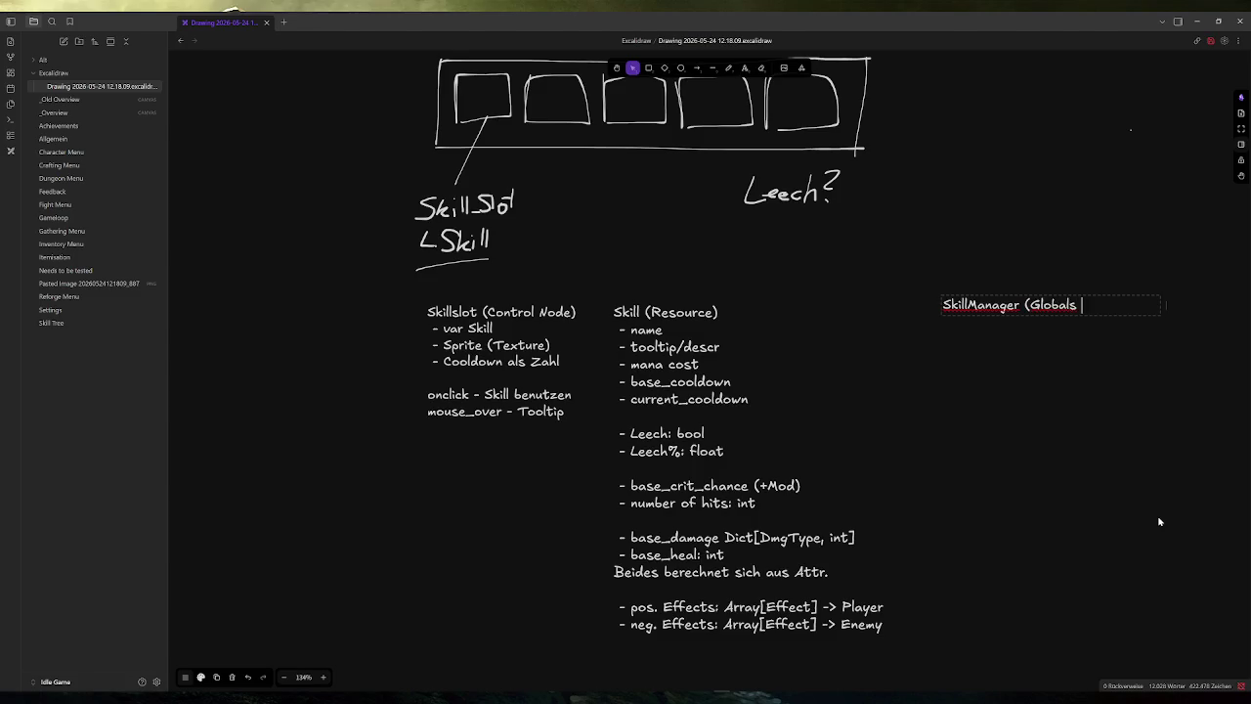
key(BackSpace)
key(BackSpace)
text(es Sc)
text(ript?))
key(Escape)
text(-)
text(regelt )
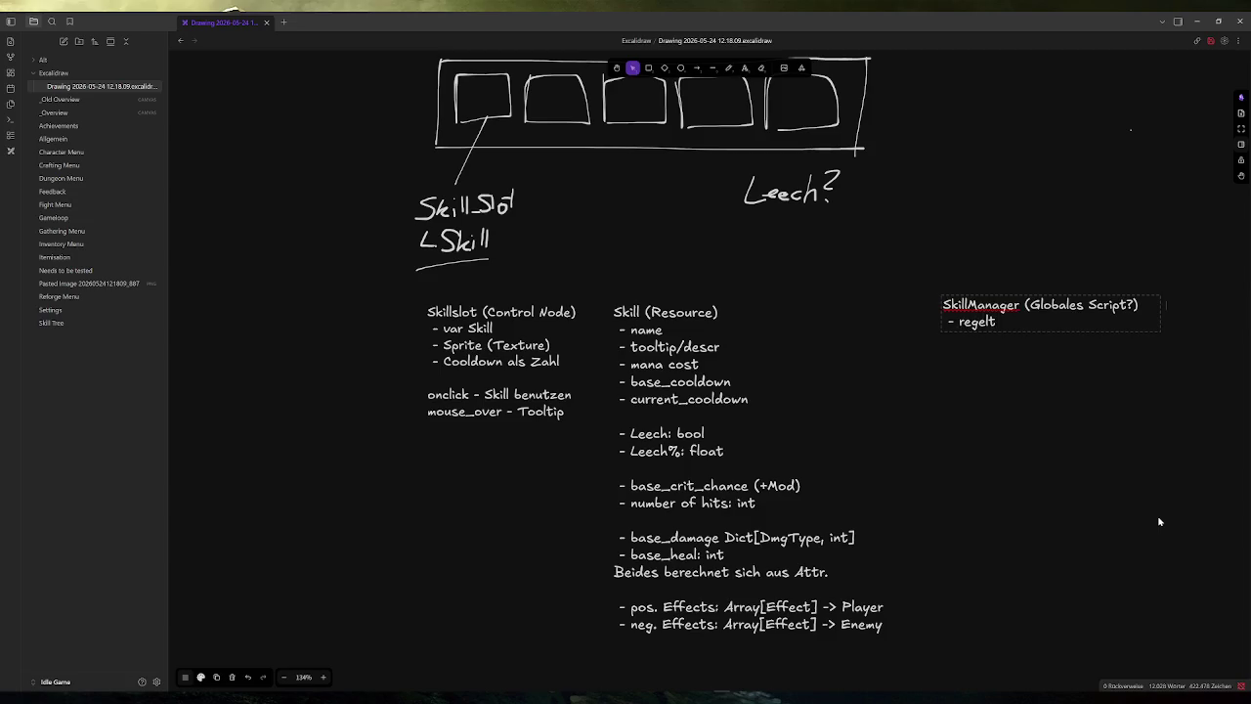
text(Einsatz von )
text(Skills und )
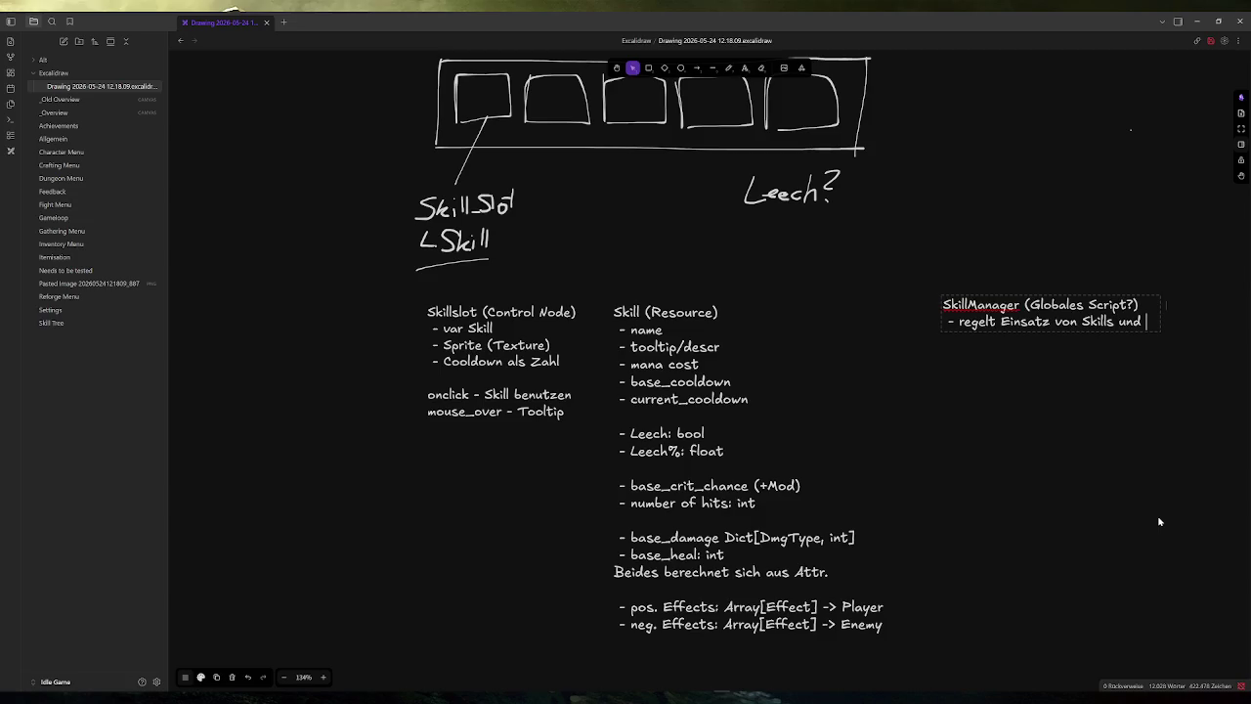
text(was gemacht wer)
text(den muss)
click(1007, 364)
Reposition the SkillManager note so it sits just right of the Skill list.
drag(1057, 346, 317, 356)
scroll(489, 391, left, 1)
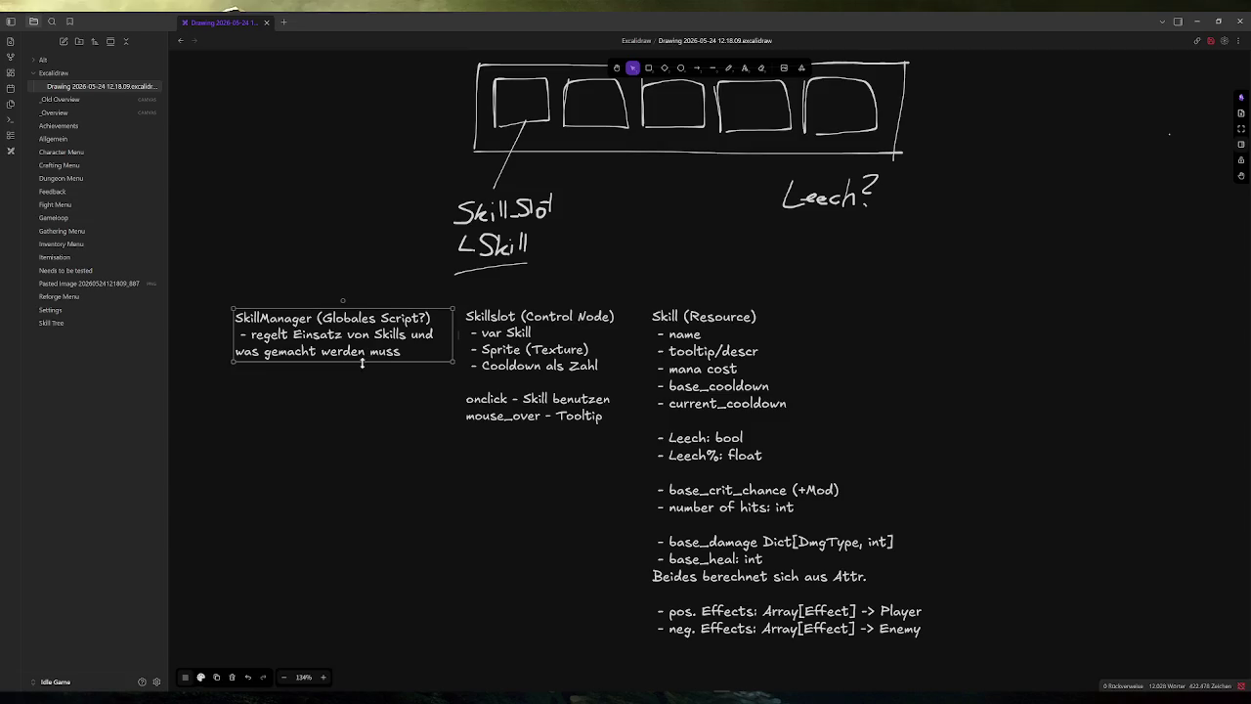
mouse_move(351, 361)
mouse_down()
mouse_move(1083, 396)
mouse_move(1049, 389)
mouse_move(1047, 344)
mouse_up()
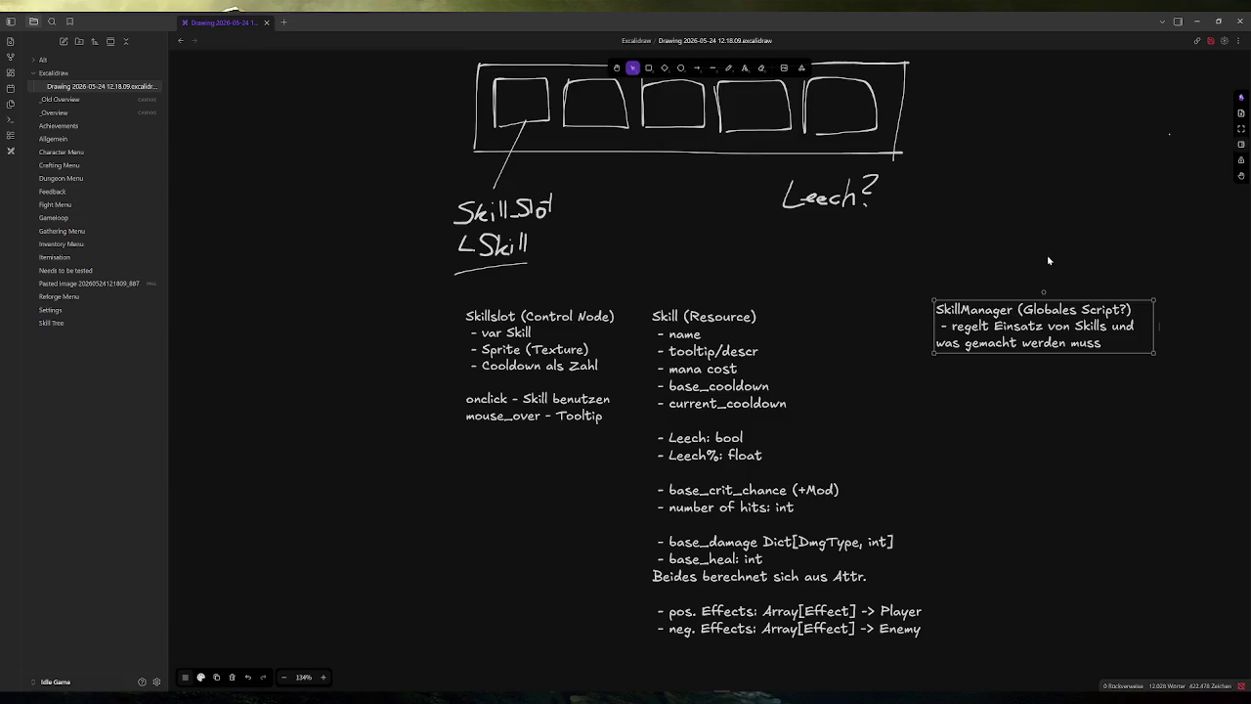
click(1063, 356)
drag(1026, 343, 932, 348)
key(Escape)
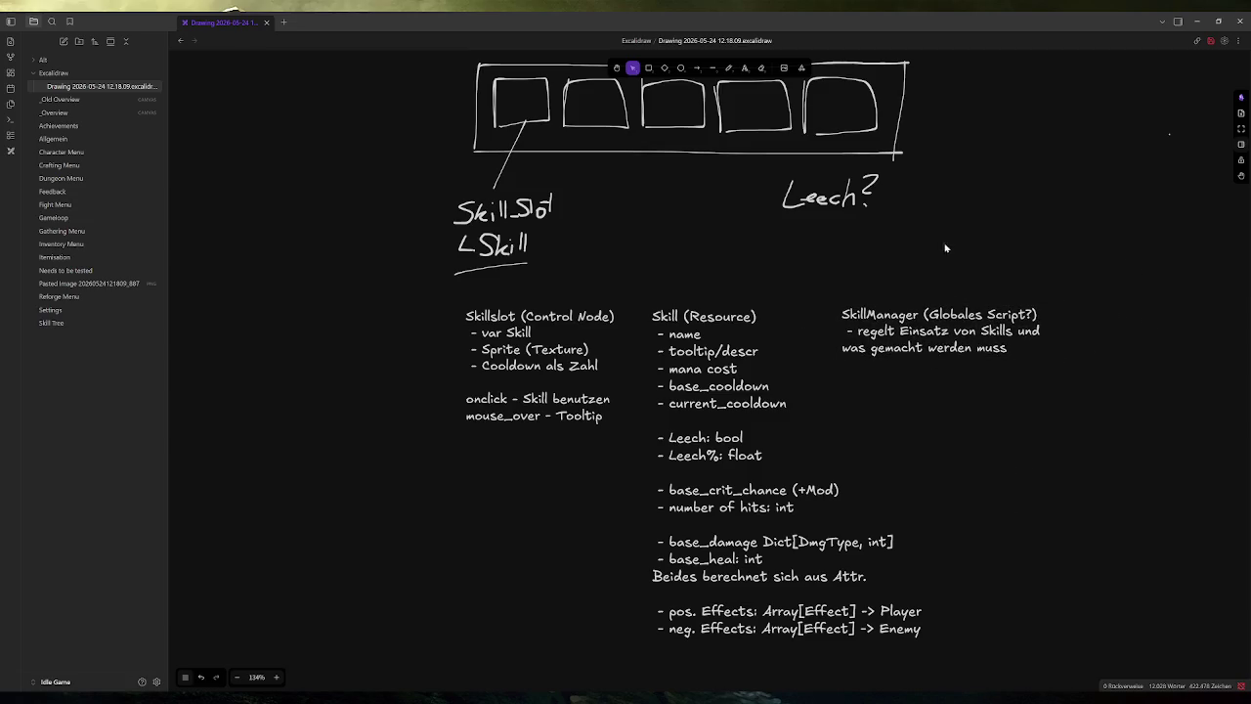
Delete the 'Leech?' text from the canvas.
scroll(947, 248, up, 1)
scroll(947, 247, right, 1)
drag(745, 225, 888, 183)
key(Delete)
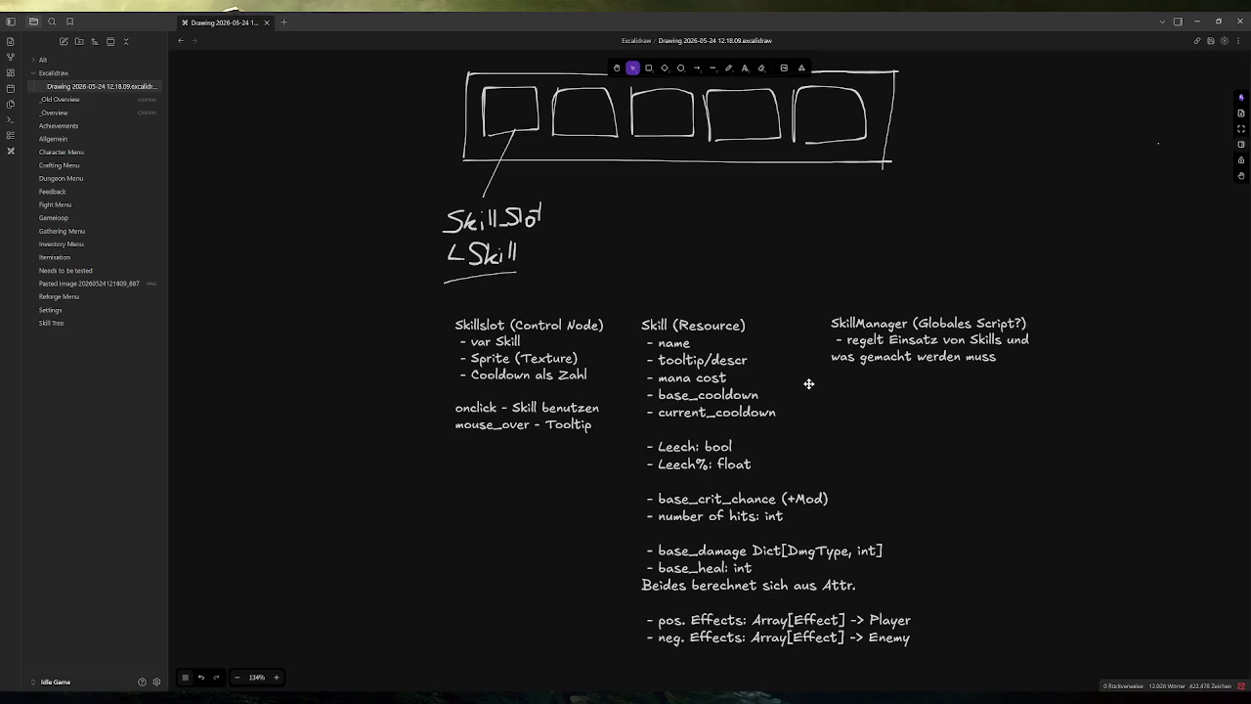
Reveal the hidden system tray icons on the taskbar.
click(1123, 699)
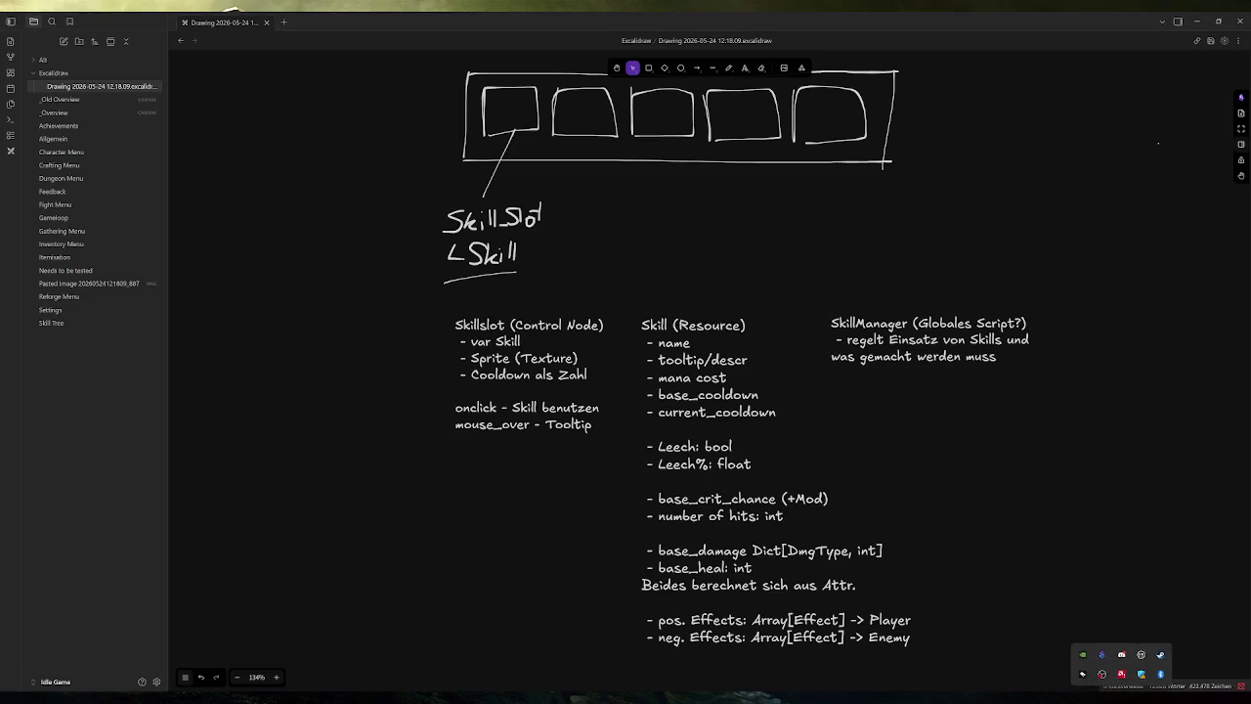
click(1160, 654)
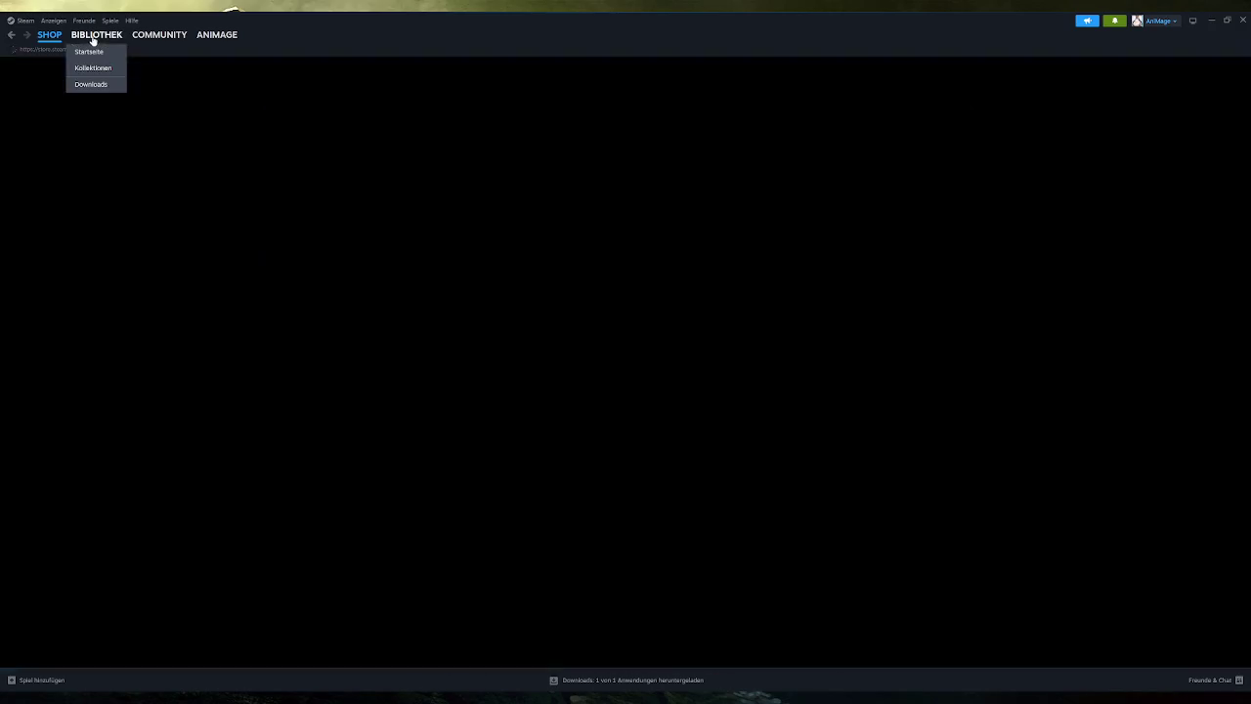
click(93, 39)
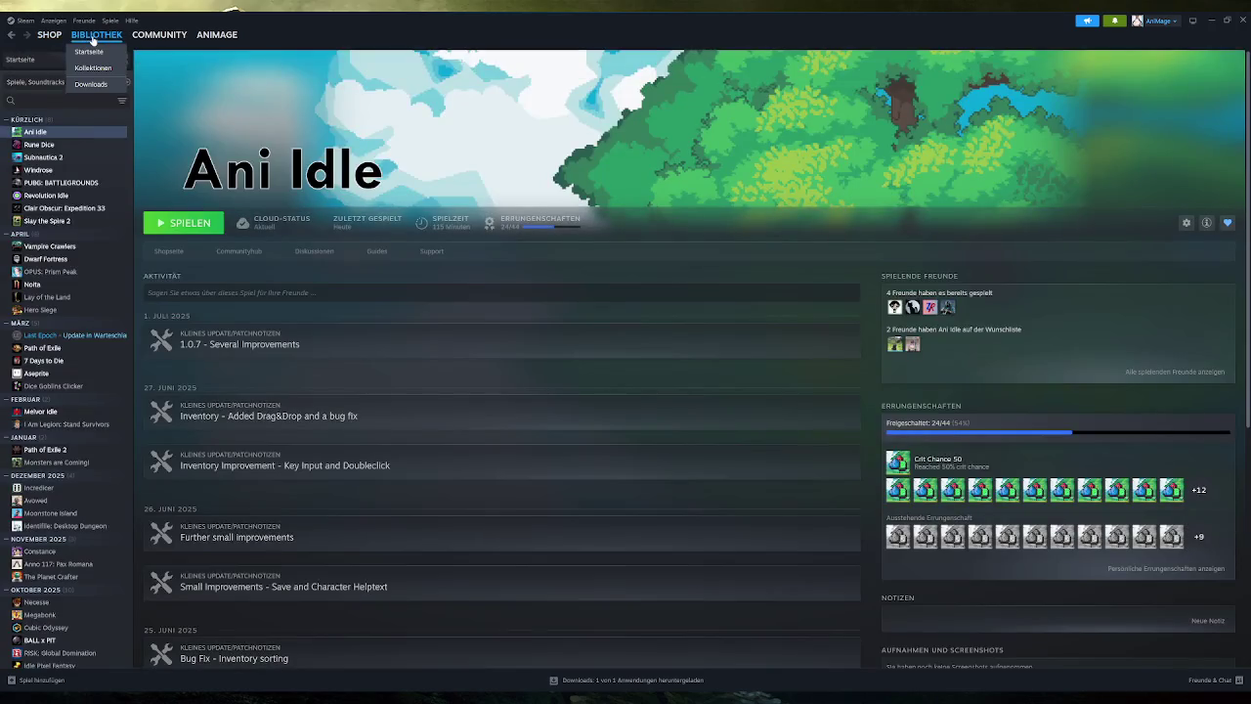
click(64, 145)
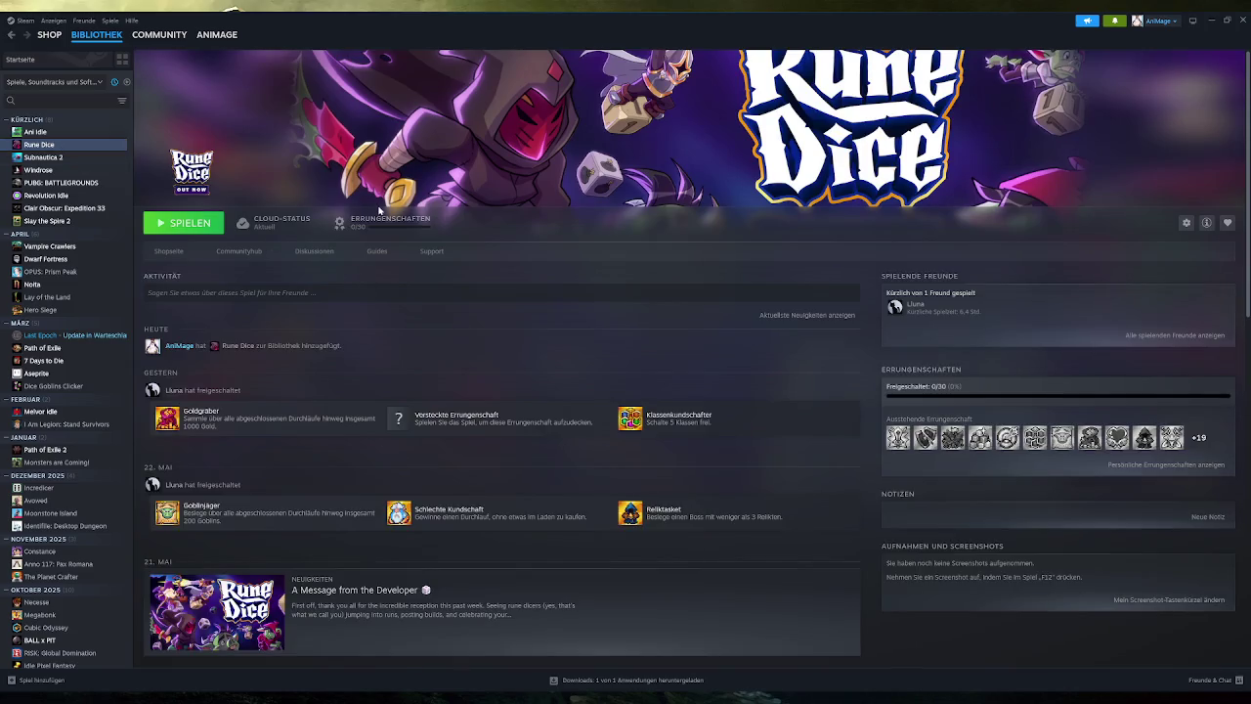
click(1245, 19)
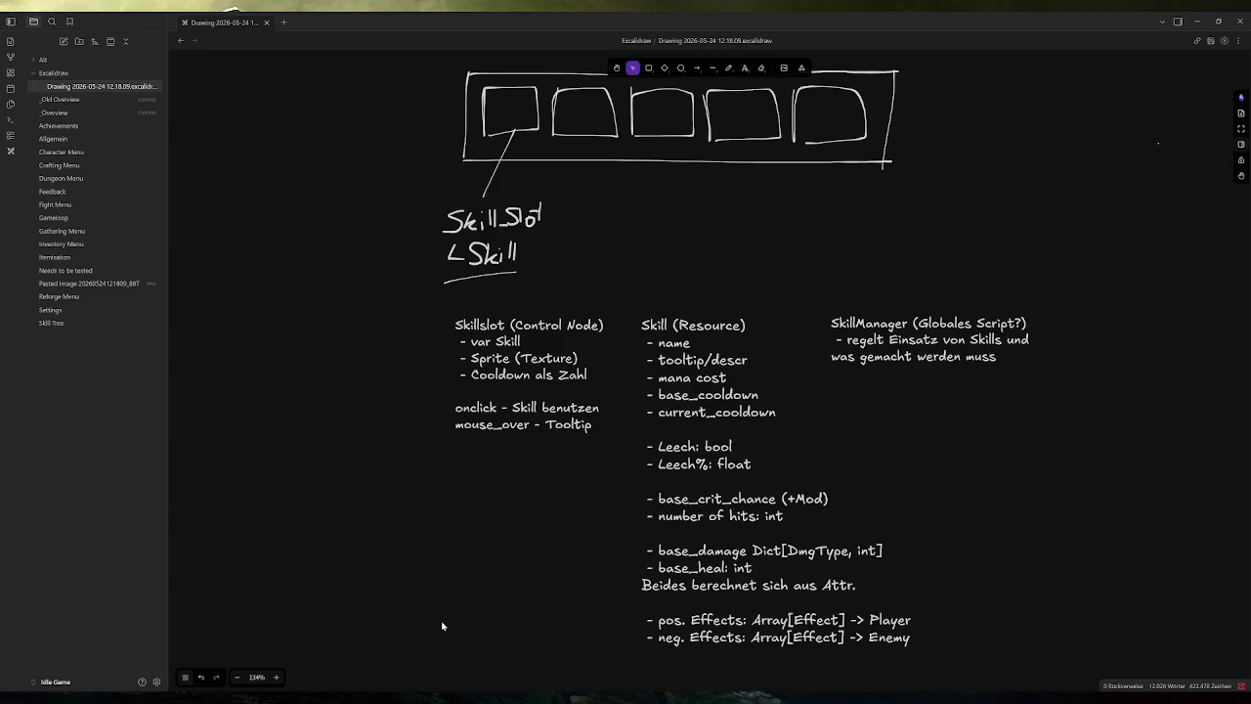
click(362, 698)
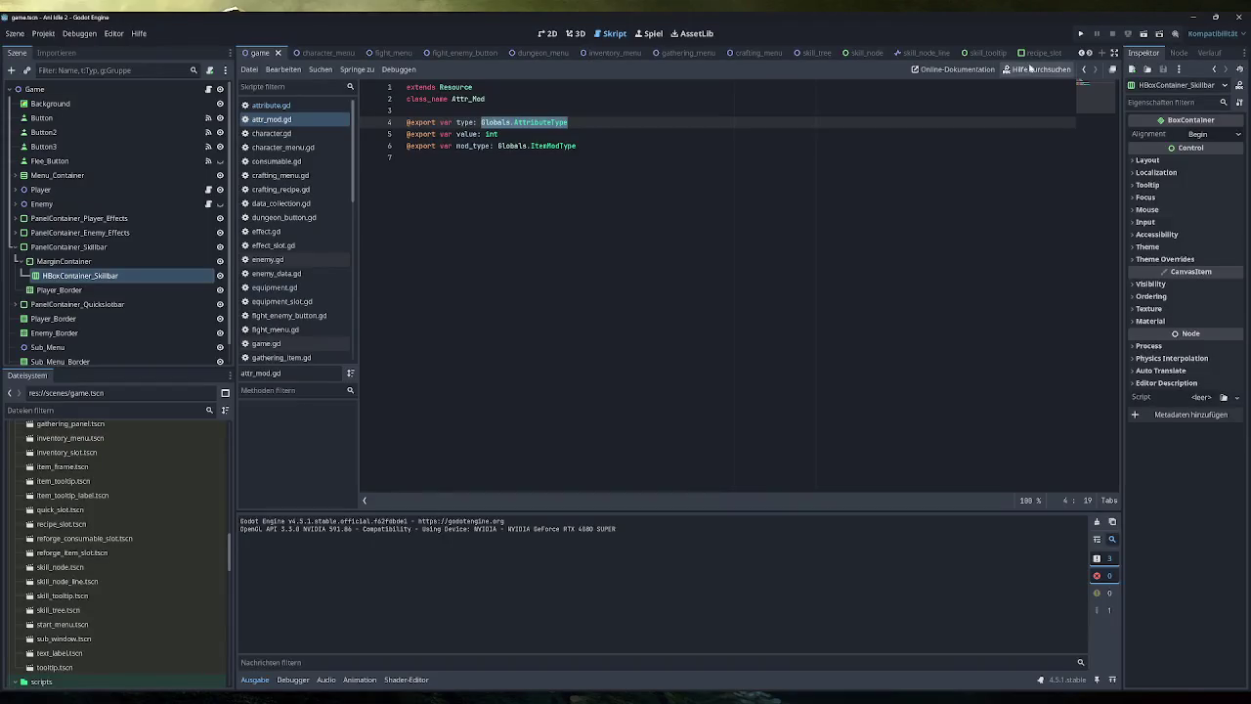
Open effect_slot.tscn from the FileSystem dock and show it in the 2D editor.
scroll(100, 583, up, 5)
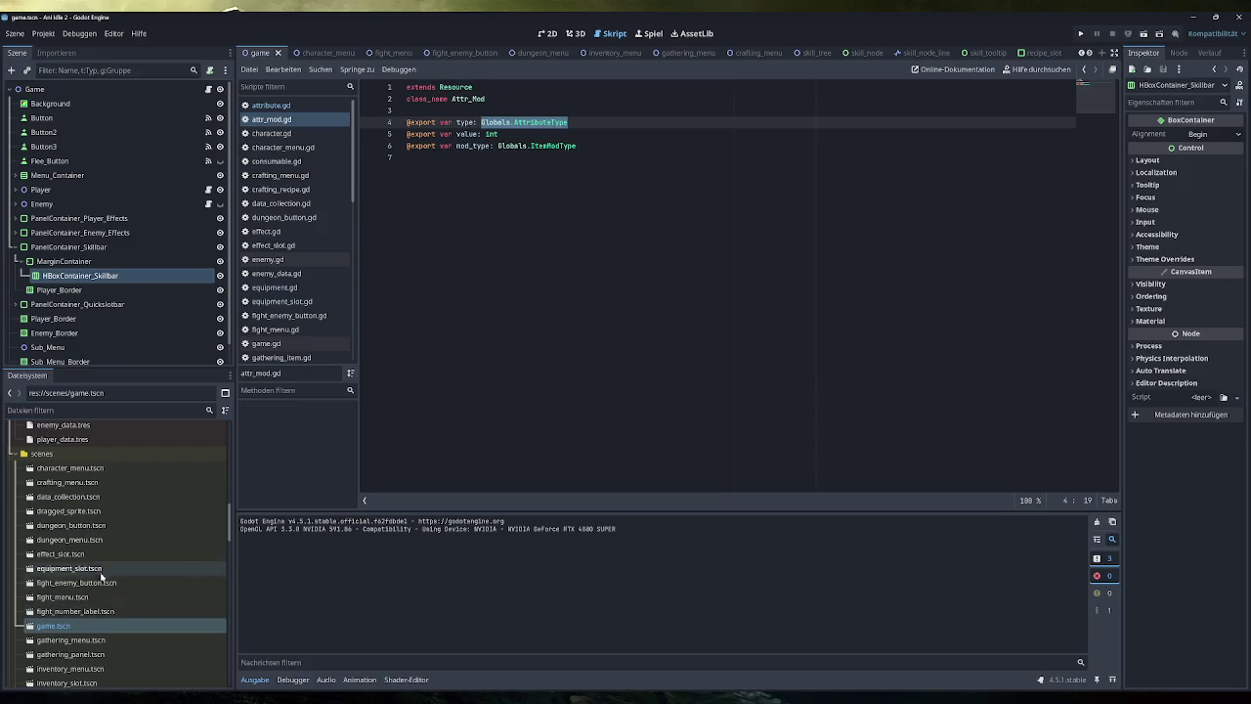
click(88, 554)
double_click(88, 559)
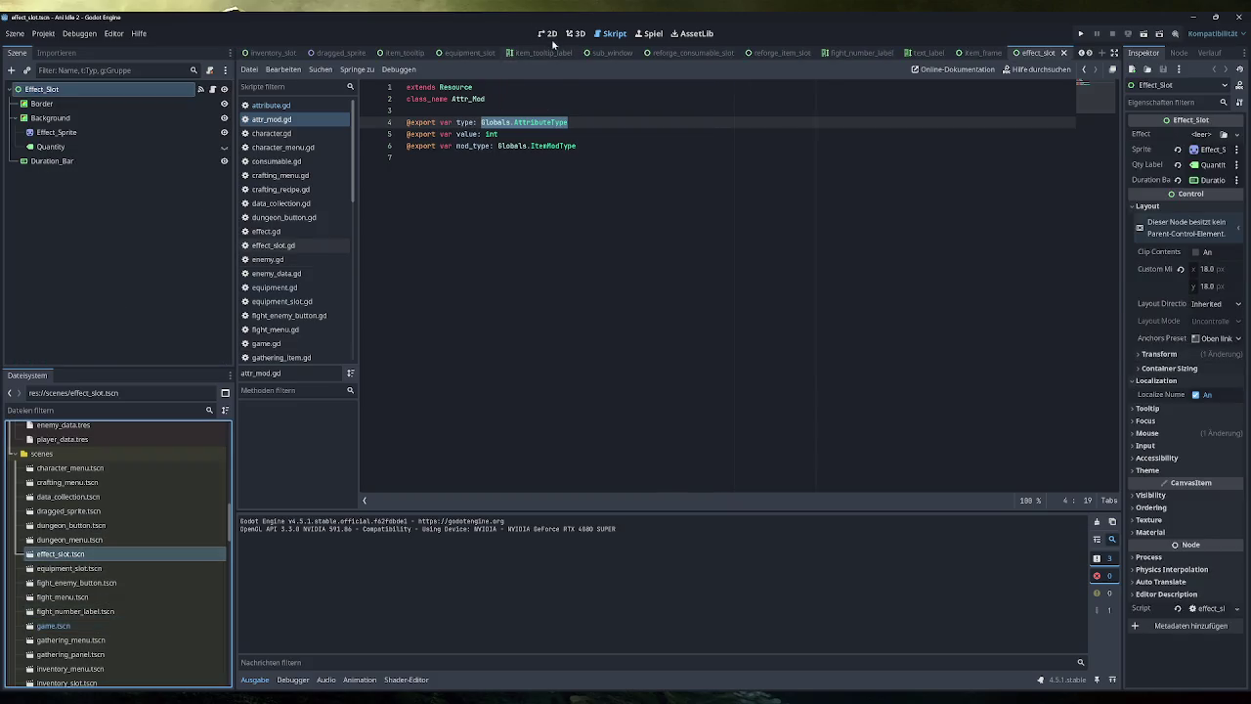
click(548, 33)
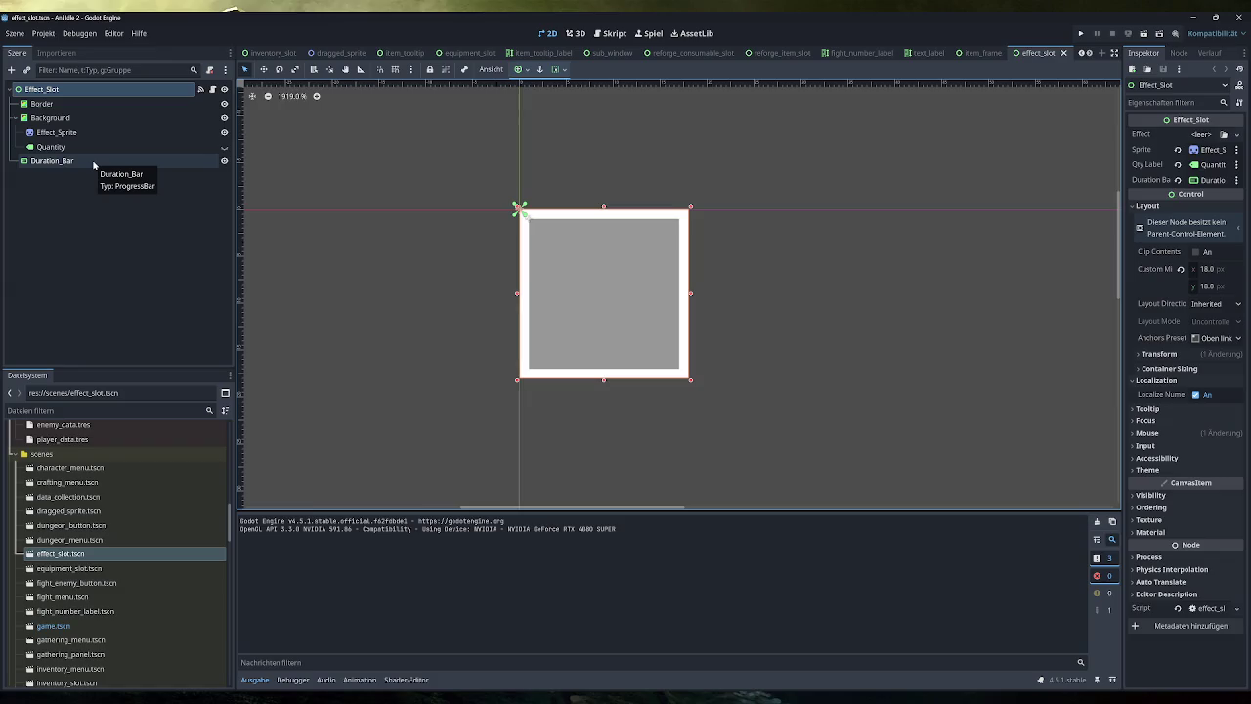
right_click(82, 556)
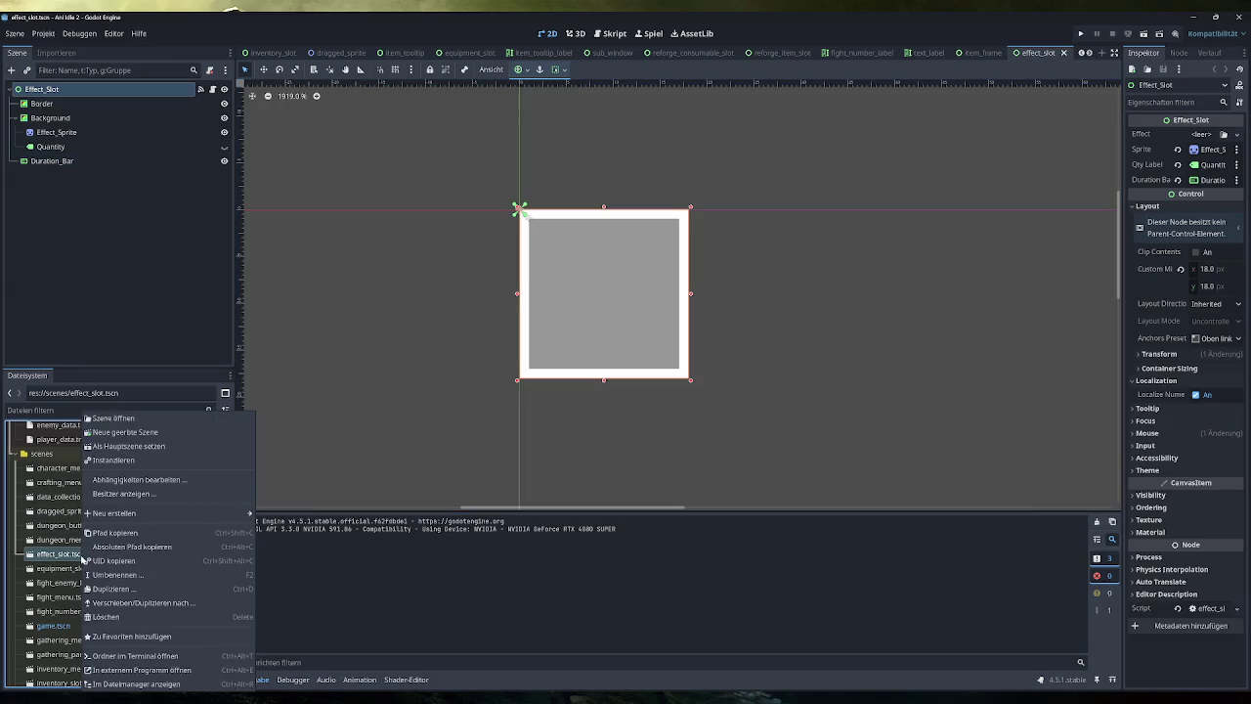
Duplicate effect_slot.tscn as skill_slot.tscn and open the new copy.
click(126, 588)
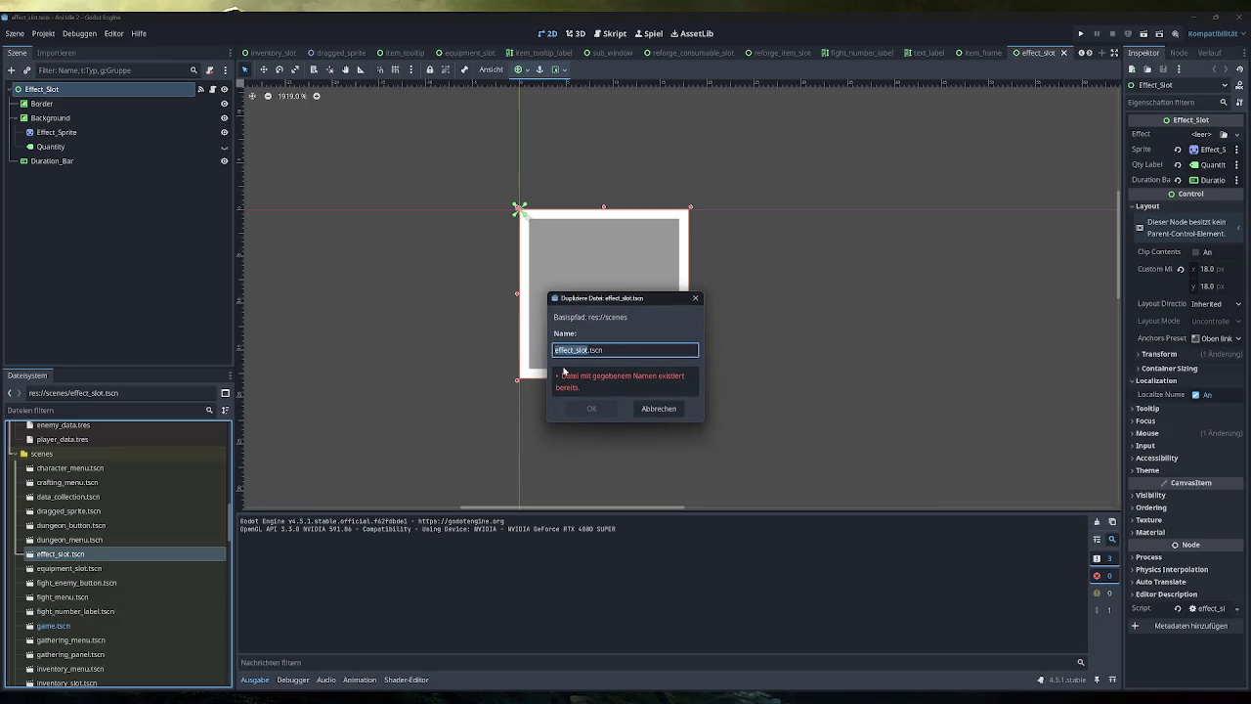
text(skill_)
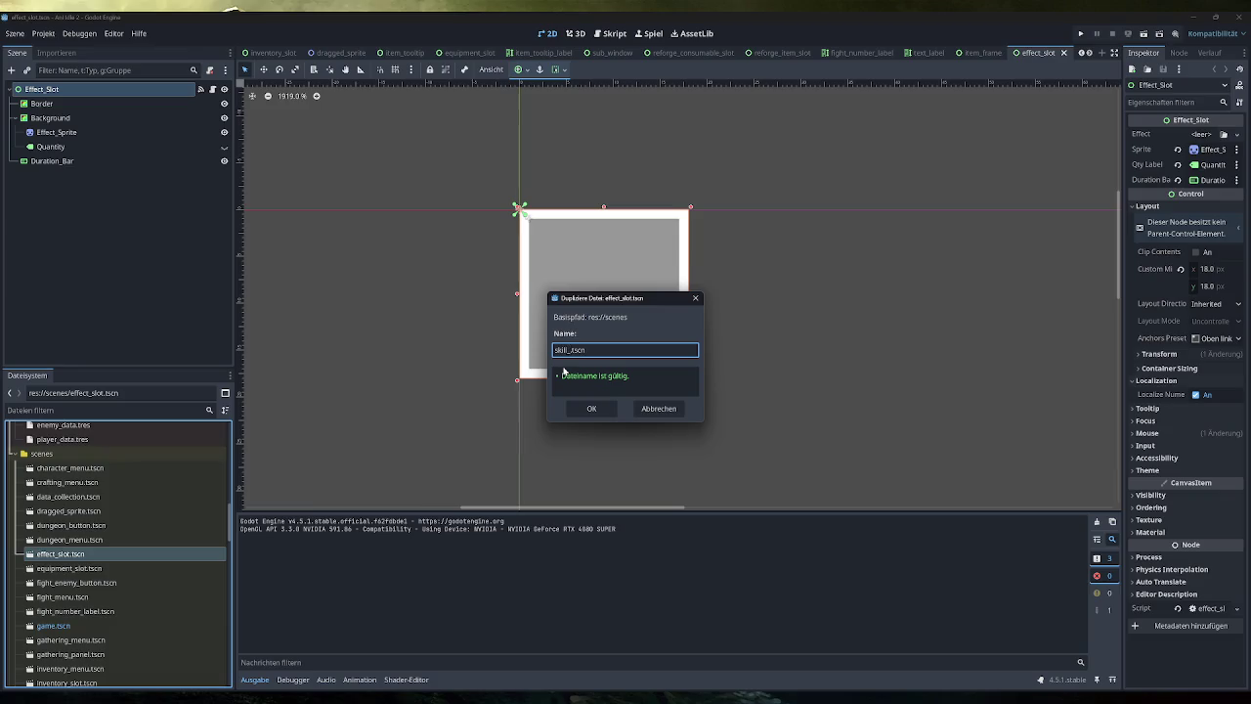
text(slot)
click(593, 408)
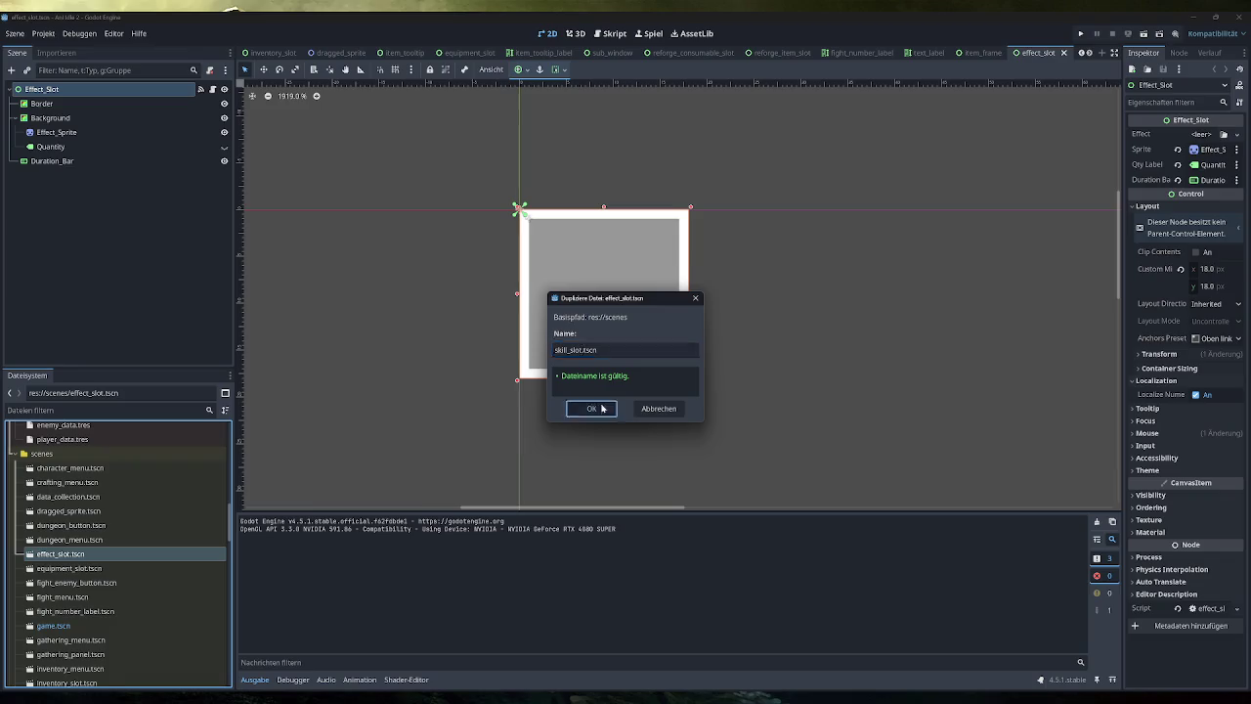
scroll(92, 554, down, 5)
double_click(84, 563)
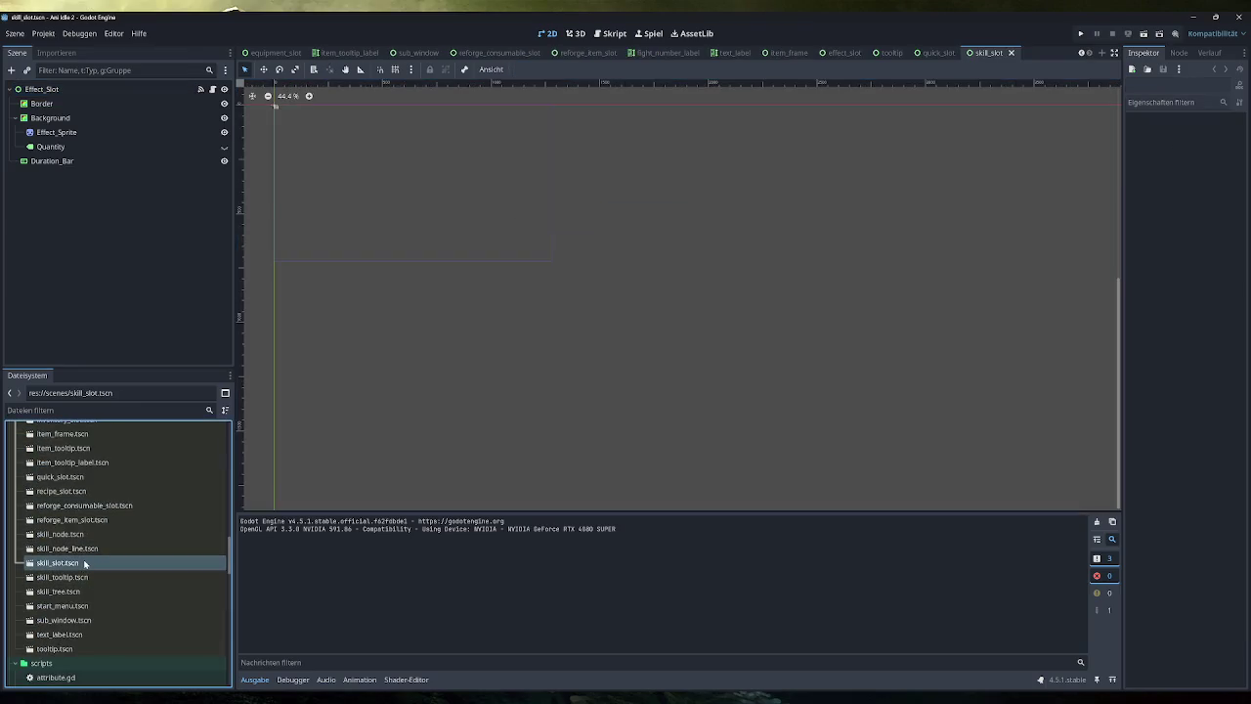
Center the canvas and detach the script from the Effect_Slot root node.
drag(600, 235, 785, 411)
scroll(409, 275, up, 5)
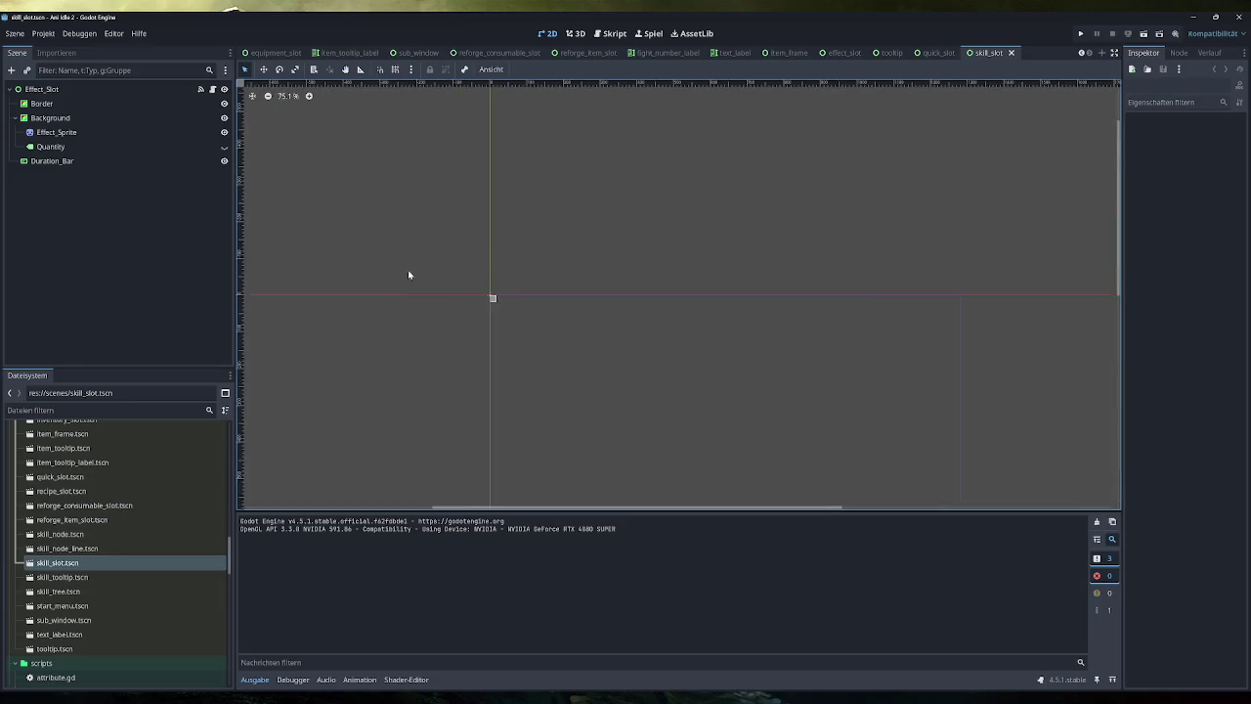
scroll(486, 303, up, 15)
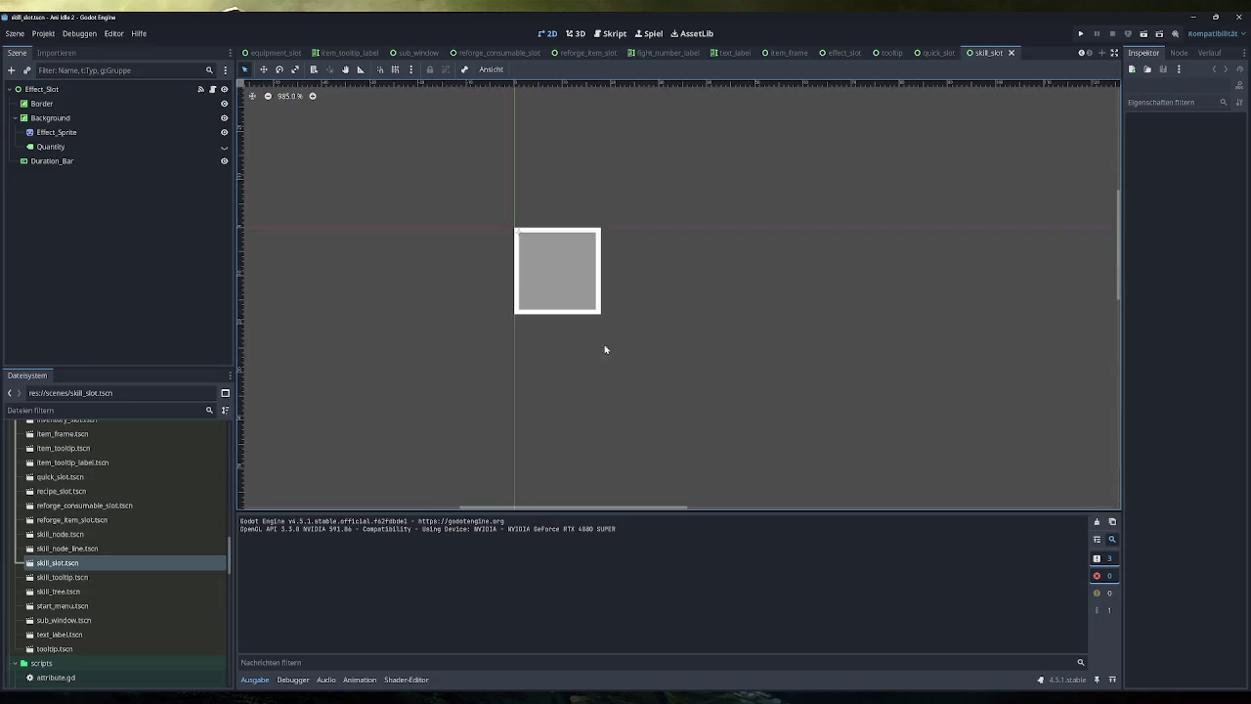
click(114, 88)
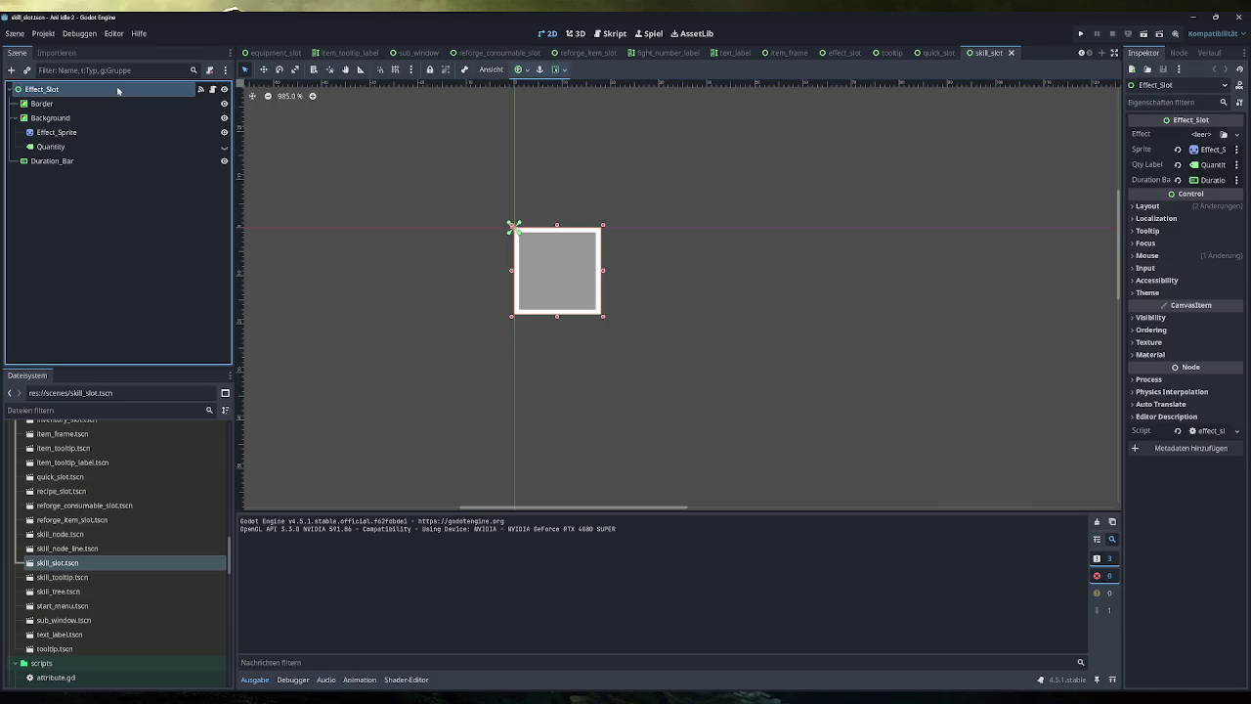
right_click(161, 90)
click(204, 256)
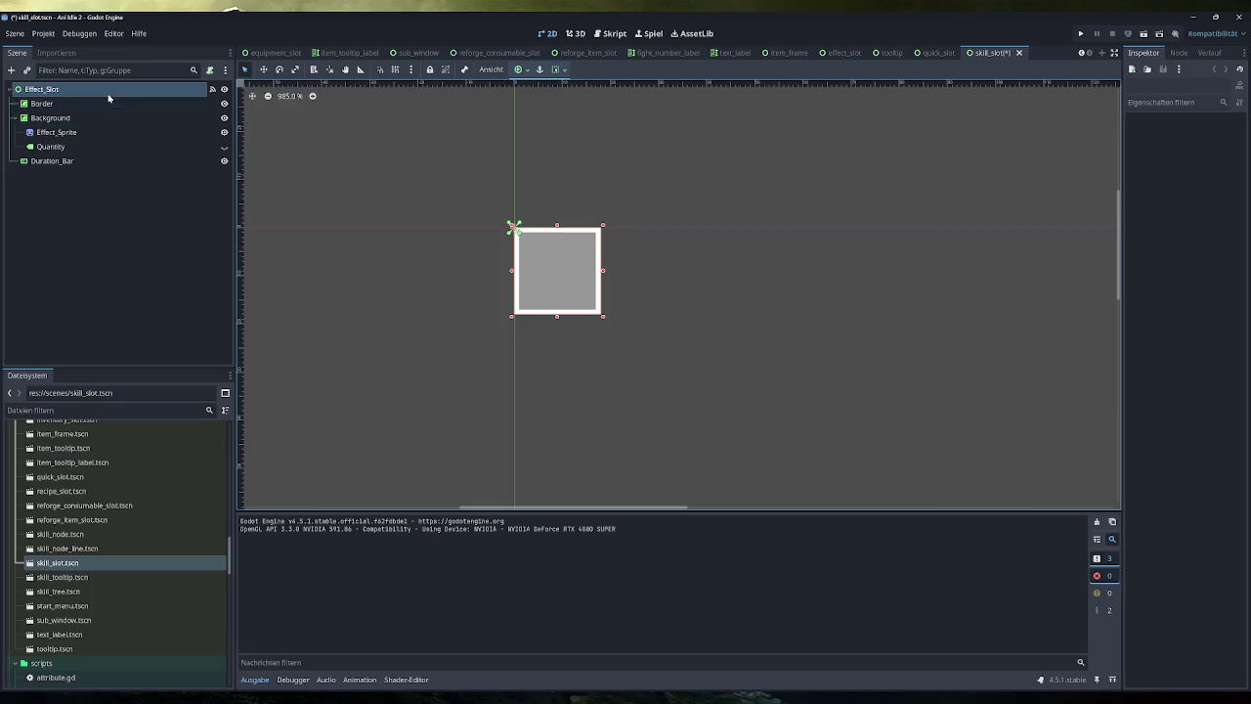
Delete the root's _on_mouse_entered and _on_mouse_exited signal connections.
click(1179, 53)
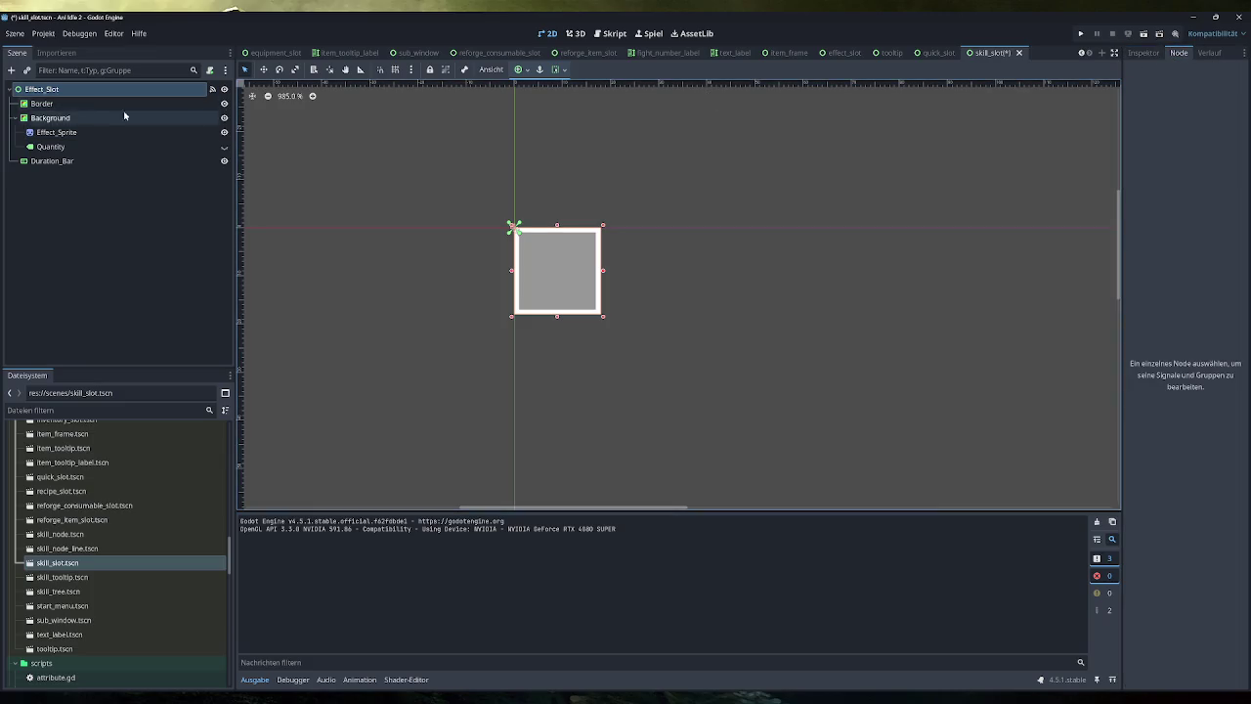
click(72, 90)
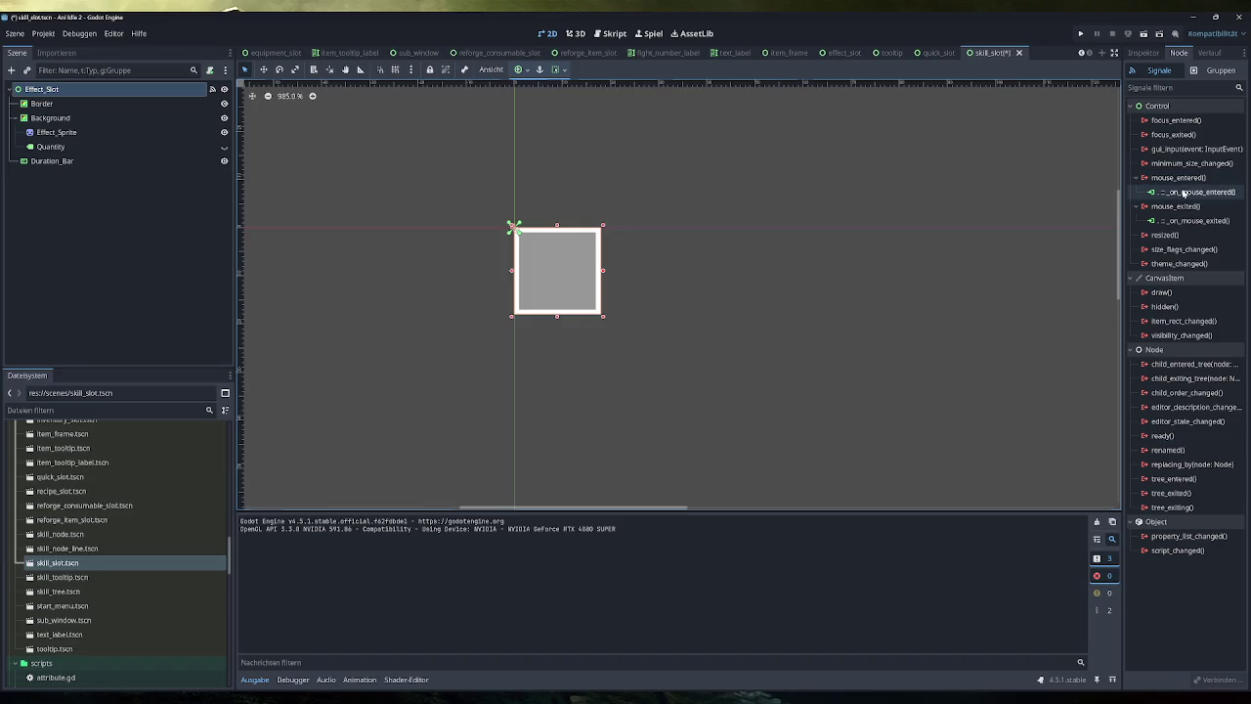
click(1183, 192)
key(Delete)
click(1186, 207)
key(Delete)
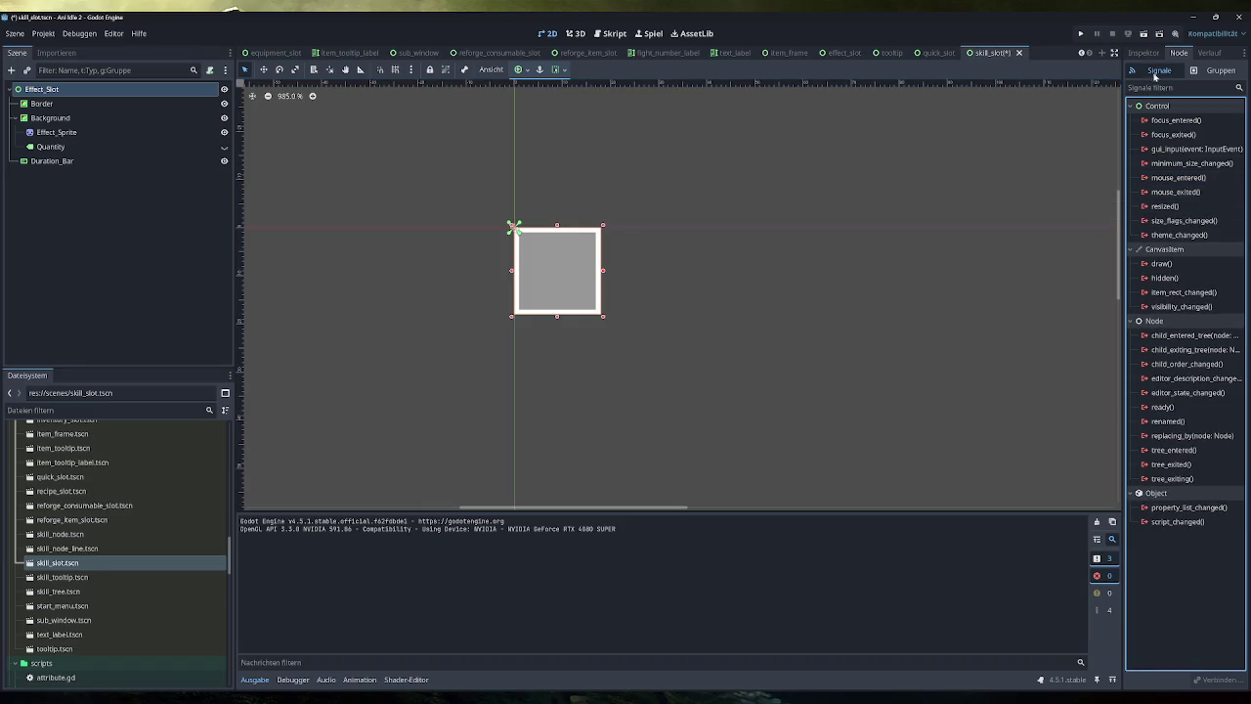
click(1144, 53)
click(205, 251)
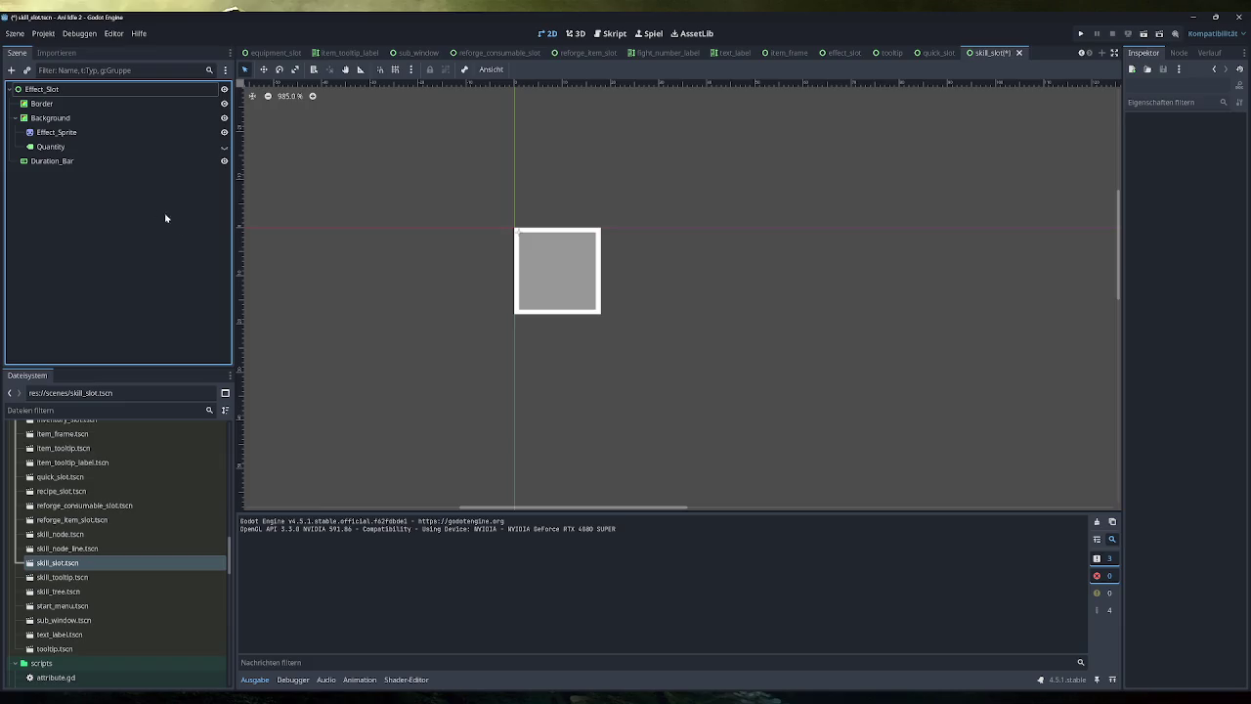
Rename the root node to Skill_Slot and save the scene.
double_click(42, 89)
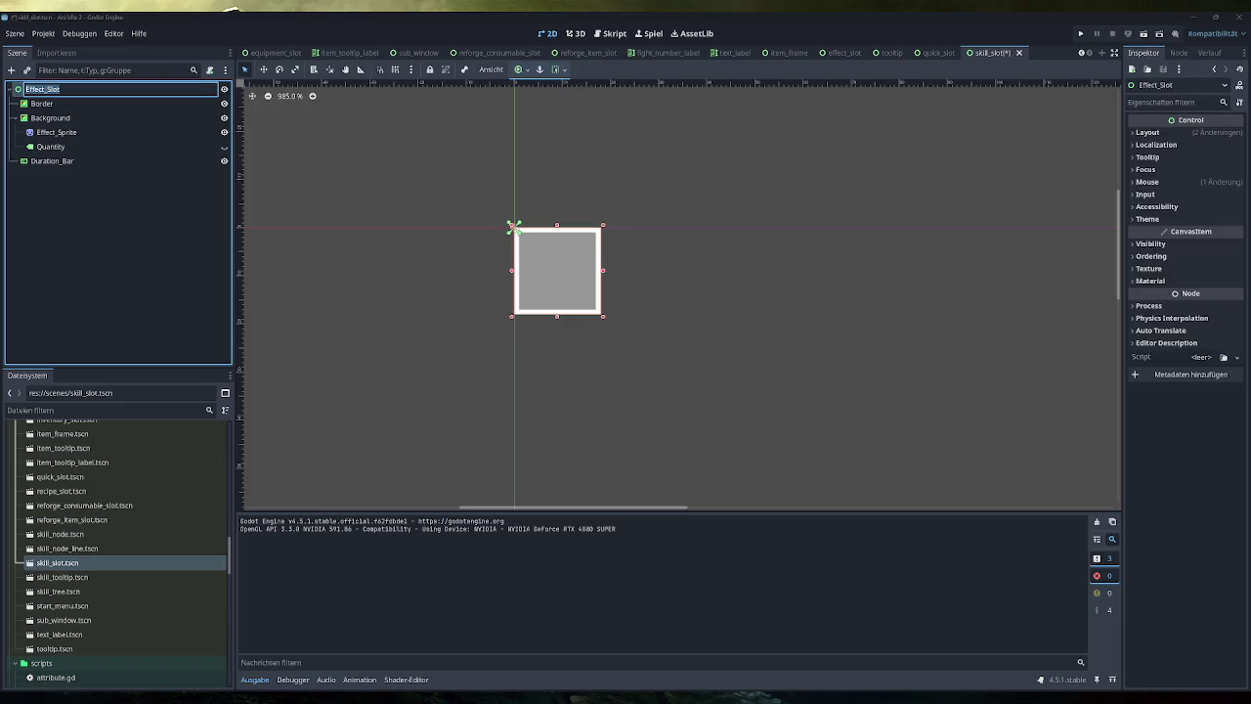
text(Skill_slot)
key(Return)
double_click(115, 93)
key(BackSpace)
key(BackSpace)
key(BackSpace)
text(Slot)
key(Return)
key(ctrl+s)
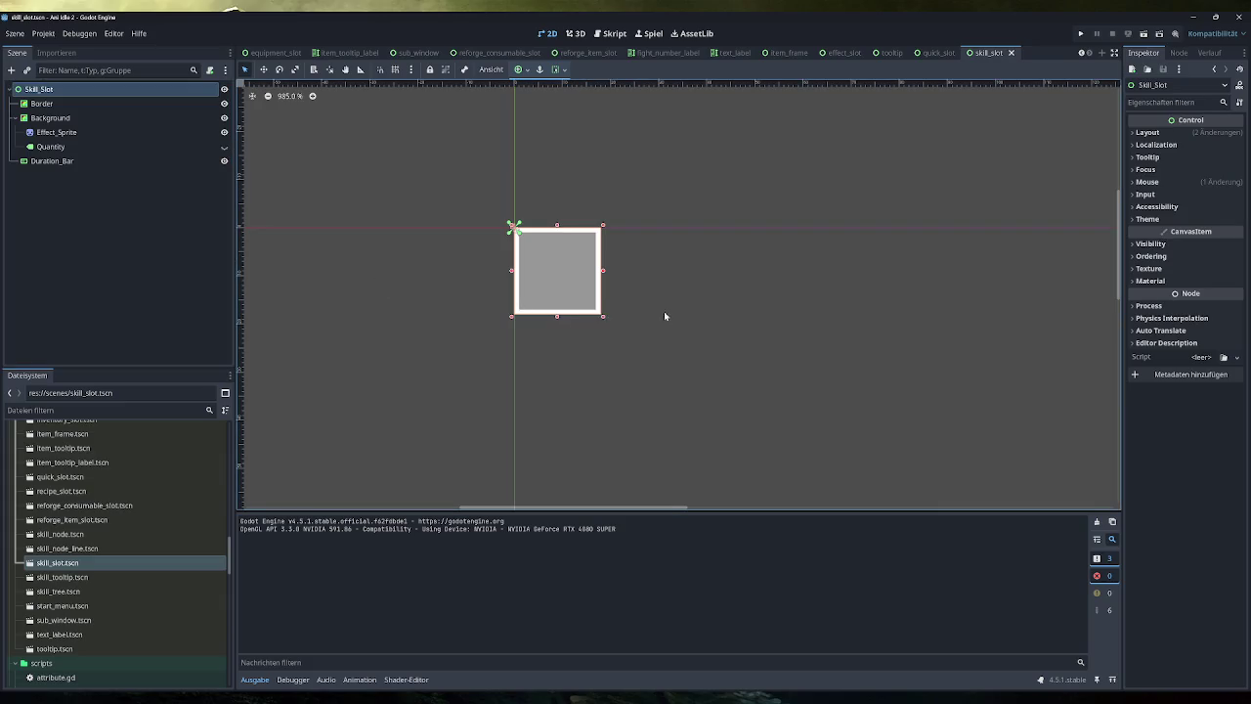
Reselect Skill_Slot and view its Layout settings in the Inspector.
scroll(637, 306, up, 3)
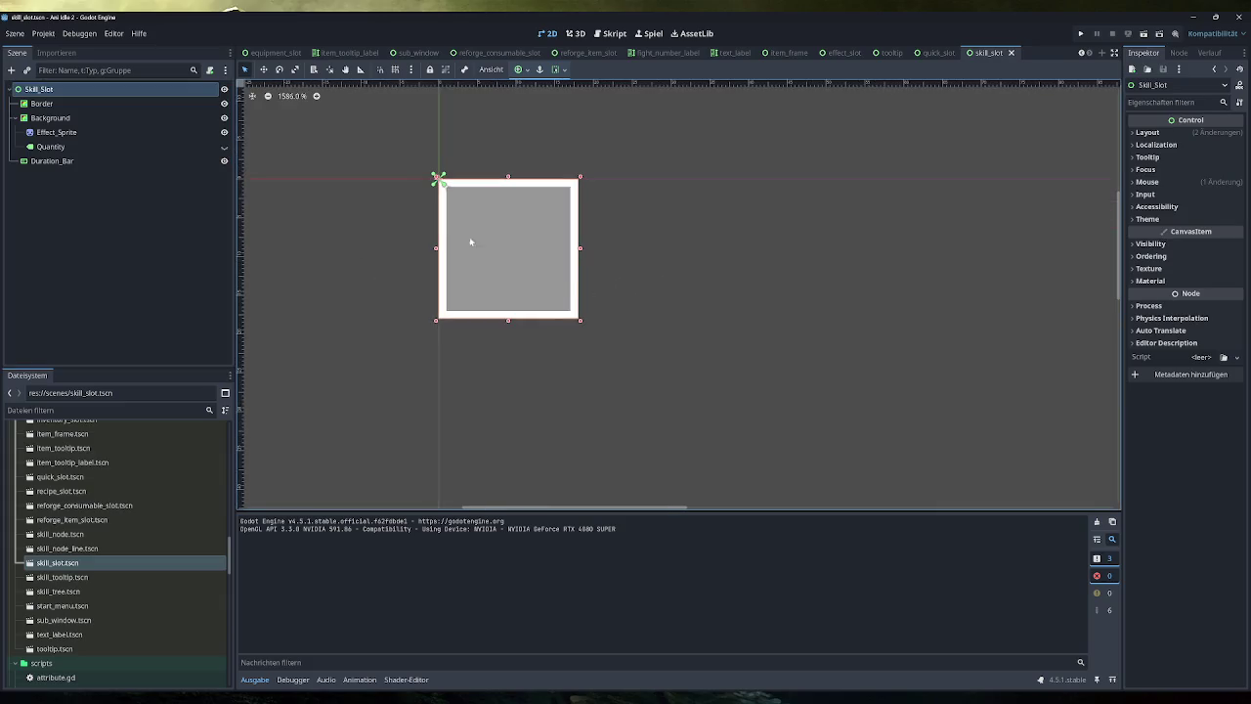
click(120, 105)
click(123, 93)
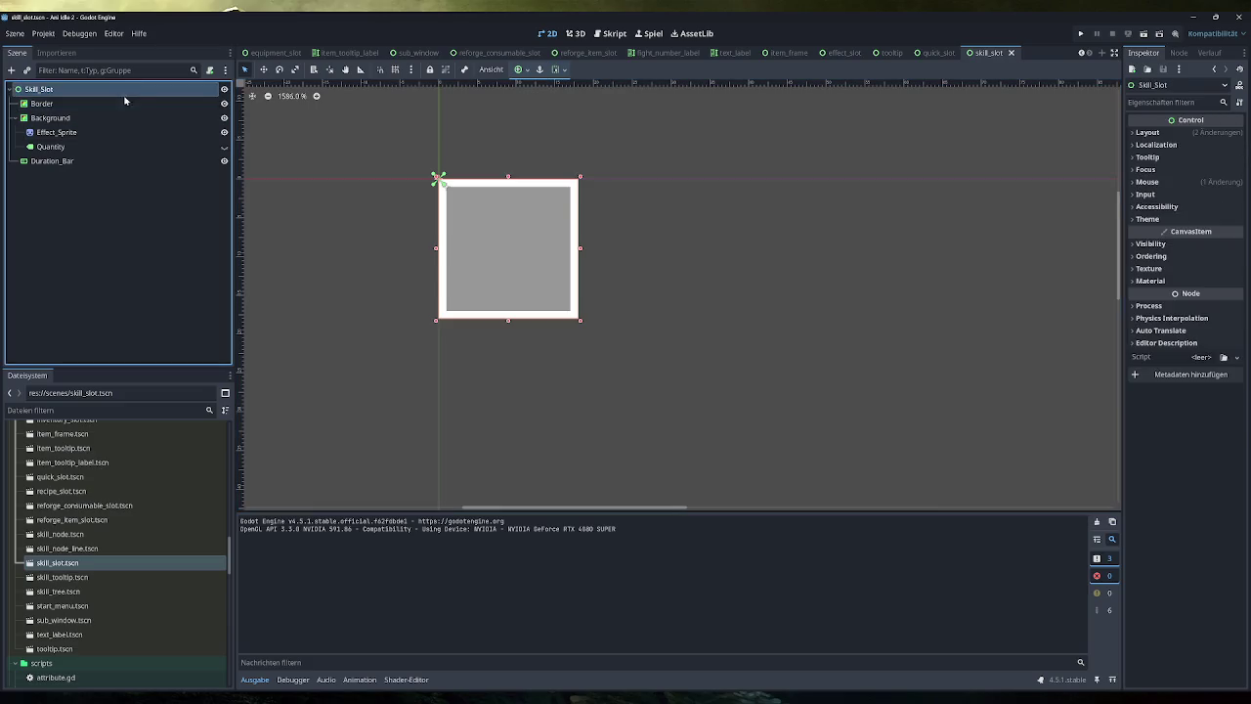
click(1149, 132)
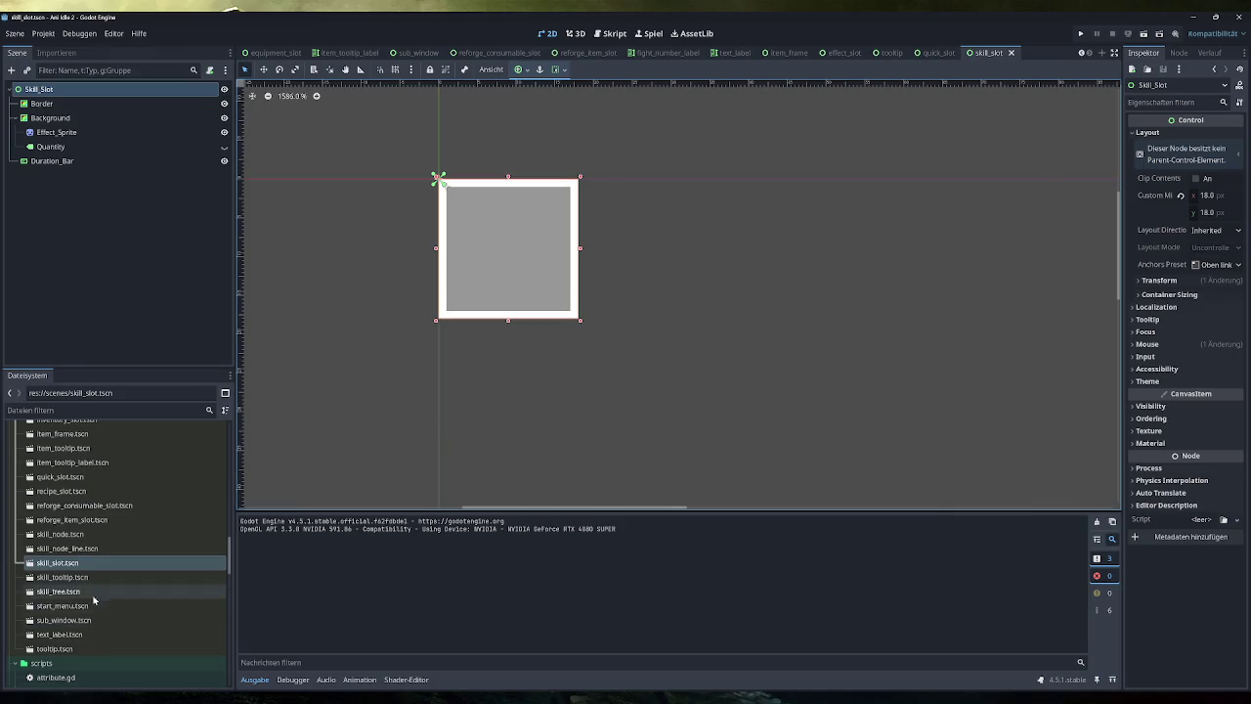
Open the main game scene and inspect Quick_Slot1 in the quickslot bar.
scroll(101, 587, up, 5)
double_click(58, 526)
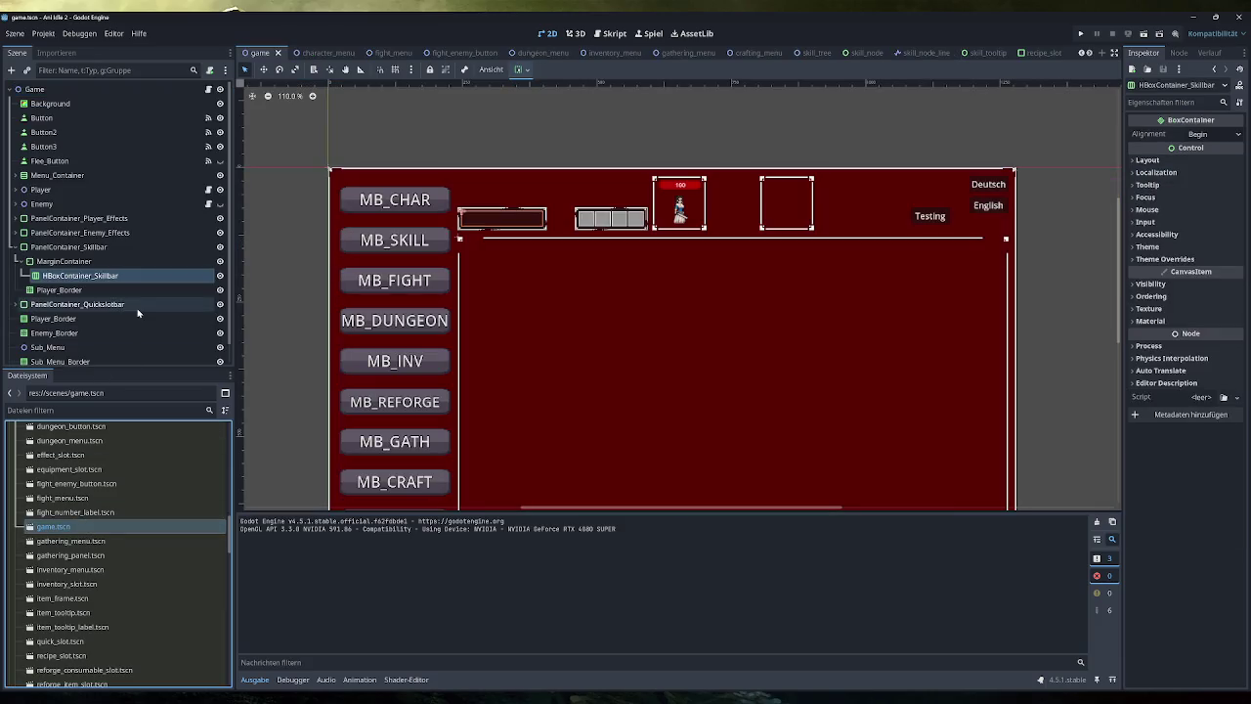
click(16, 304)
click(85, 348)
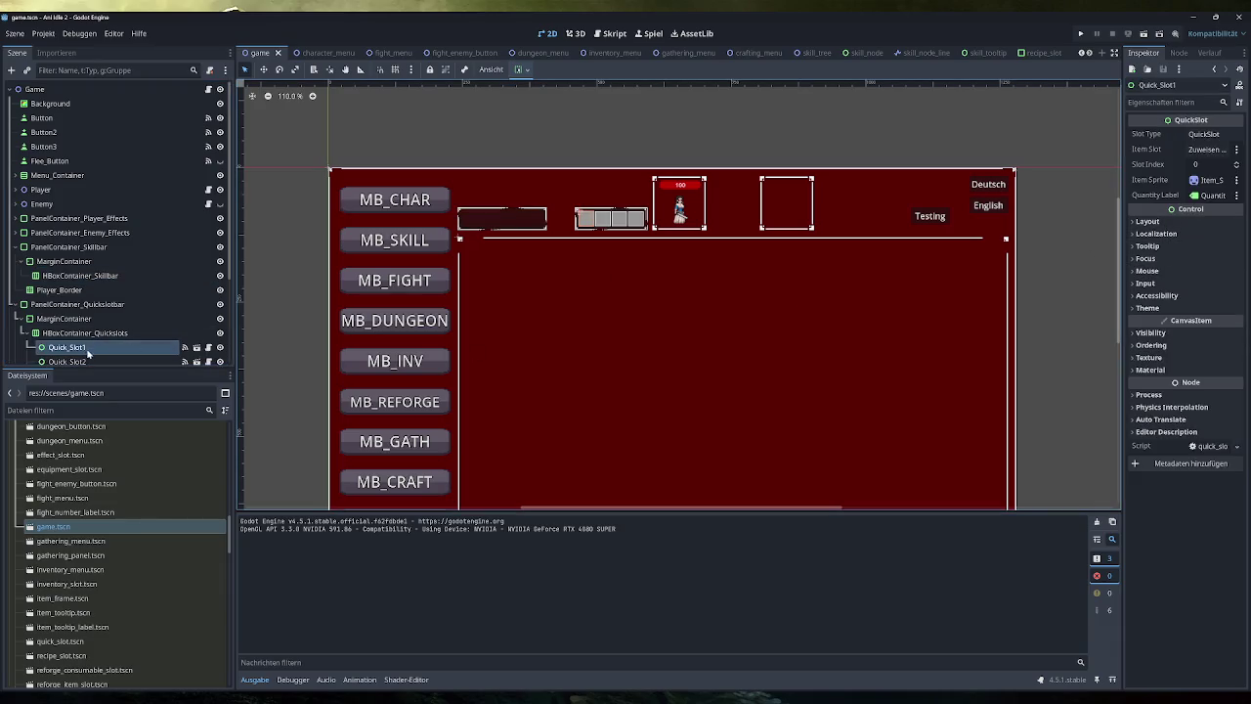
Collapse the quickslot bar and skillbar branches, then open inventory_slot.tscn.
click(59, 304)
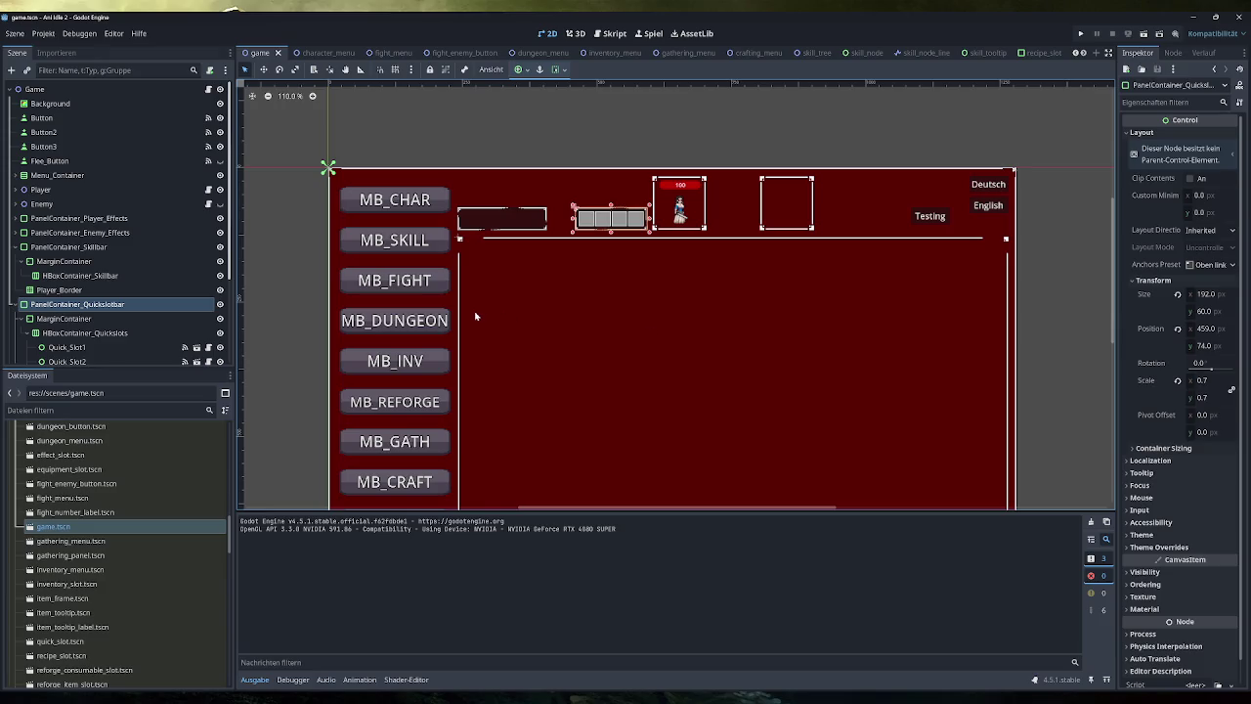
click(17, 304)
click(22, 247)
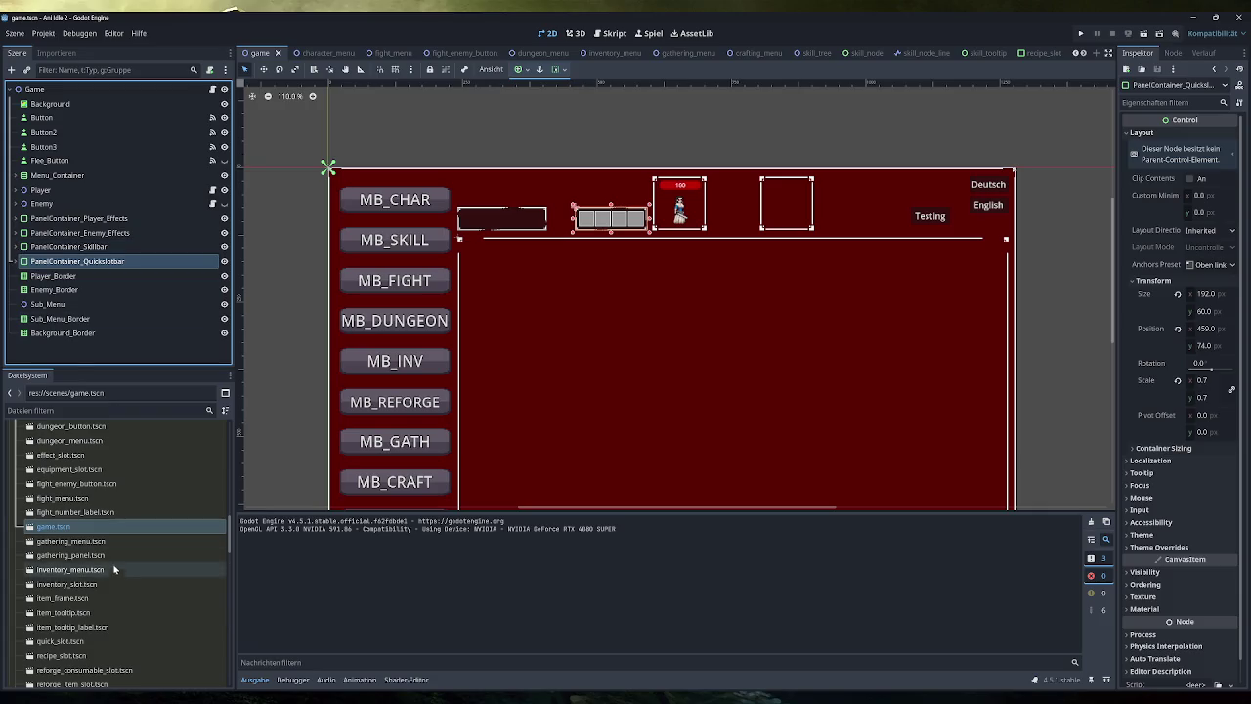
click(94, 584)
double_click(95, 584)
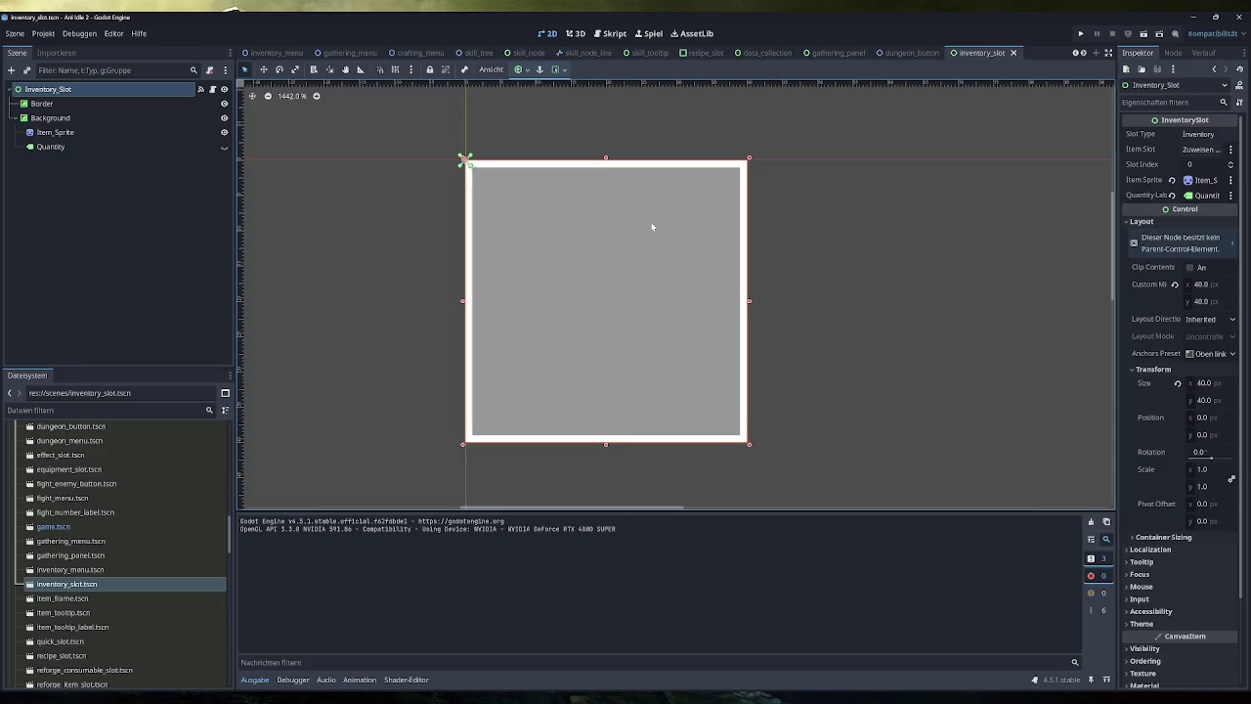
Open skill_slot.tscn and run the project to test it.
scroll(93, 559, down, 1)
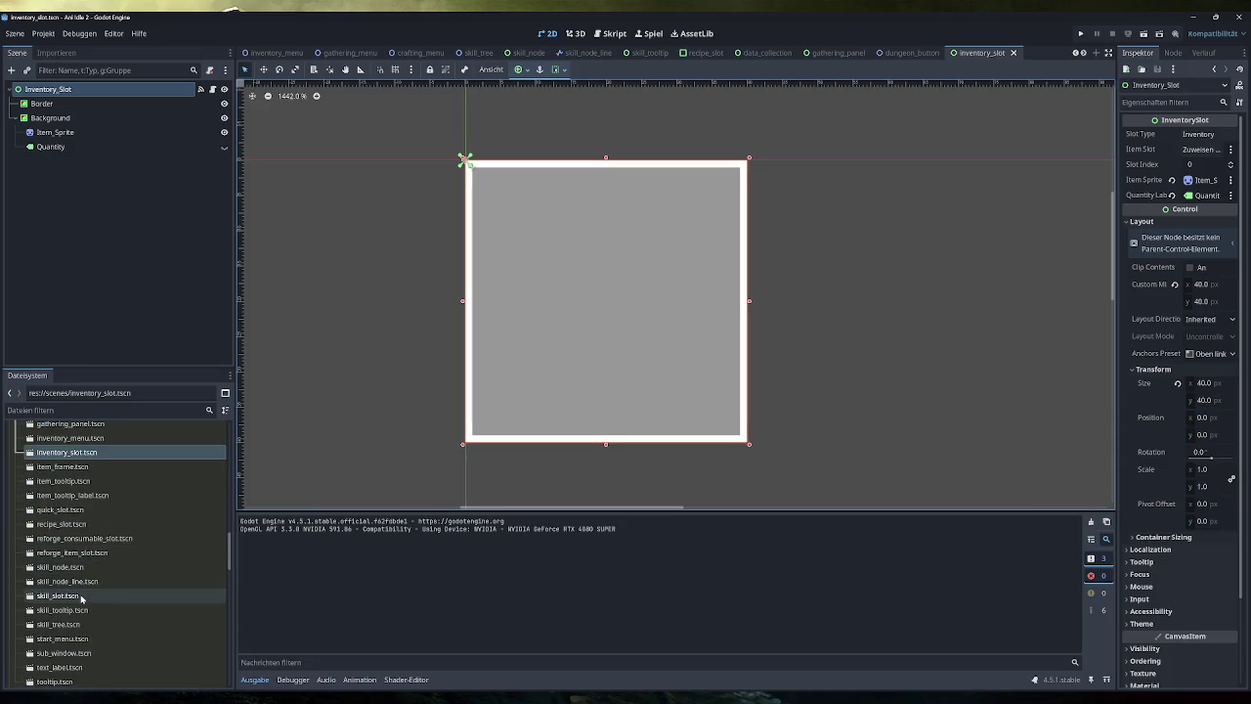
double_click(82, 595)
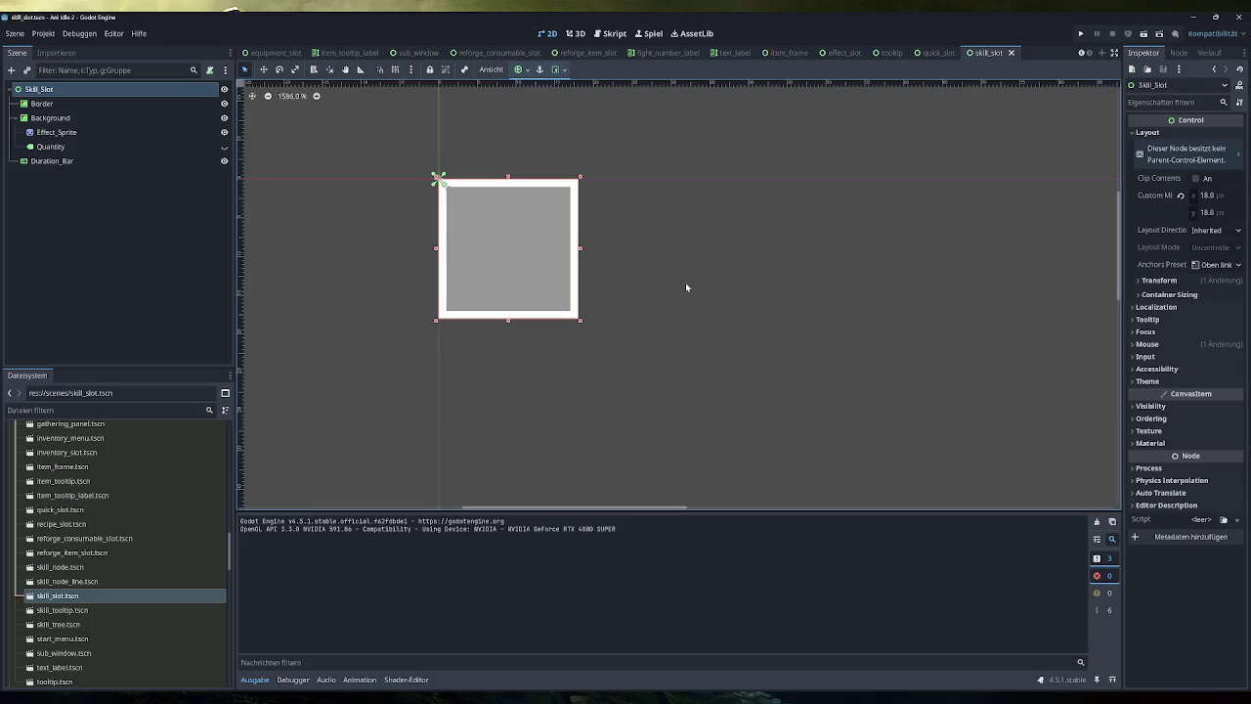
click(1080, 33)
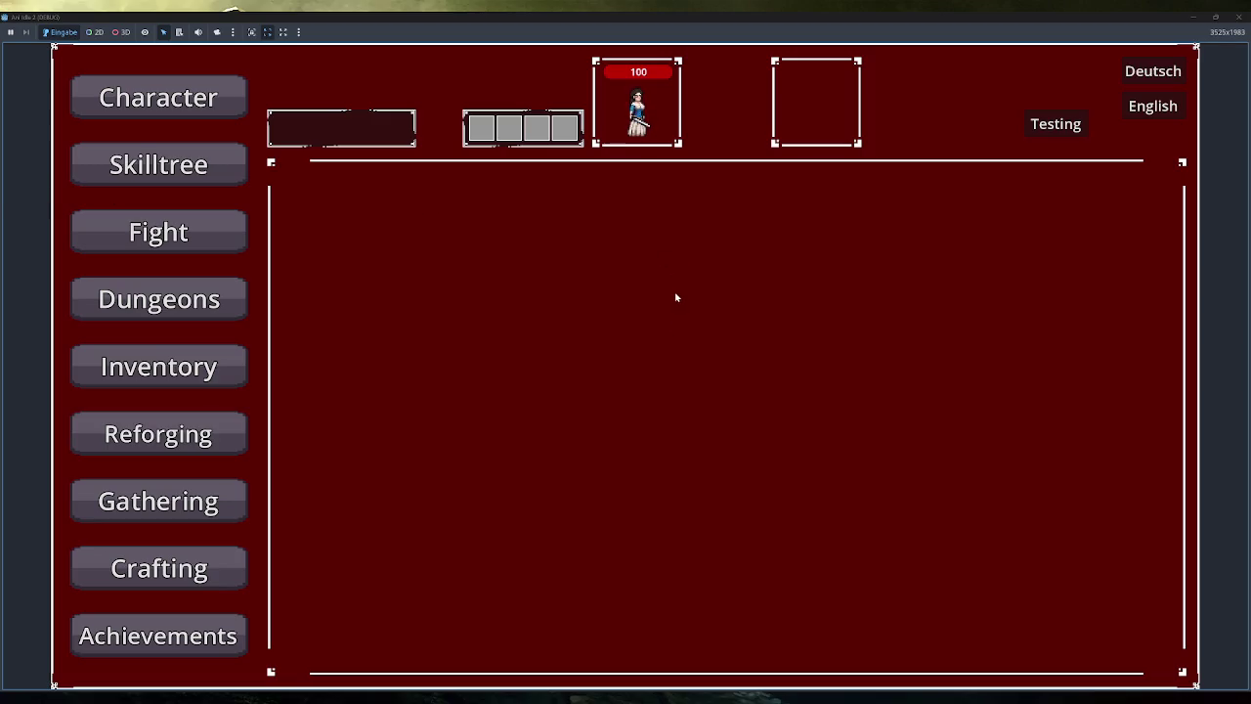
click(1084, 127)
click(1239, 17)
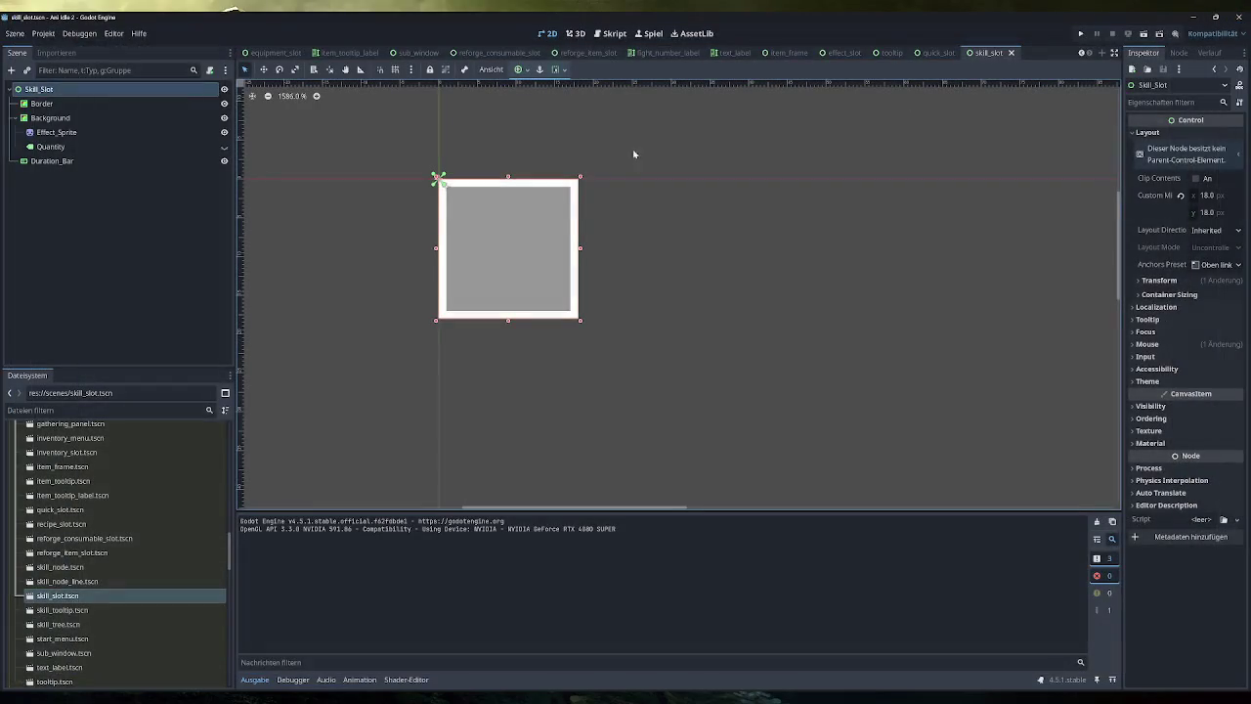
scroll(77, 553, up, 5)
double_click(58, 593)
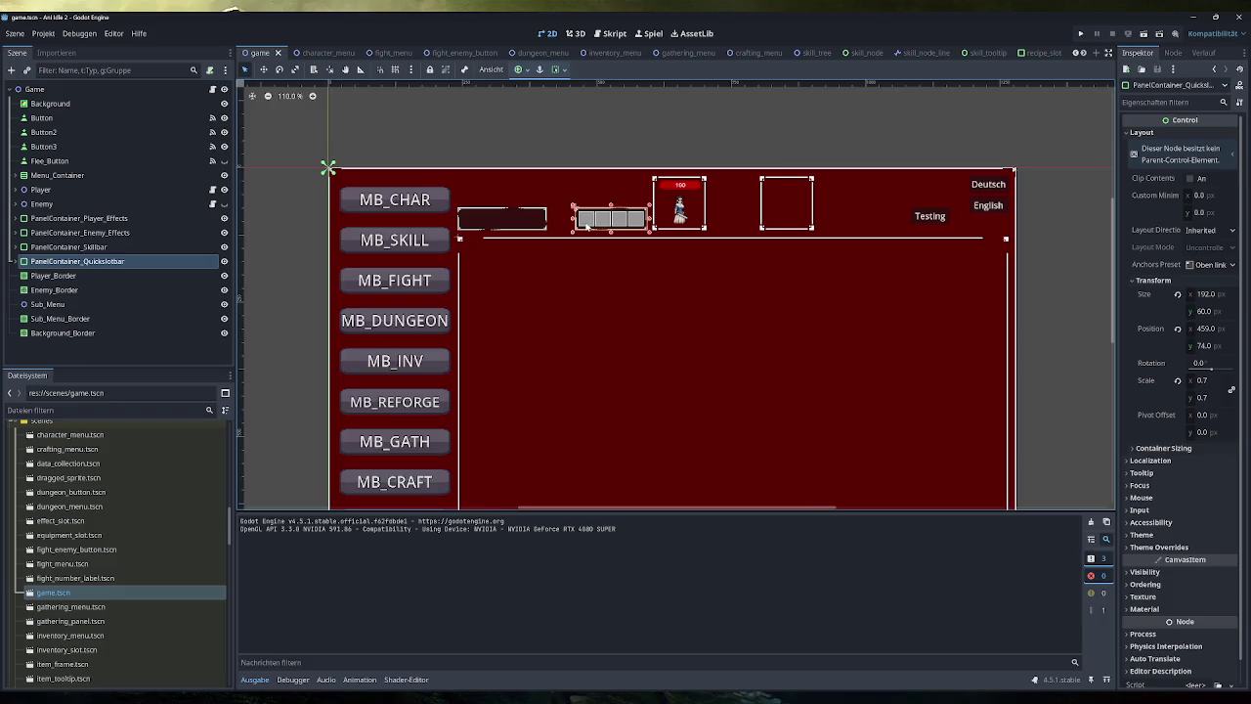
scroll(590, 231, up, 8)
scroll(550, 247, up, 4)
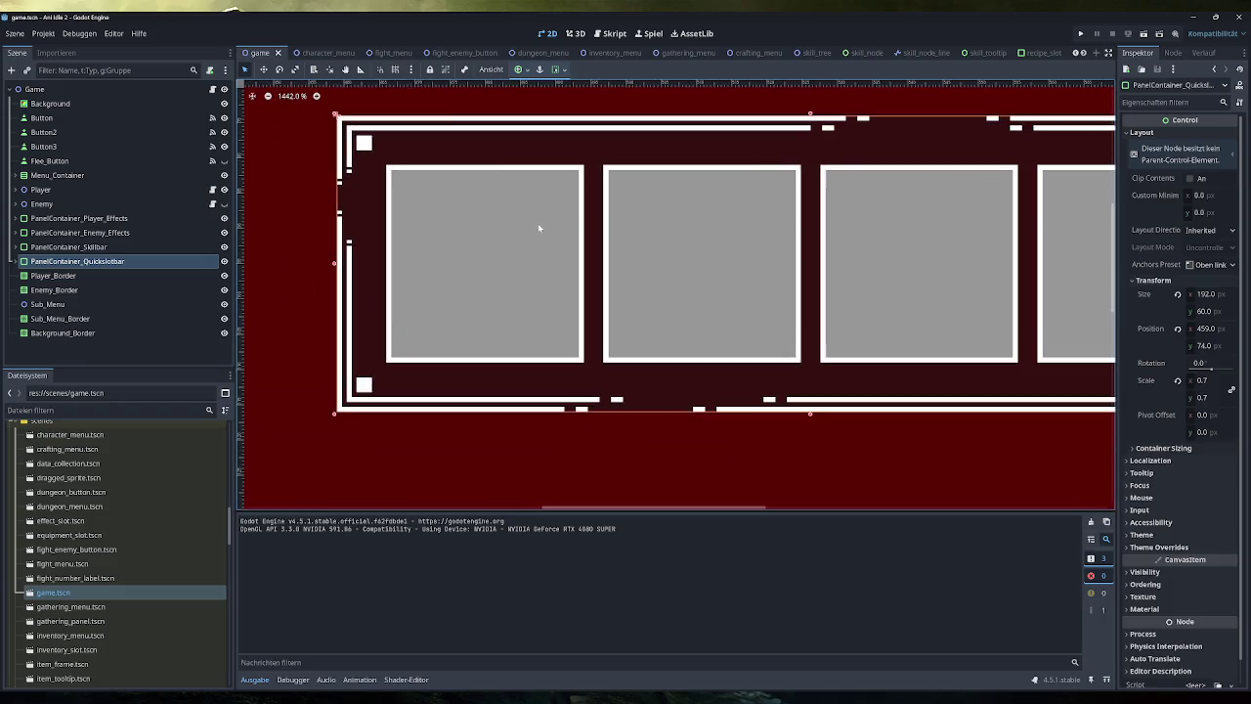
click(360, 68)
drag(388, 166, 582, 164)
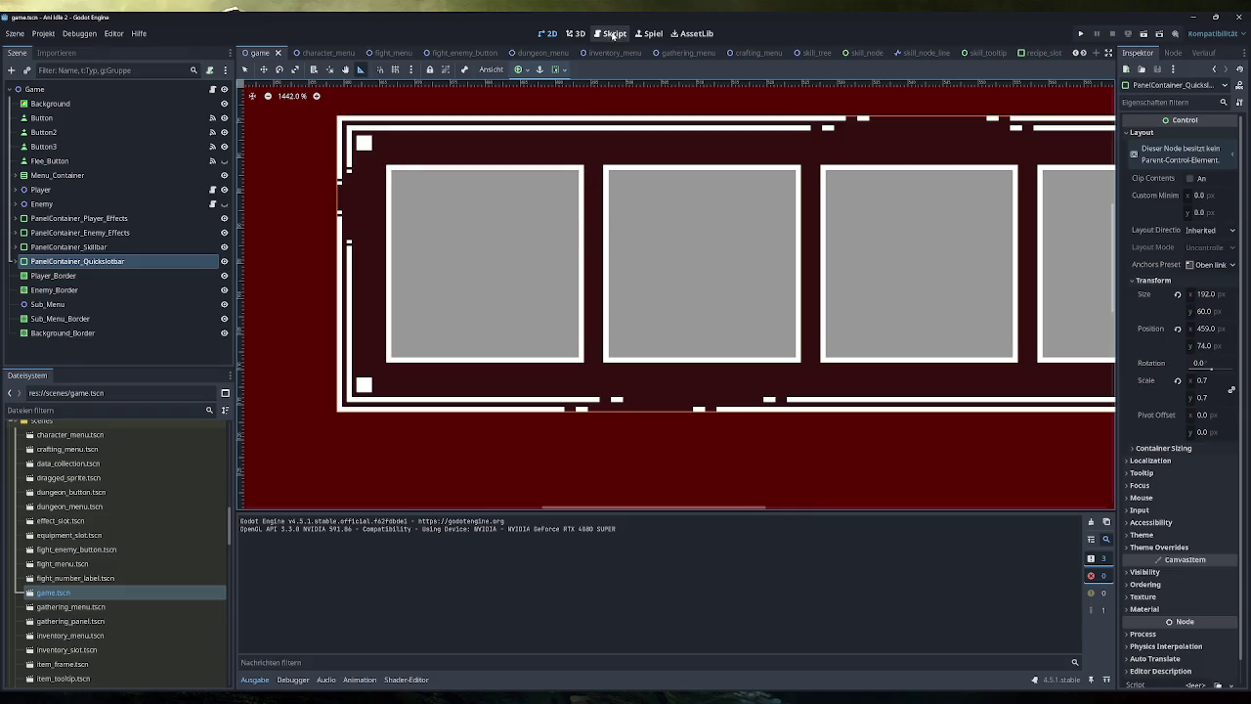
click(613, 35)
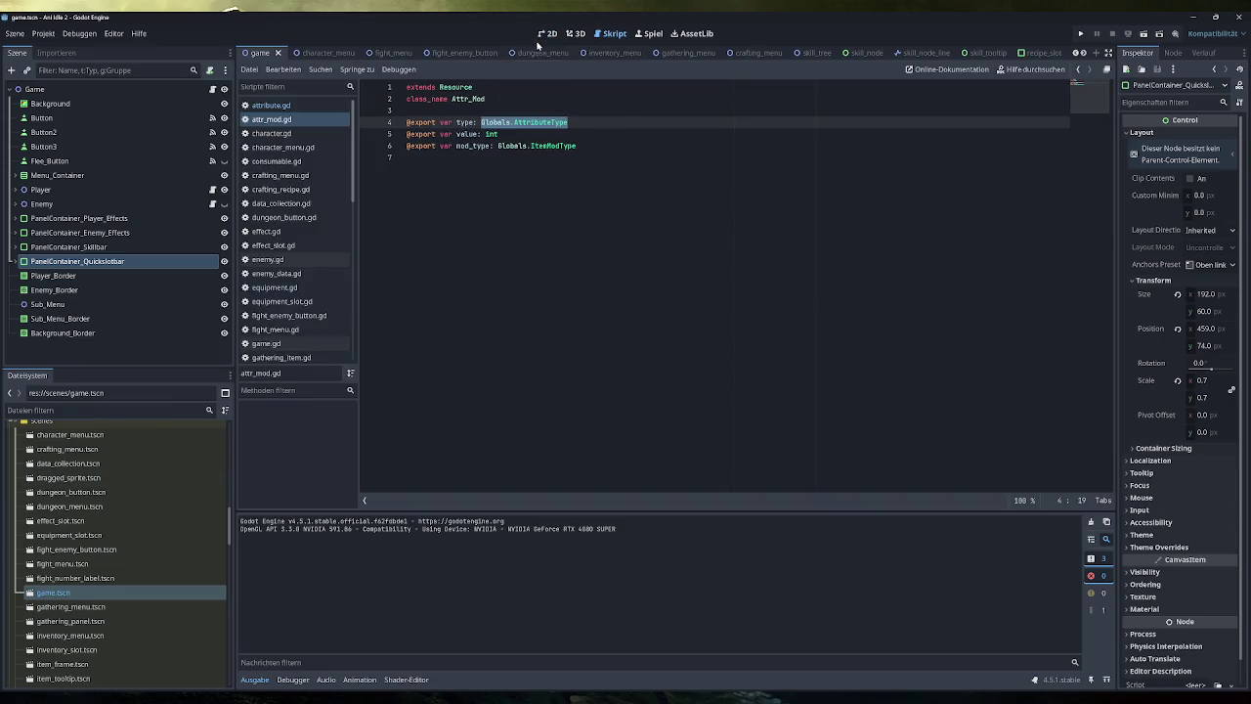
click(547, 33)
scroll(87, 544, down, 5)
double_click(59, 594)
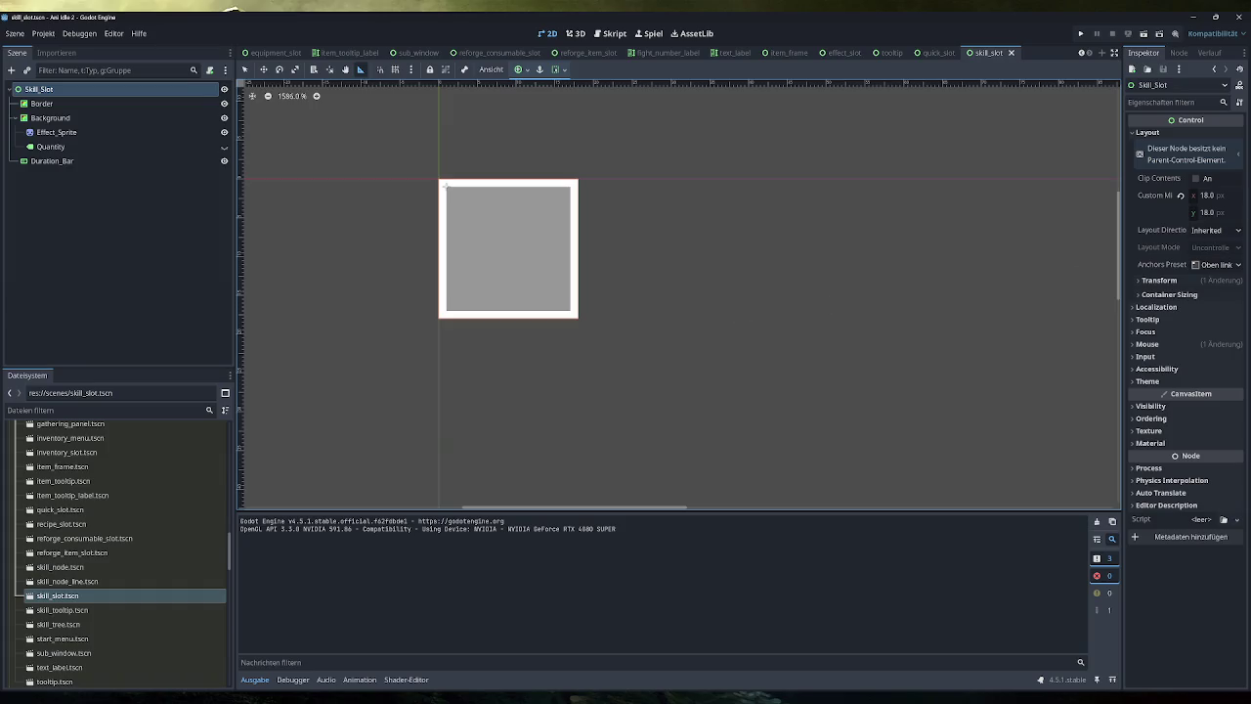
Set the Skill_Slot root's custom minimum size to 28 × 28.
click(1208, 195)
text(28)
key(Tab)
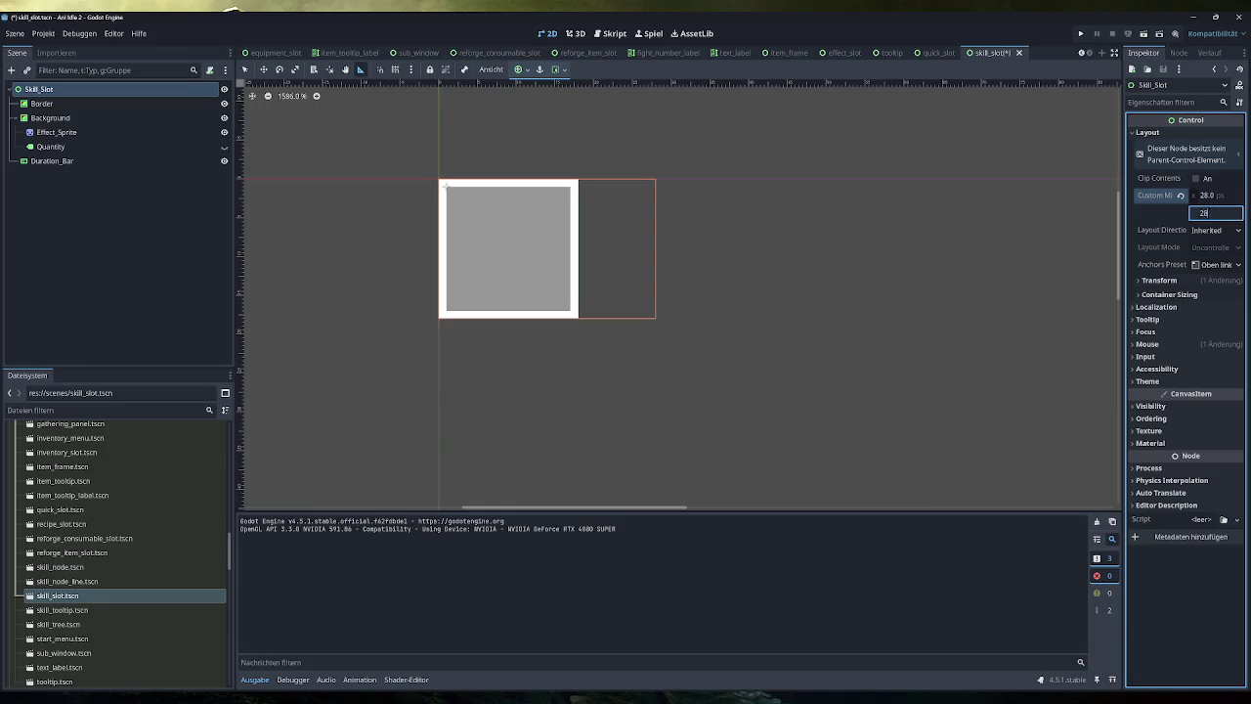
text(28)
key(Tab)
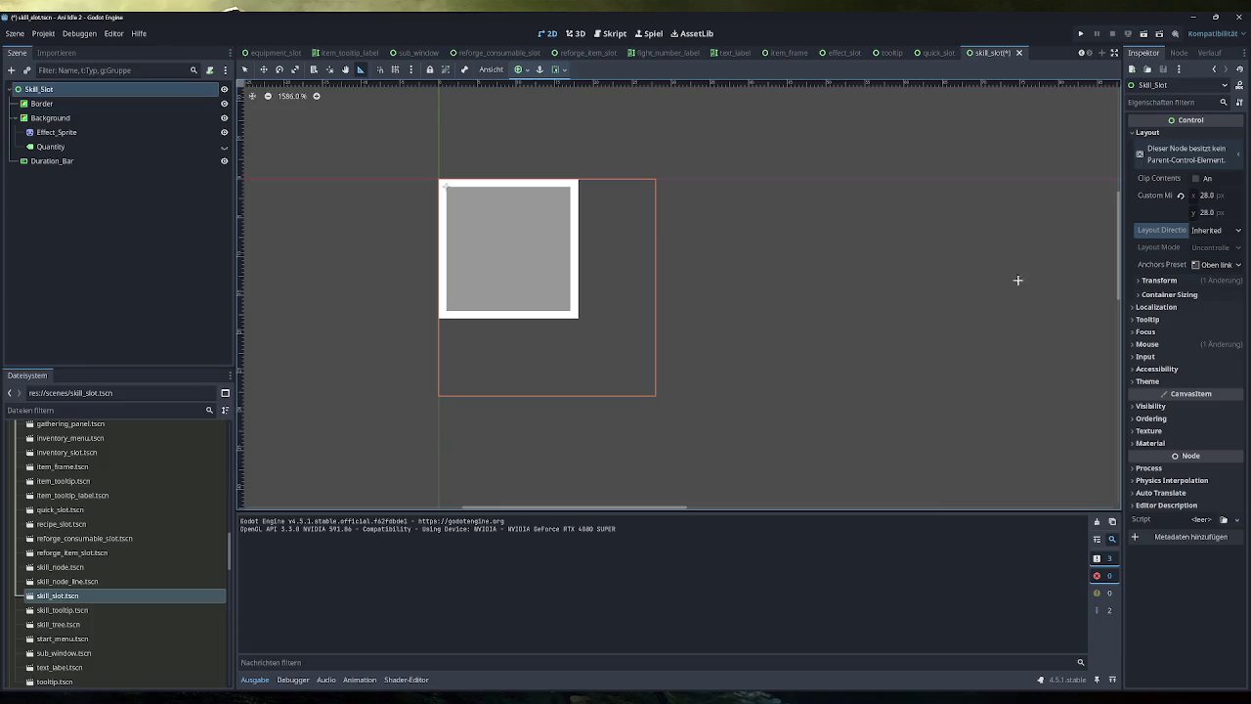
click(1158, 281)
Set the Border node's transform size to 28 × 28.
click(41, 103)
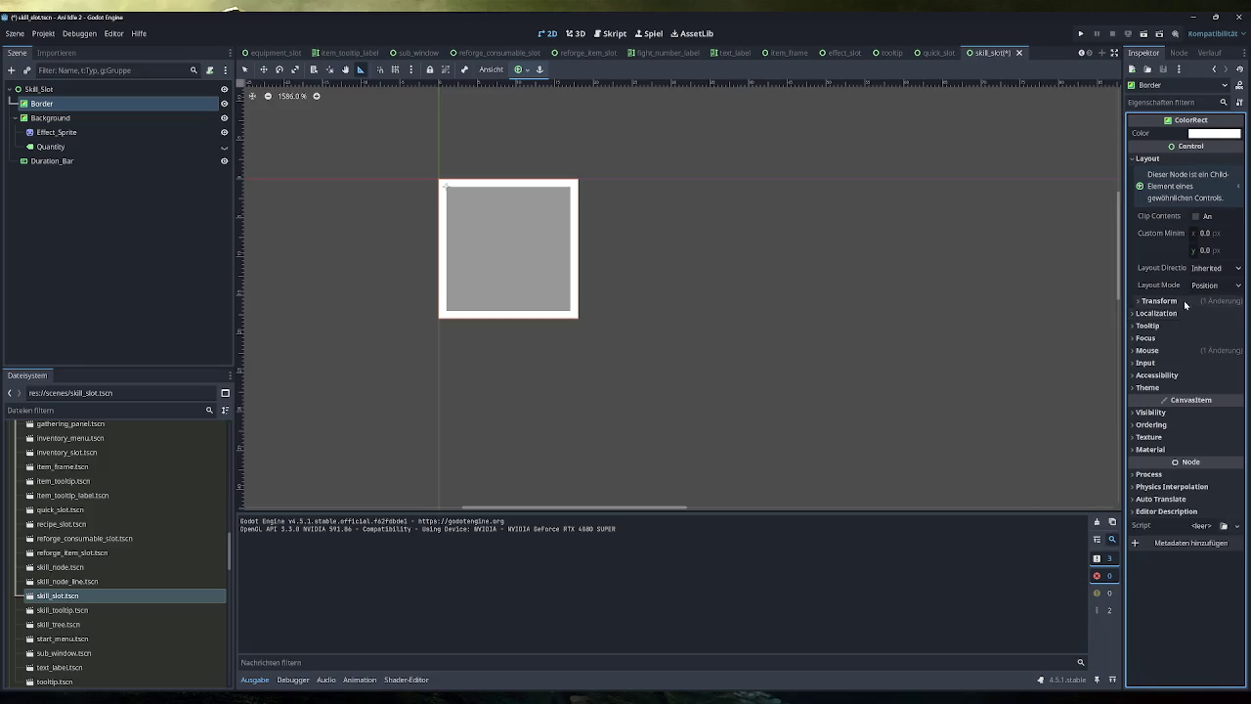
click(1158, 301)
click(1204, 314)
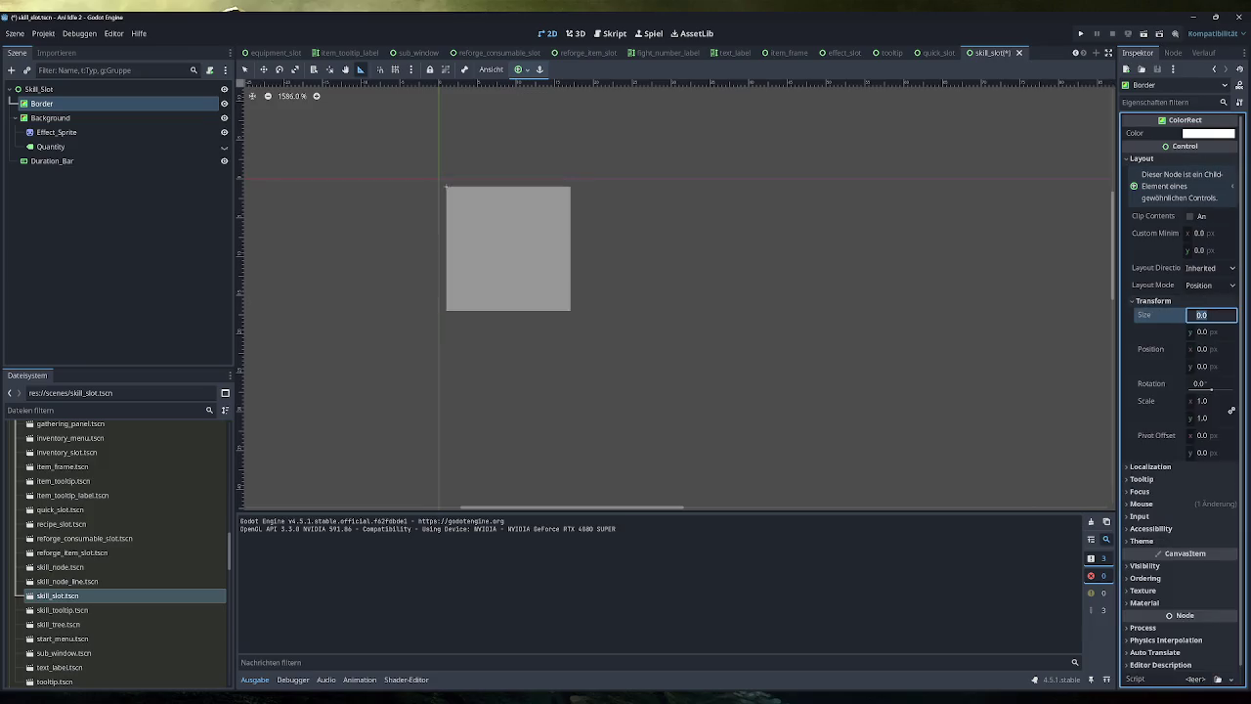
text(28)
key(Tab)
text(28)
key(Tab)
Set the Background node's custom minimum size to 26 × 26.
click(51, 117)
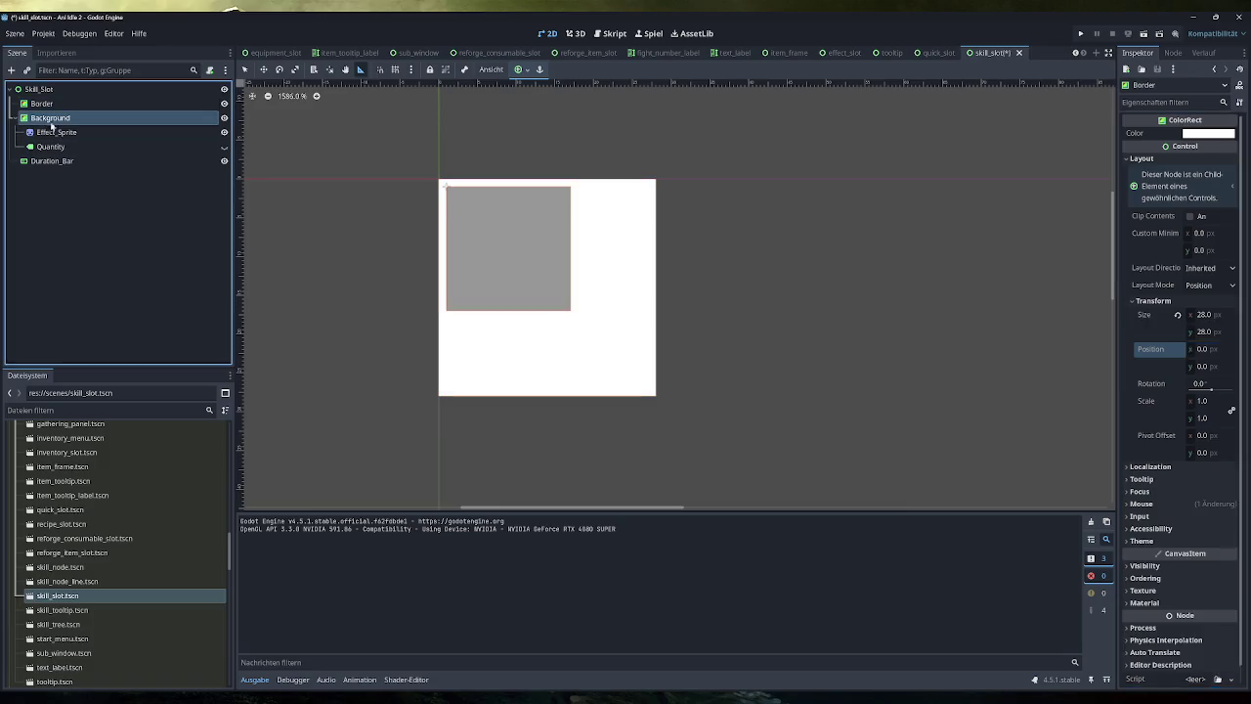
click(1173, 159)
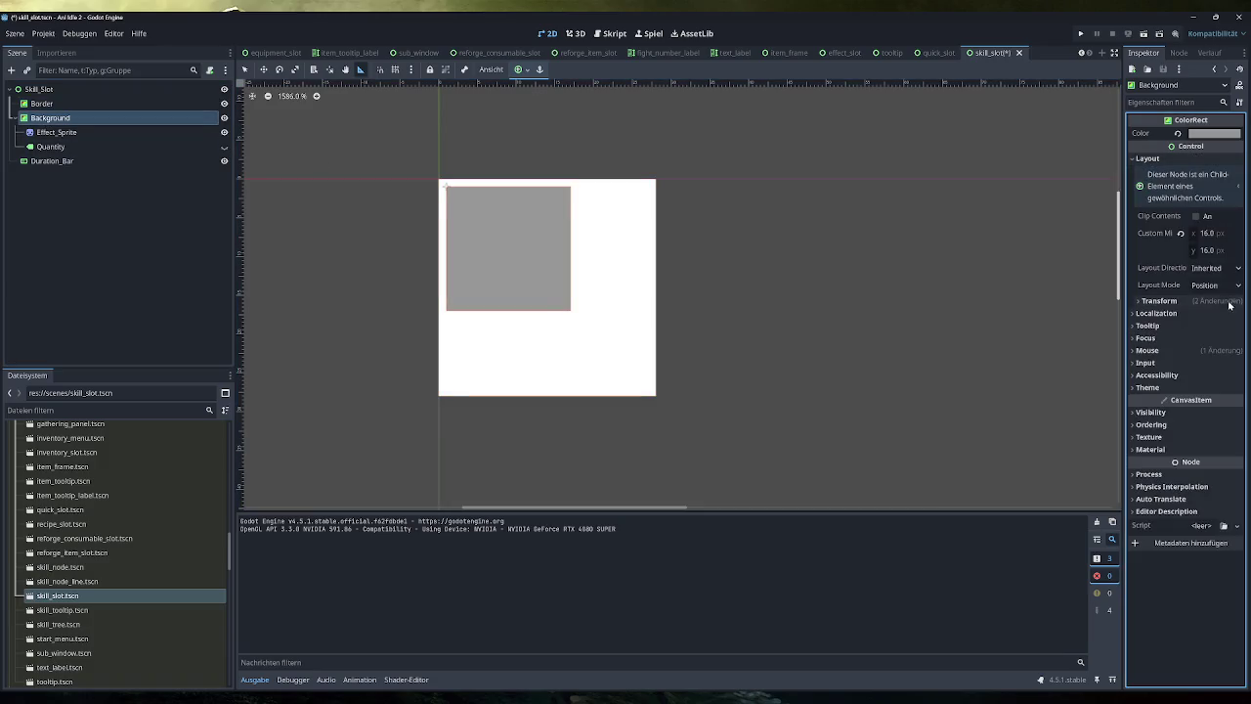
click(1217, 234)
text(26)
key(Tab)
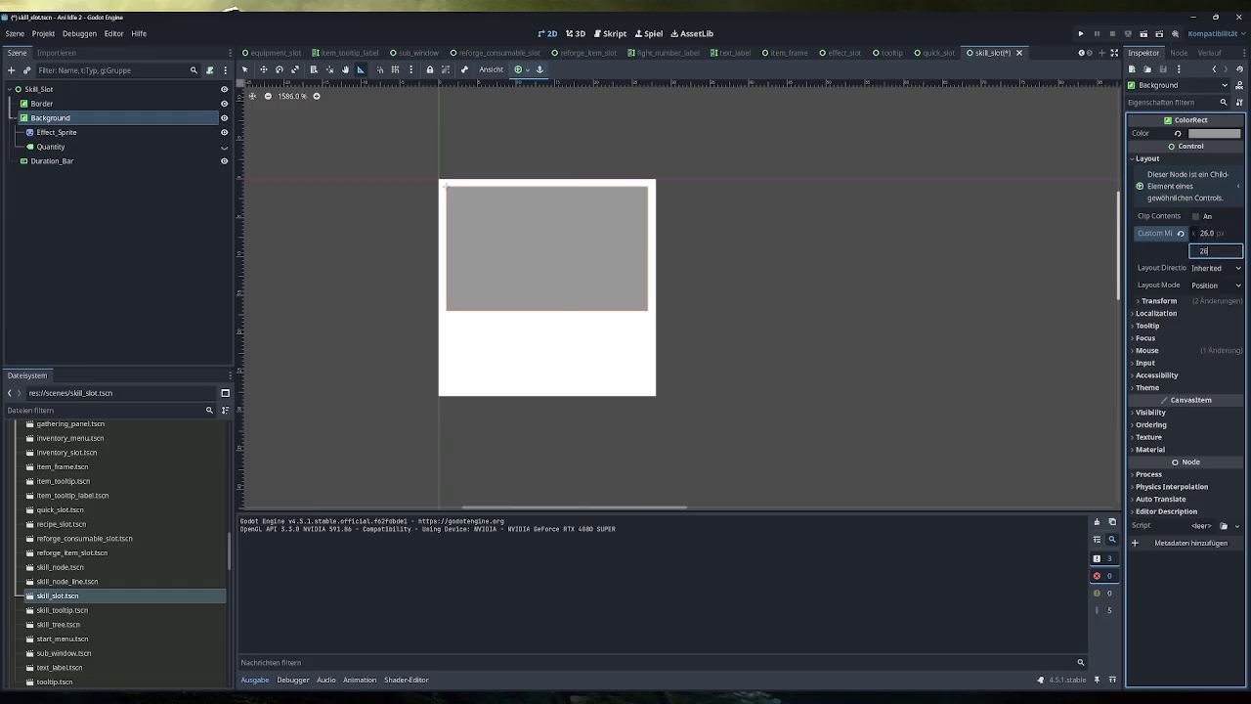
text(26)
key(Tab)
click(64, 136)
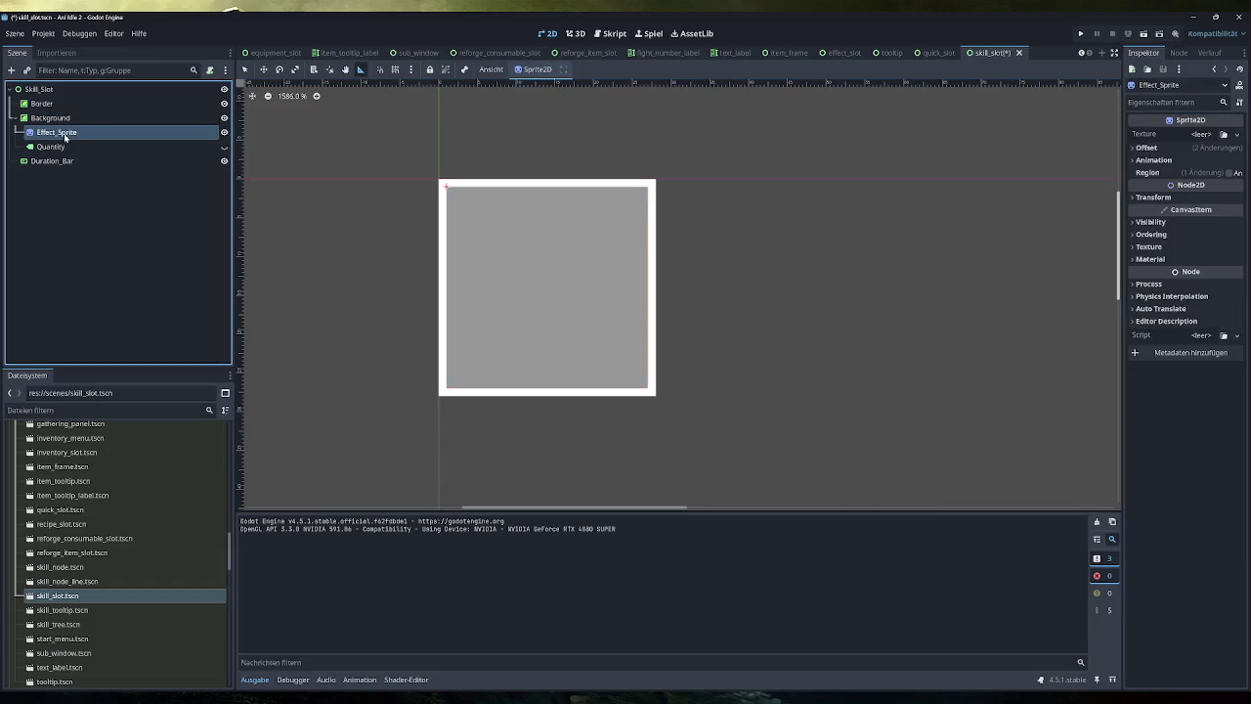
click(1161, 147)
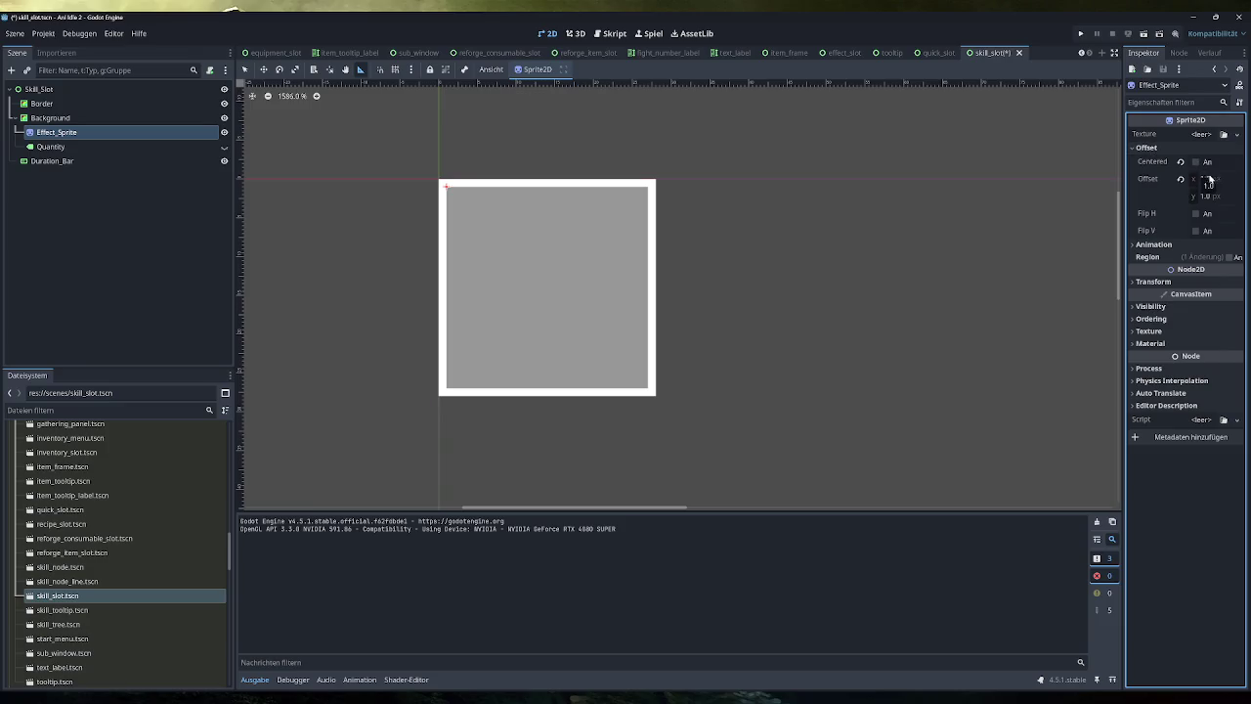
click(1202, 135)
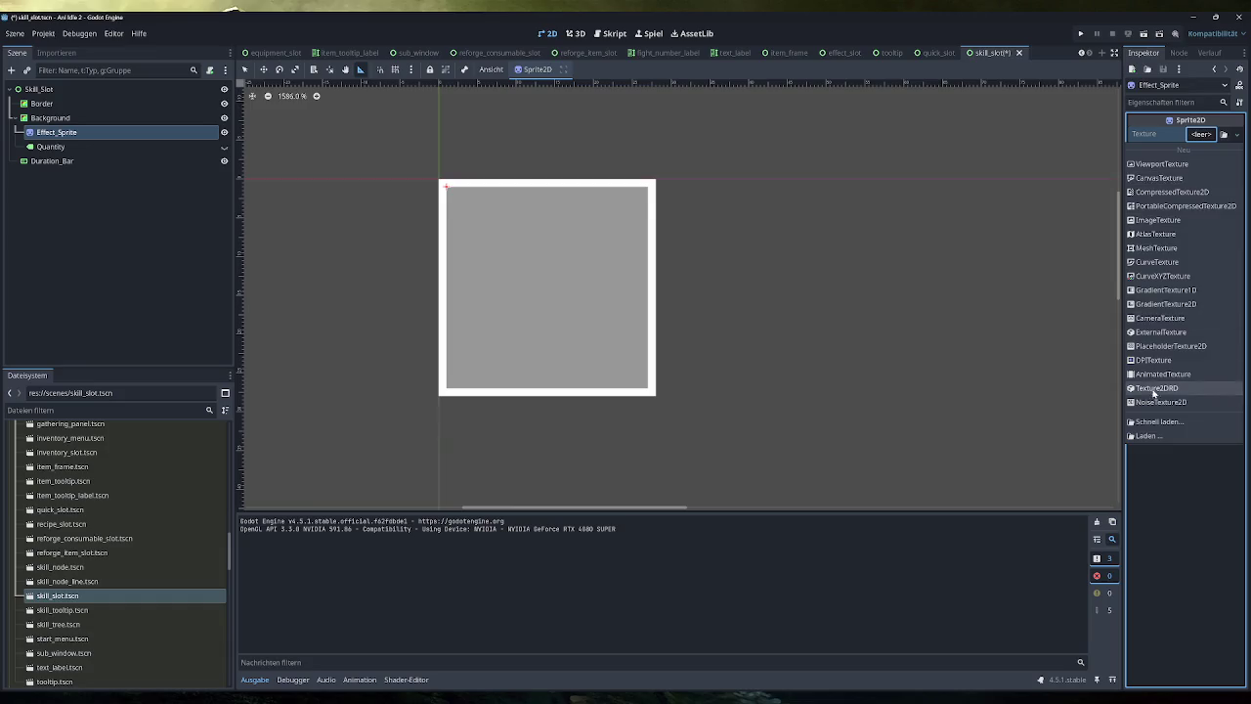
click(1159, 423)
click(535, 256)
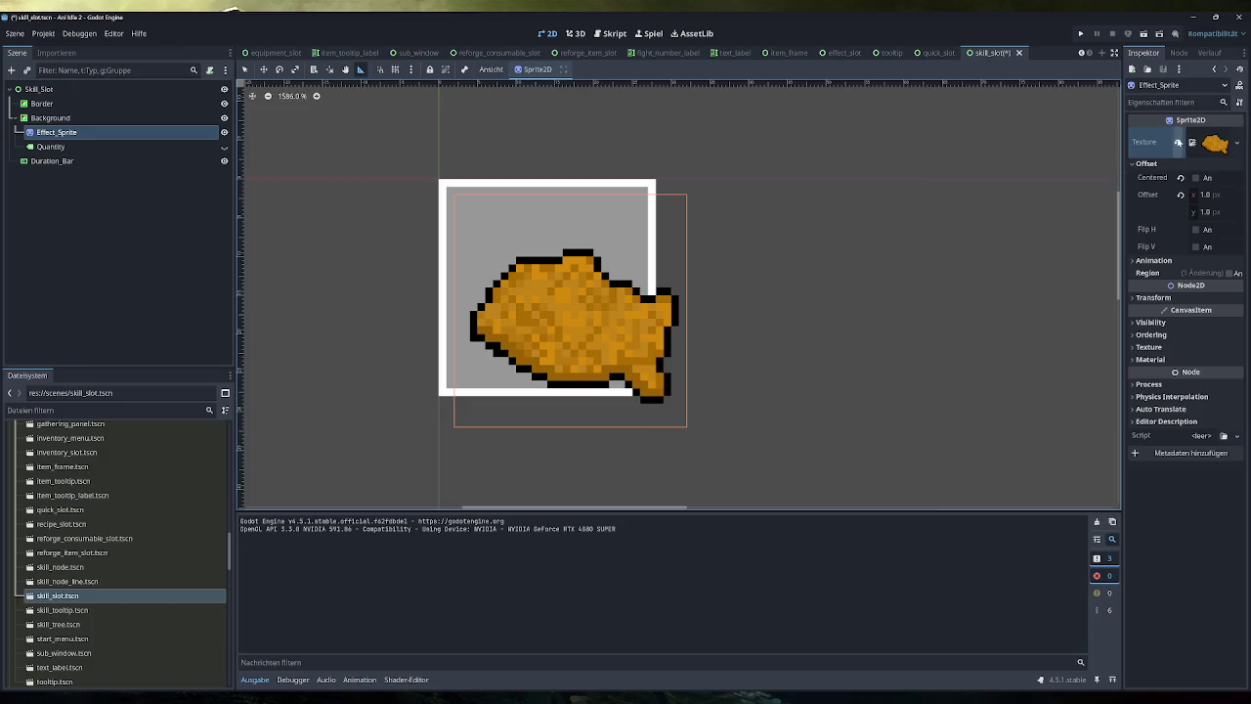
click(1178, 142)
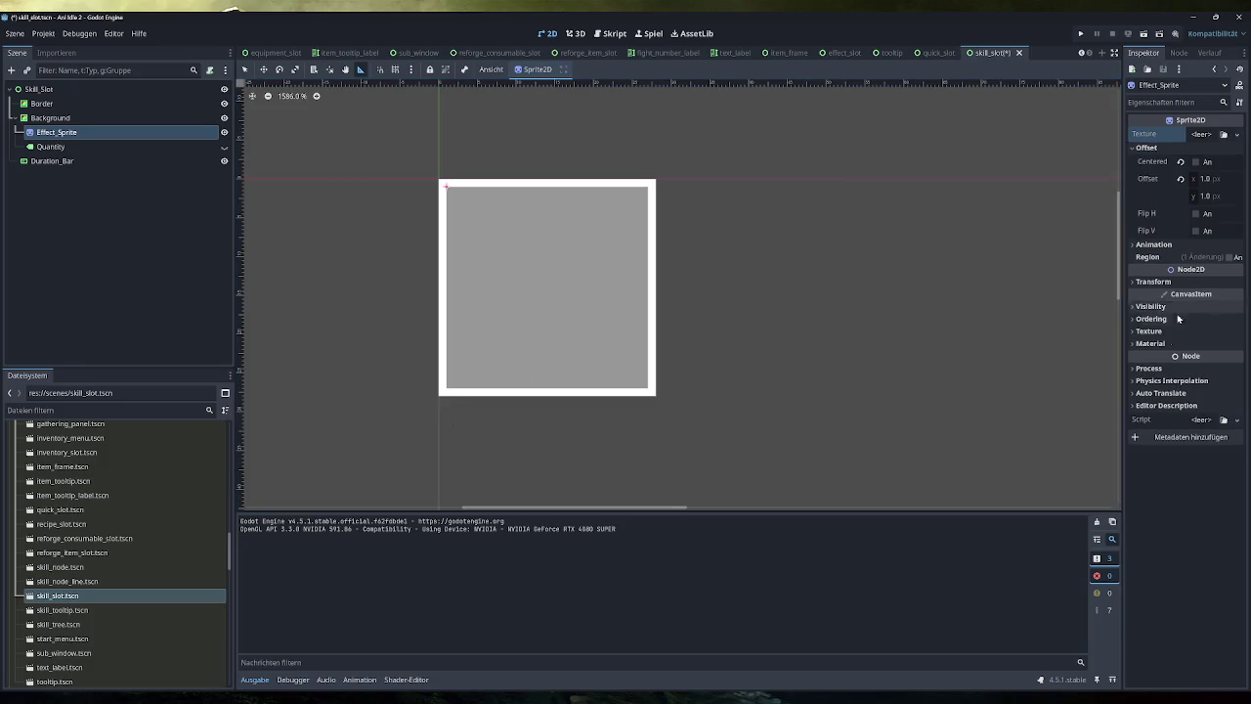
click(108, 146)
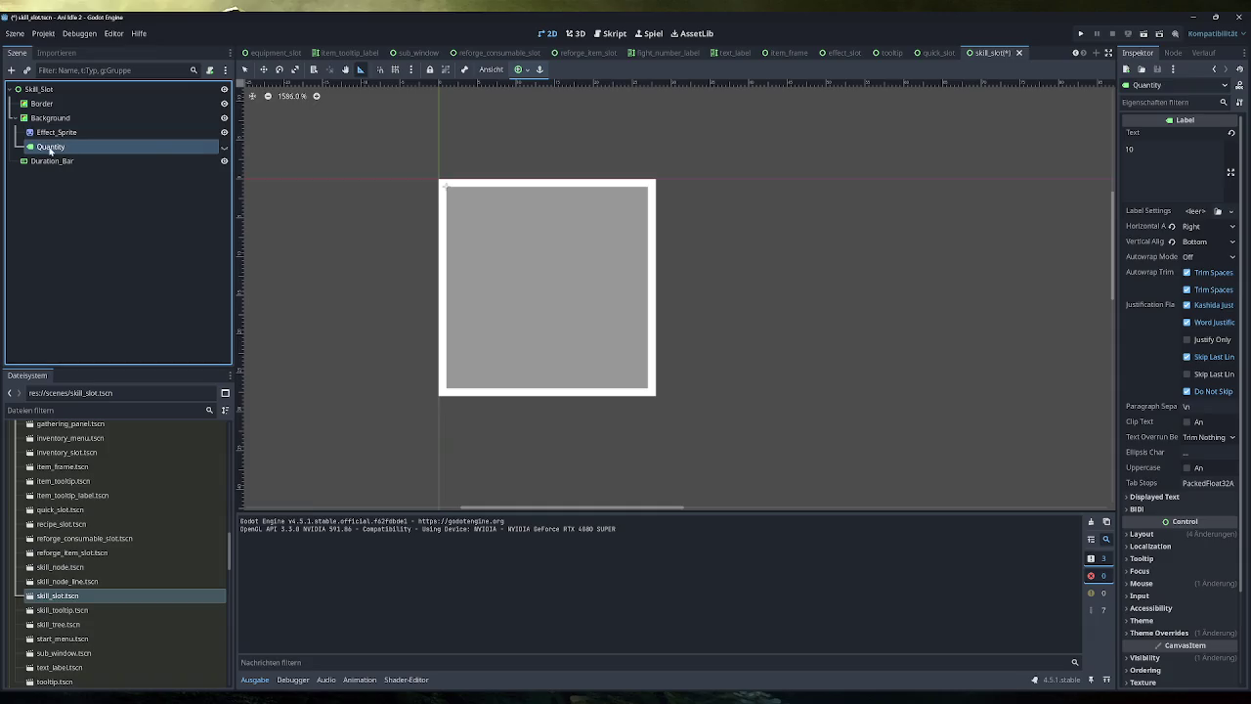
Delete the Quantity label node and confirm, leaving Duration_Bar selected.
click(78, 132)
click(76, 148)
click(89, 132)
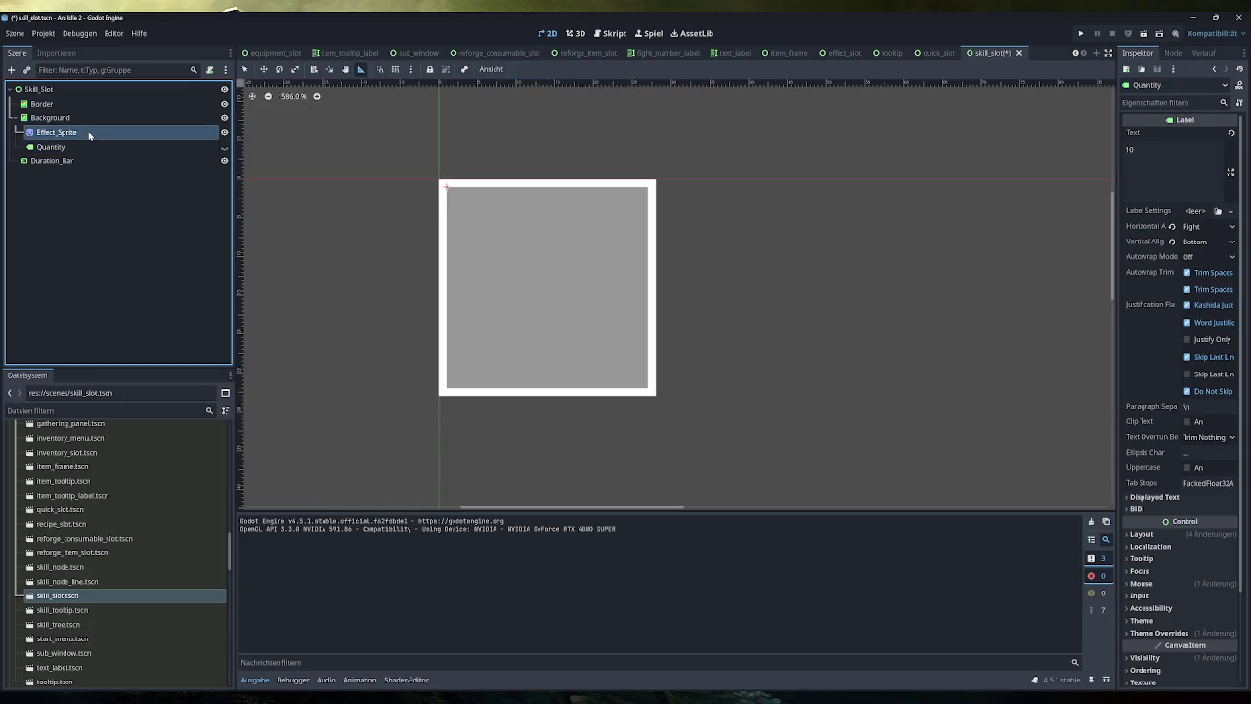
click(88, 149)
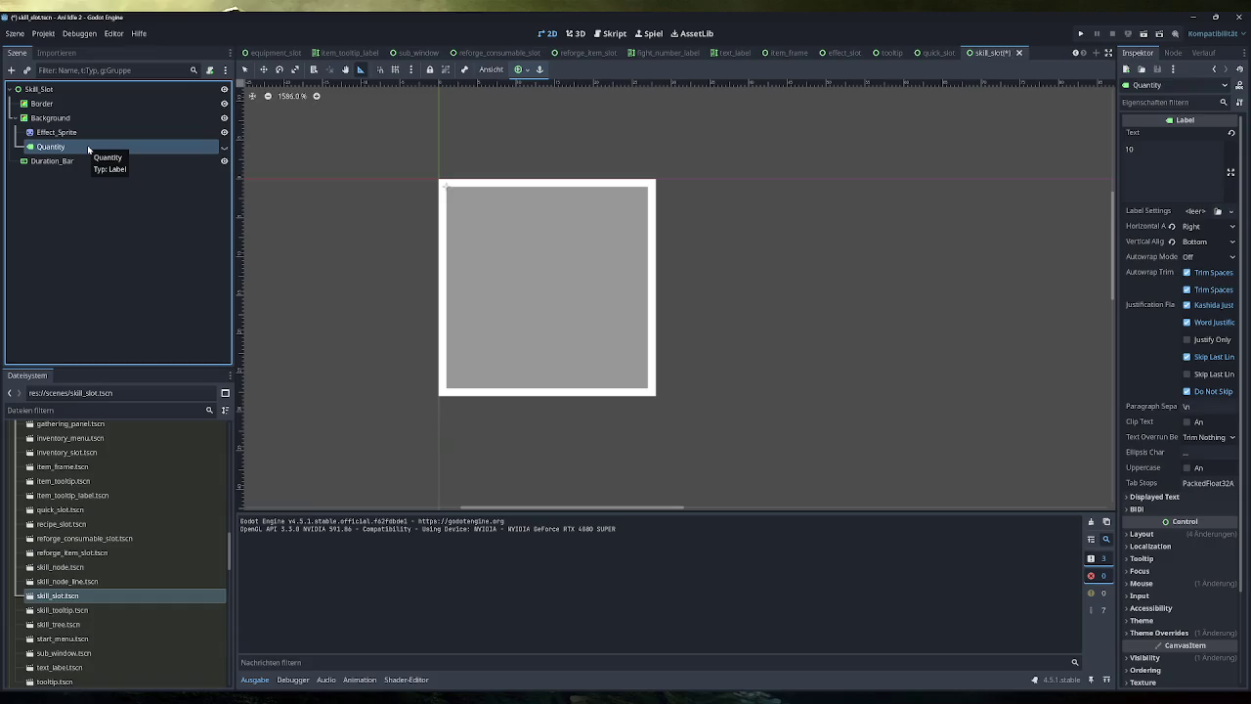
key(Delete)
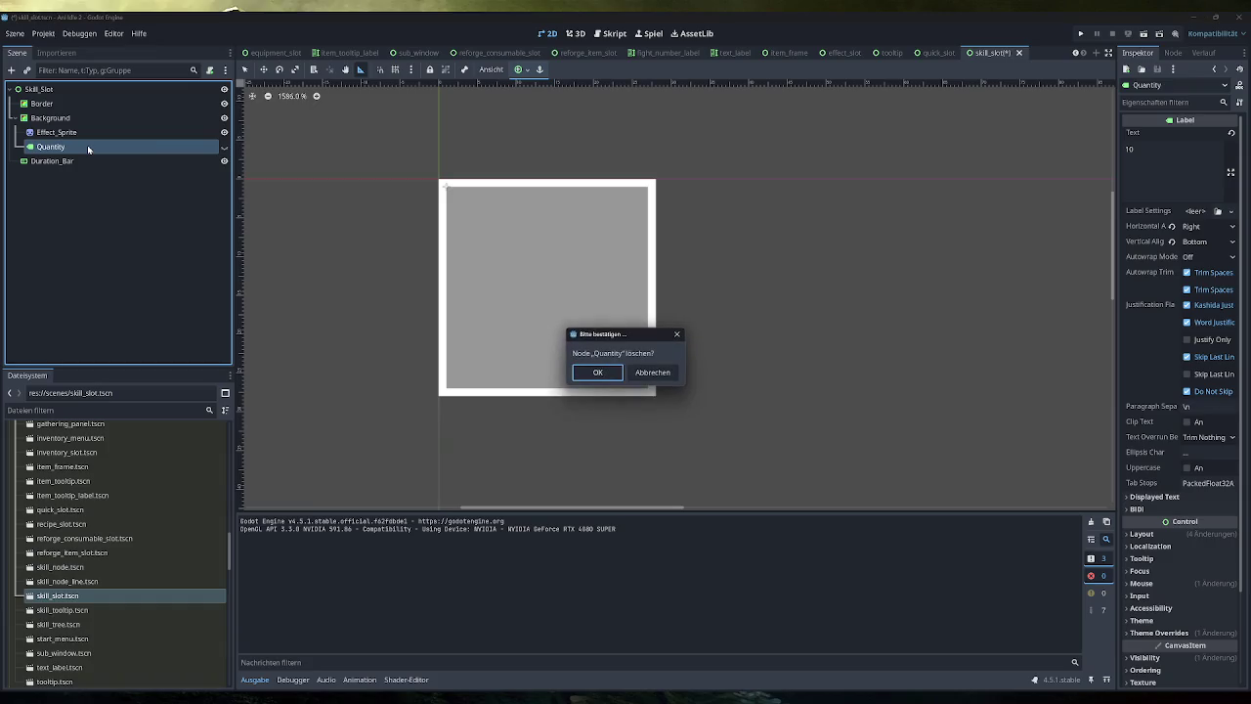
key(Return)
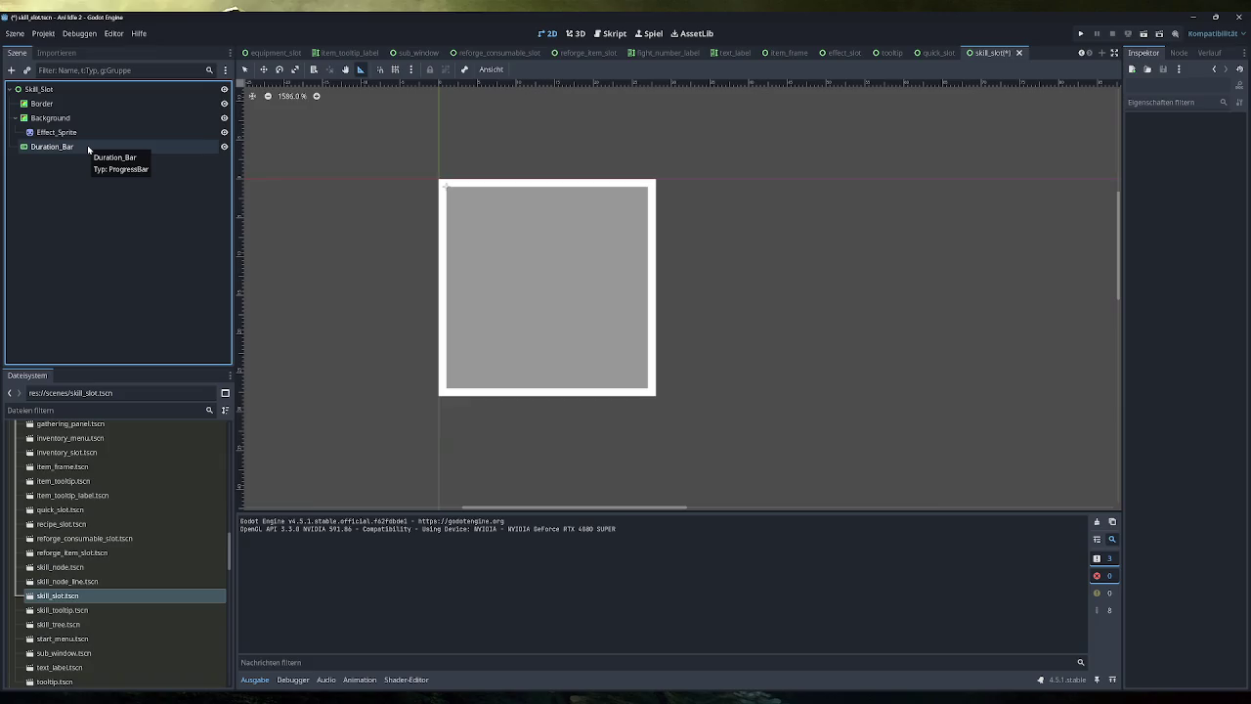
click(88, 149)
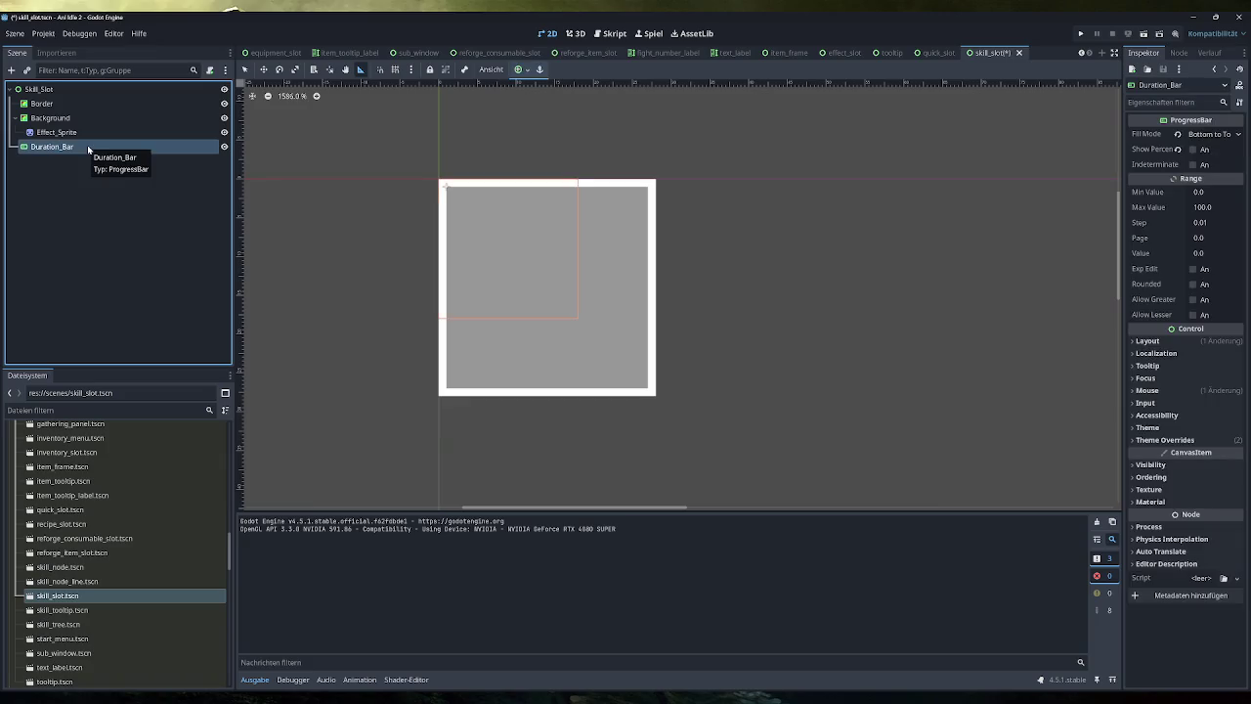
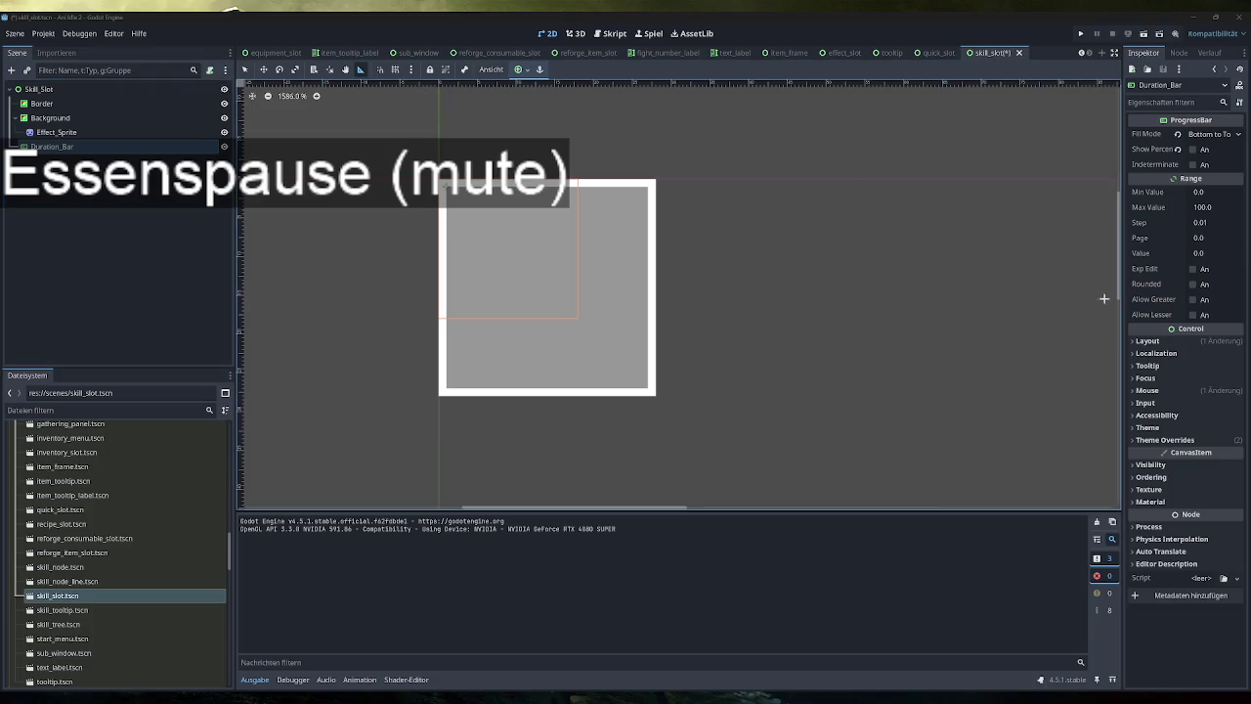
Set the Duration_Bar's size to 28 × 28 px.
click(1178, 341)
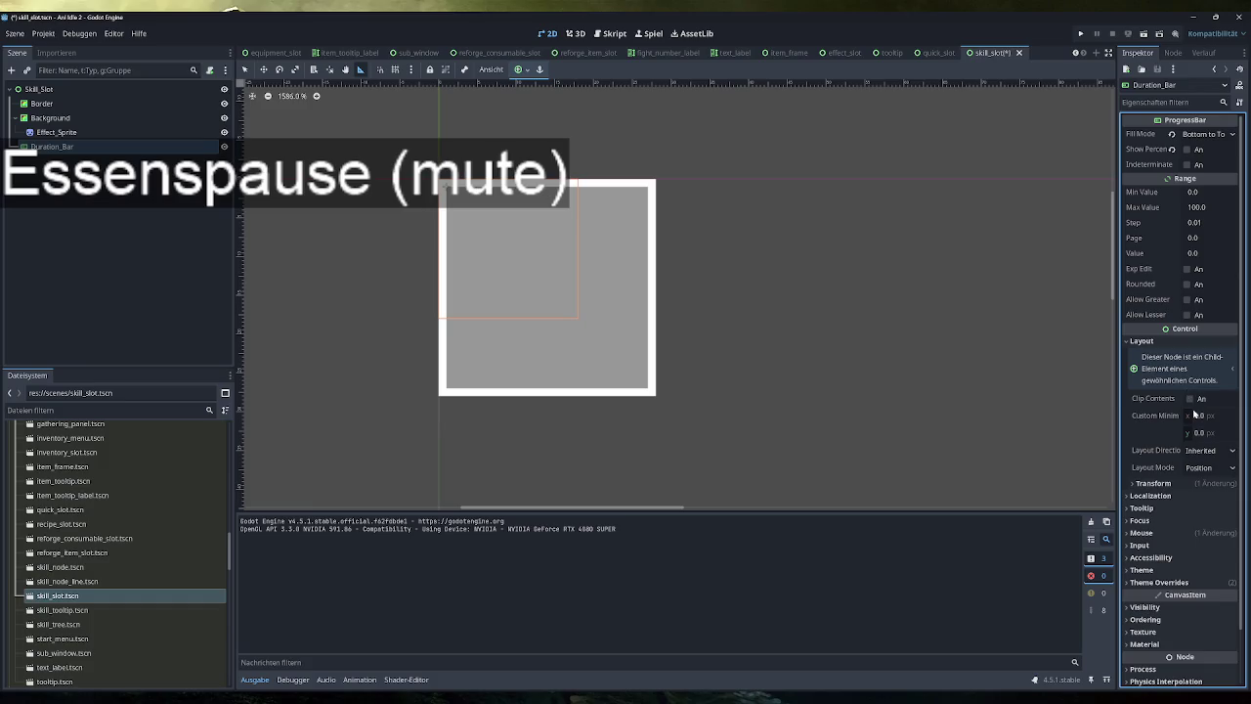
click(1154, 483)
click(1204, 498)
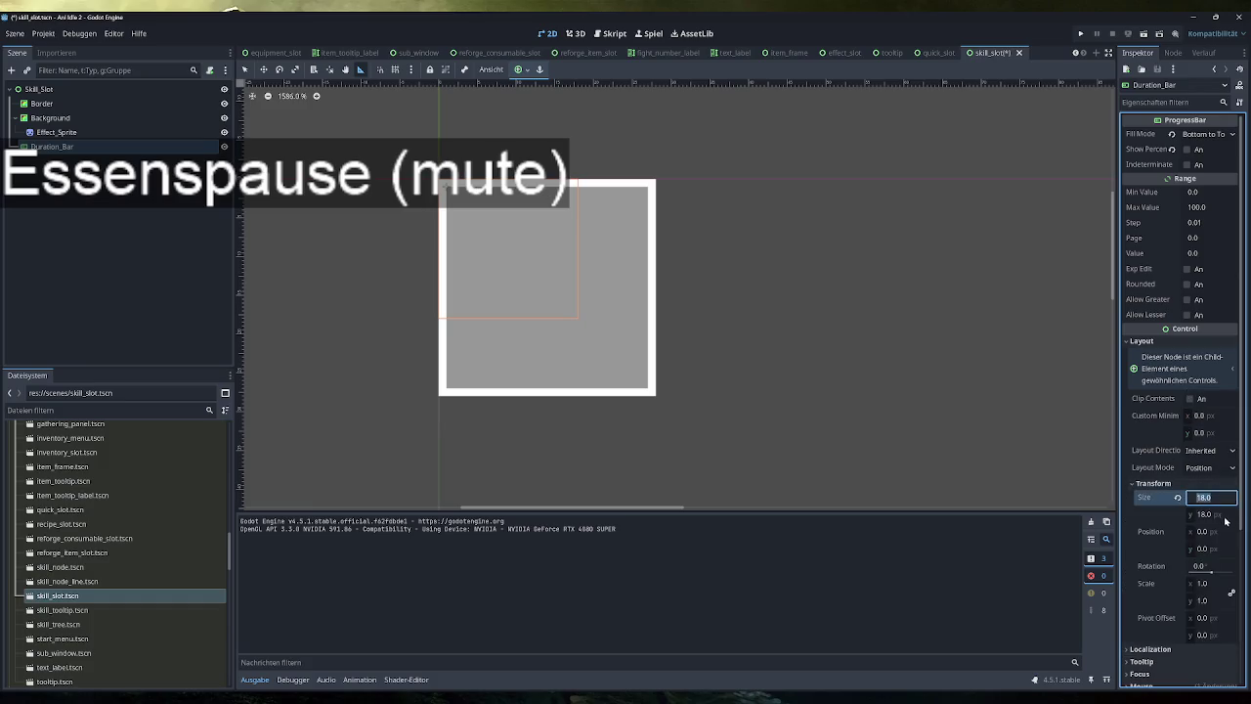
text(28)
key(Return)
key(Tab)
text(28)
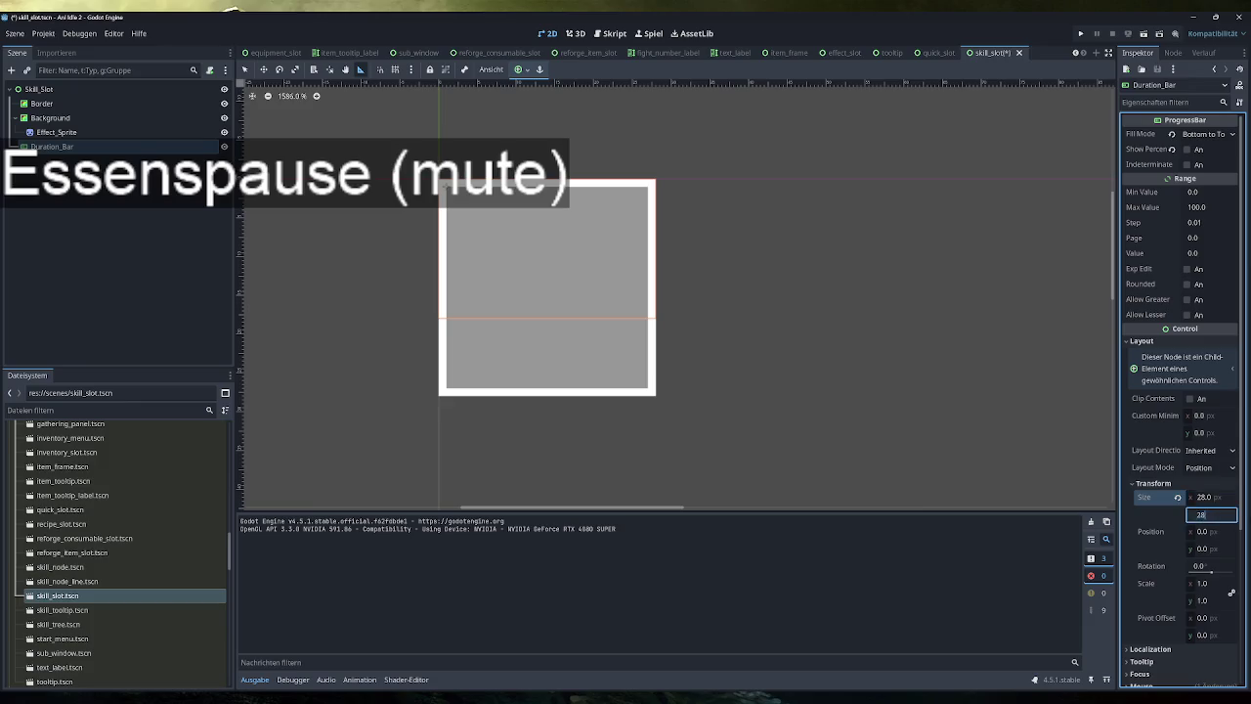
key(Tab)
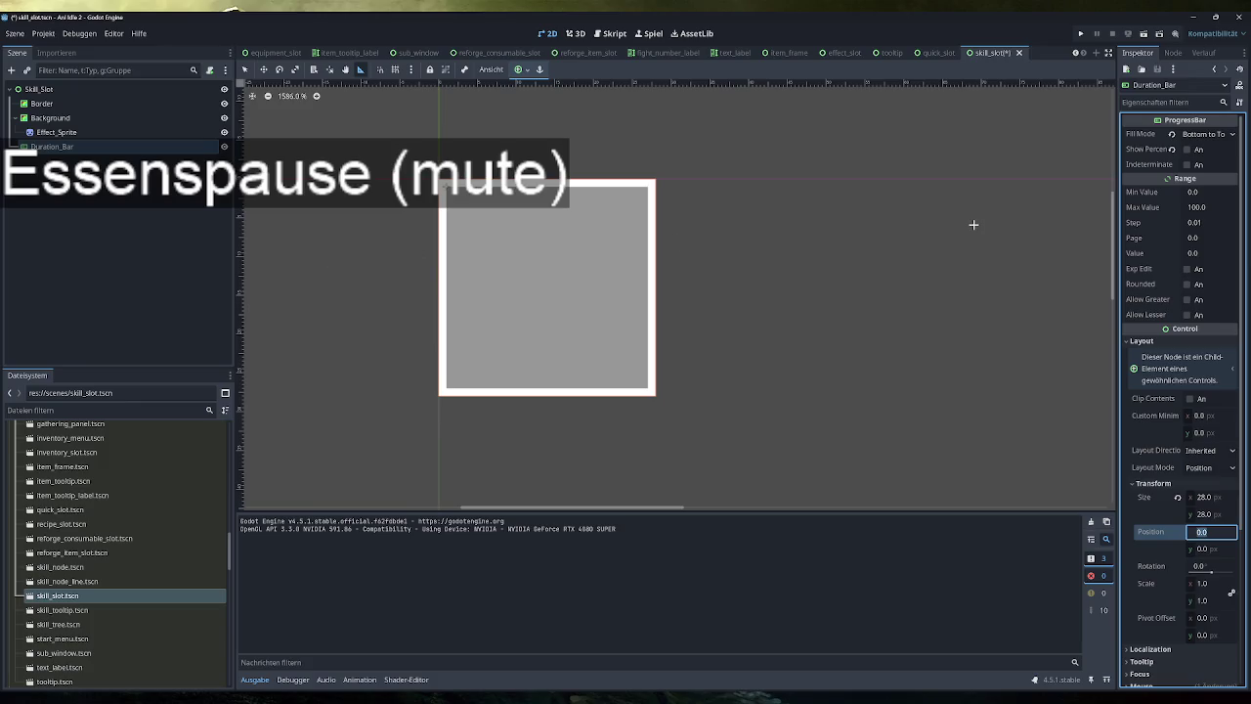
Set the bar's Fill Mode to Top to Bottom and save skill_slot.tscn.
click(1219, 136)
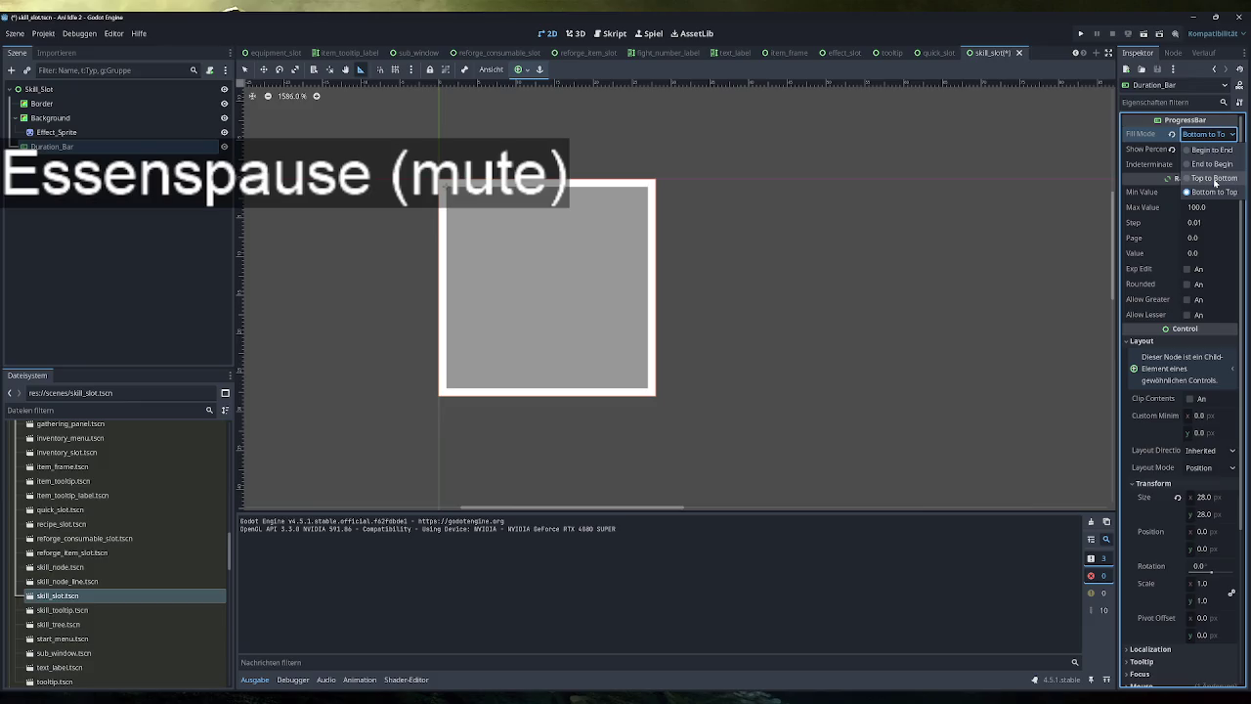
click(1216, 179)
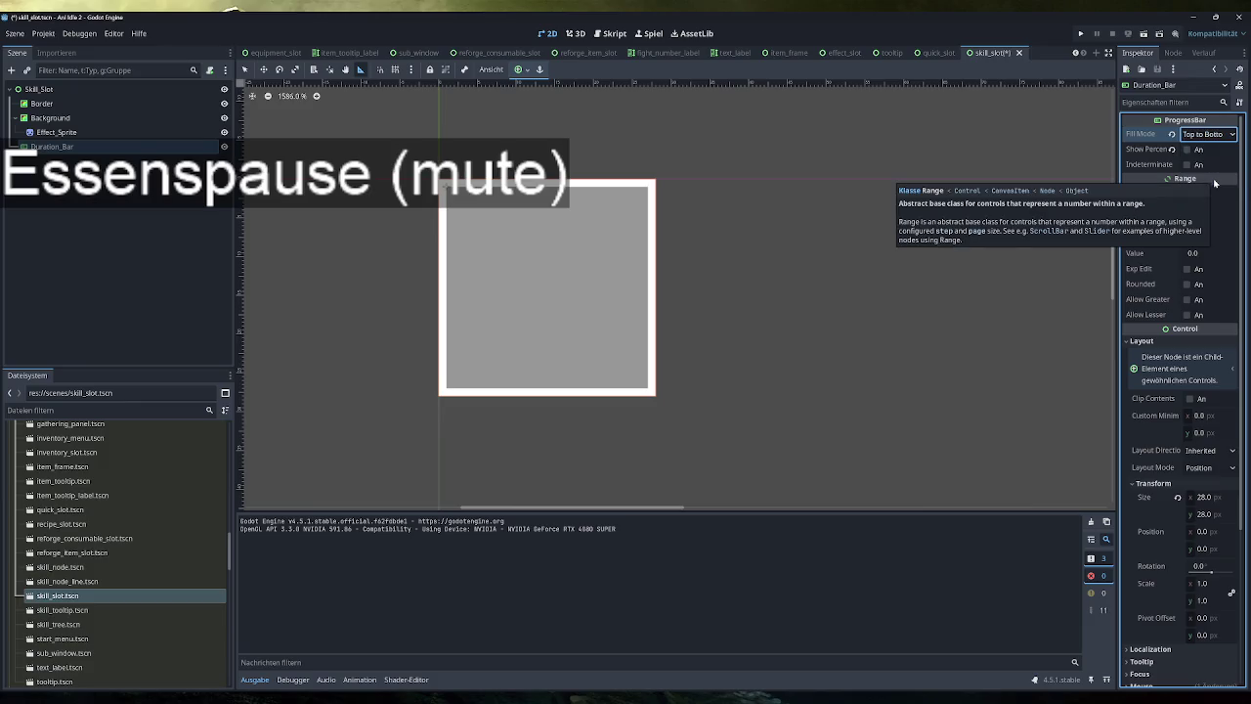
key(ctrl+s)
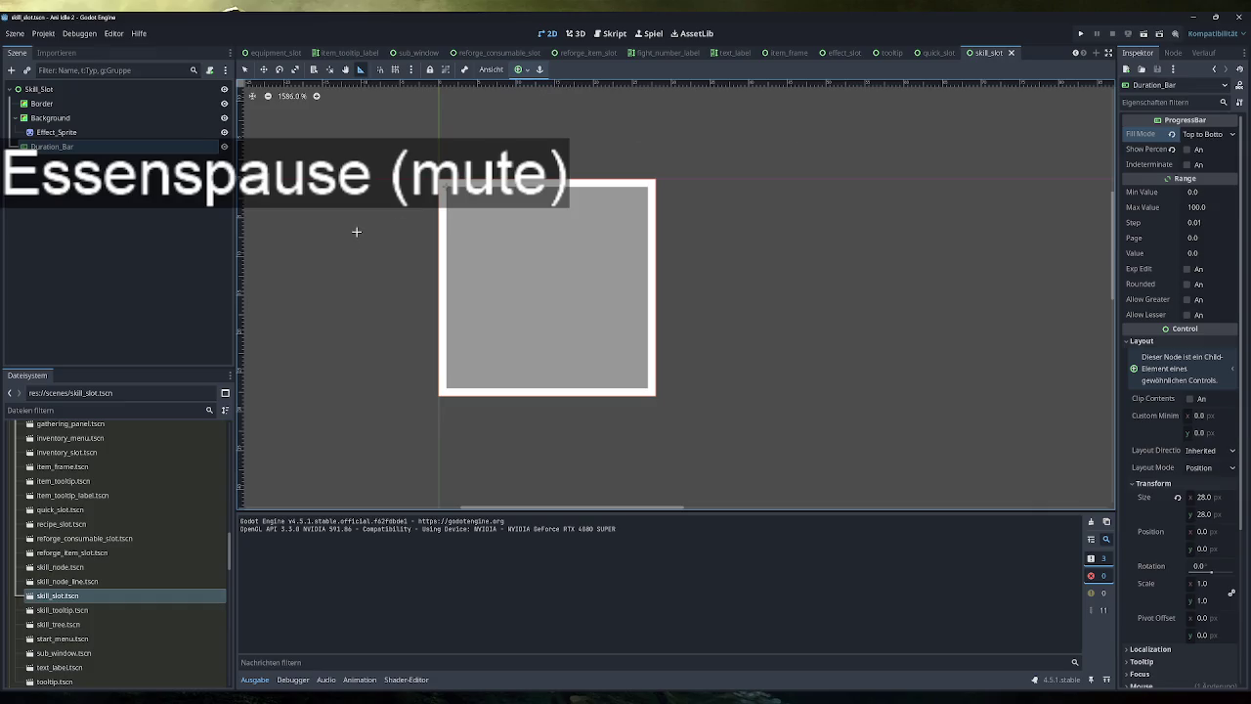
scroll(1163, 456, down, 2)
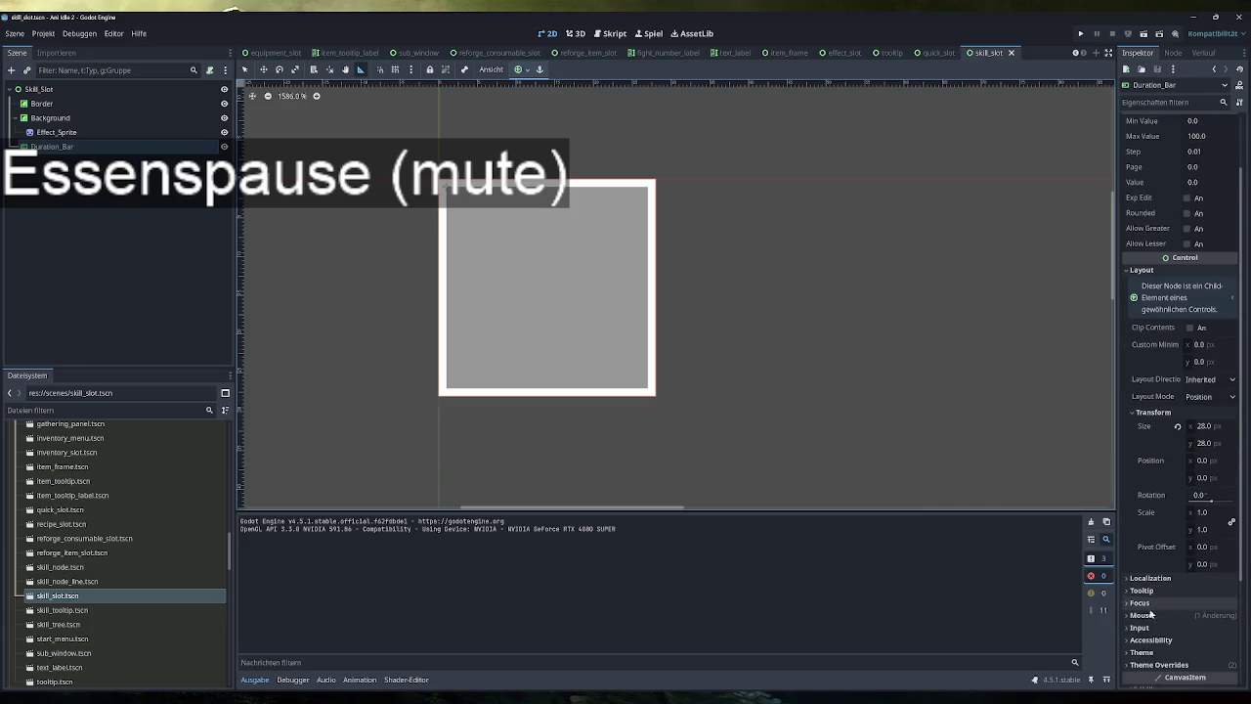
click(88, 102)
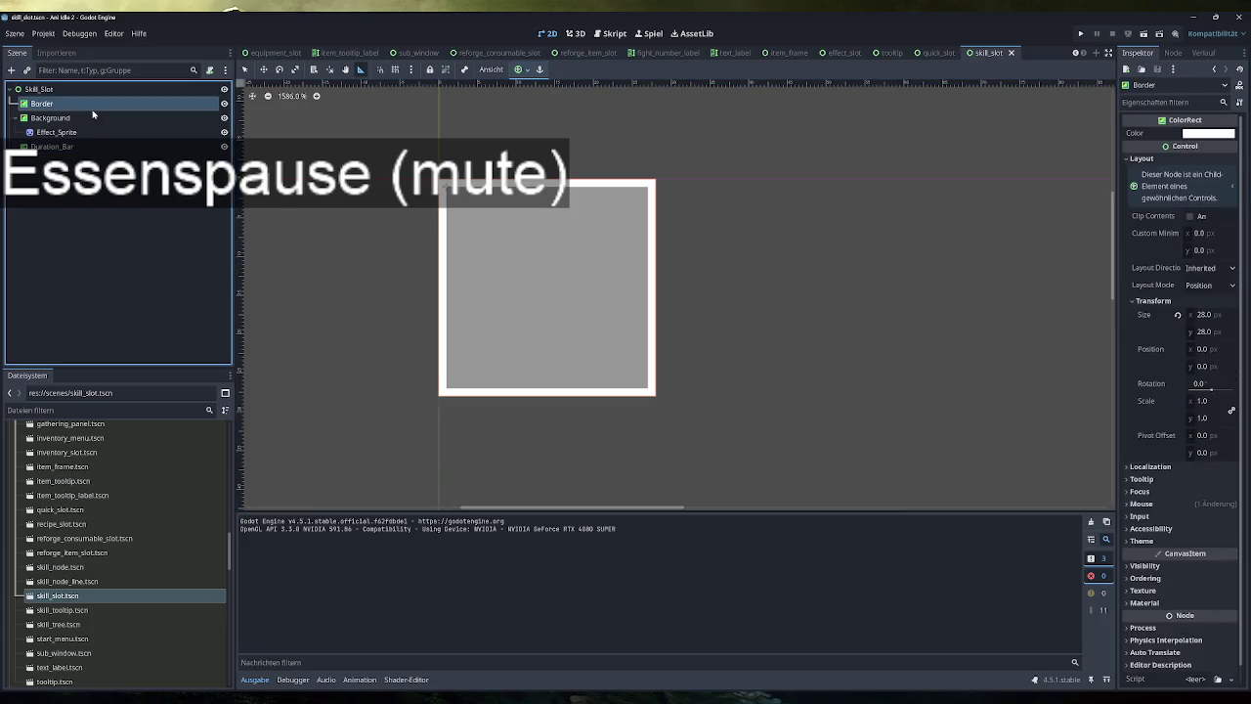
click(87, 118)
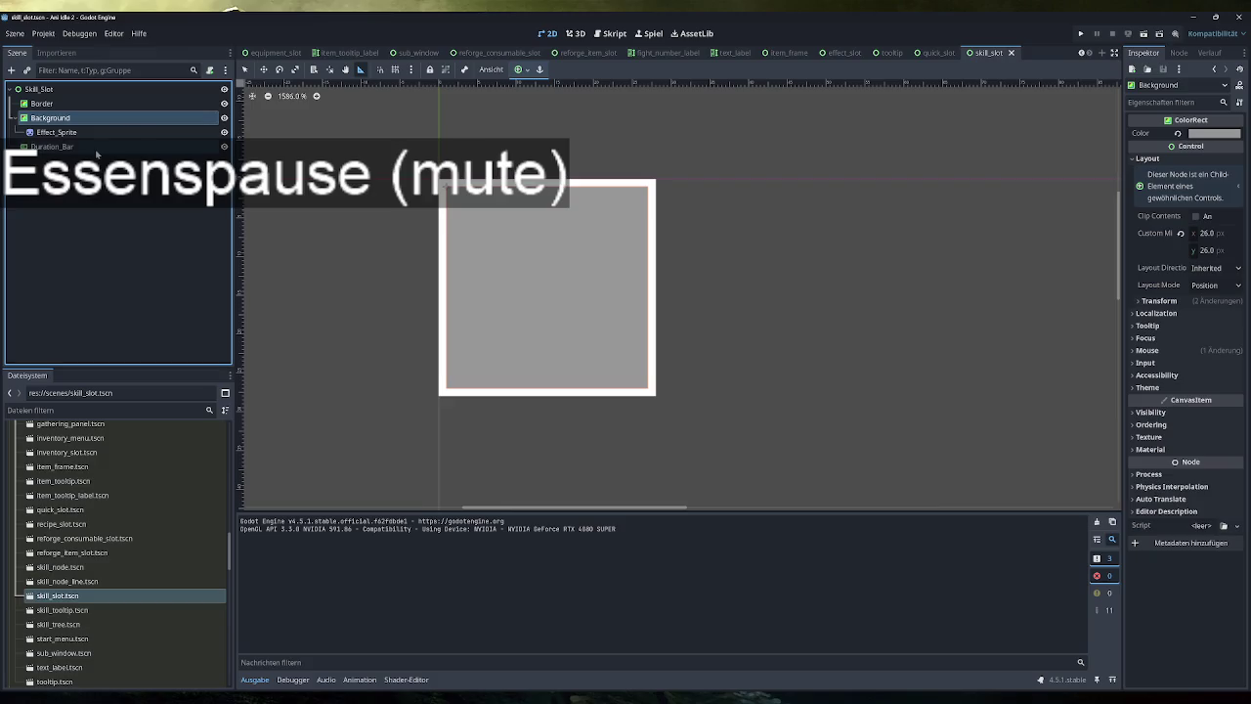
click(88, 89)
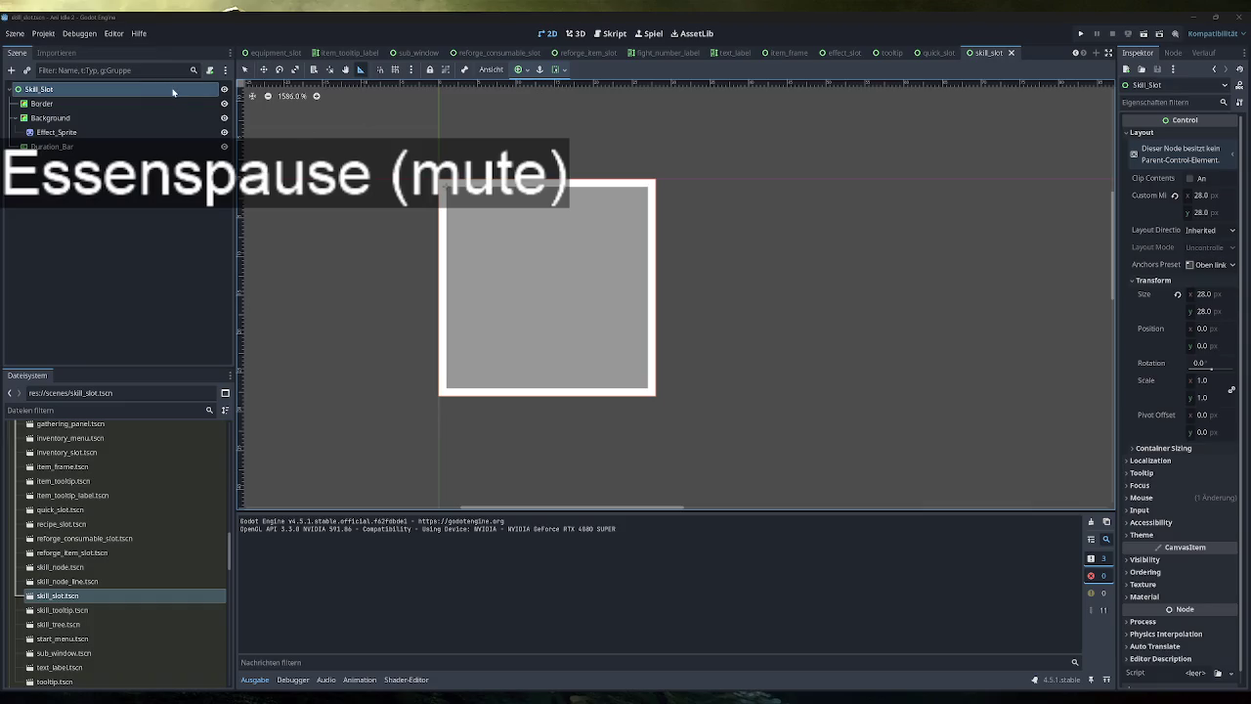
click(209, 70)
Create the skill_slot.gd script in the scripts folder.
double_click(597, 334)
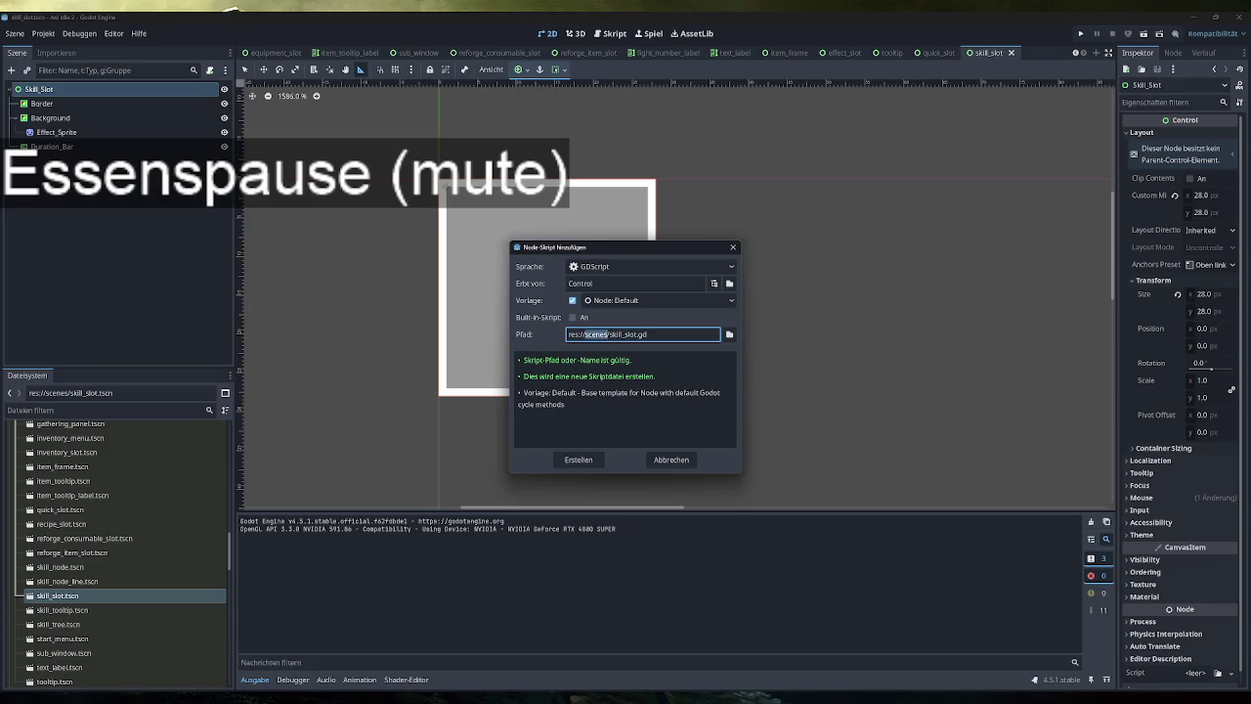
text(scripts)
key(Return)
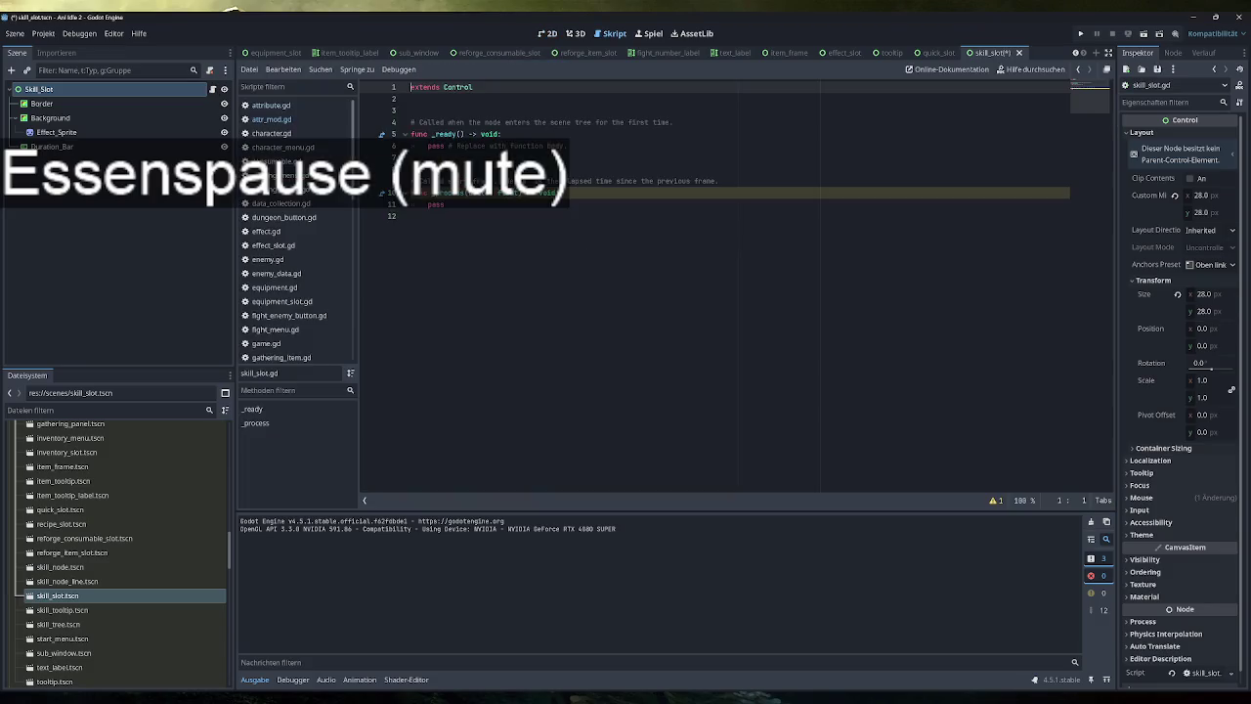
Delete the _process function and declare class_name Skill_Slot under extends Control.
key(ctrl+End)
key(shift+Up)
key(shift+Up)
key(shift+Up)
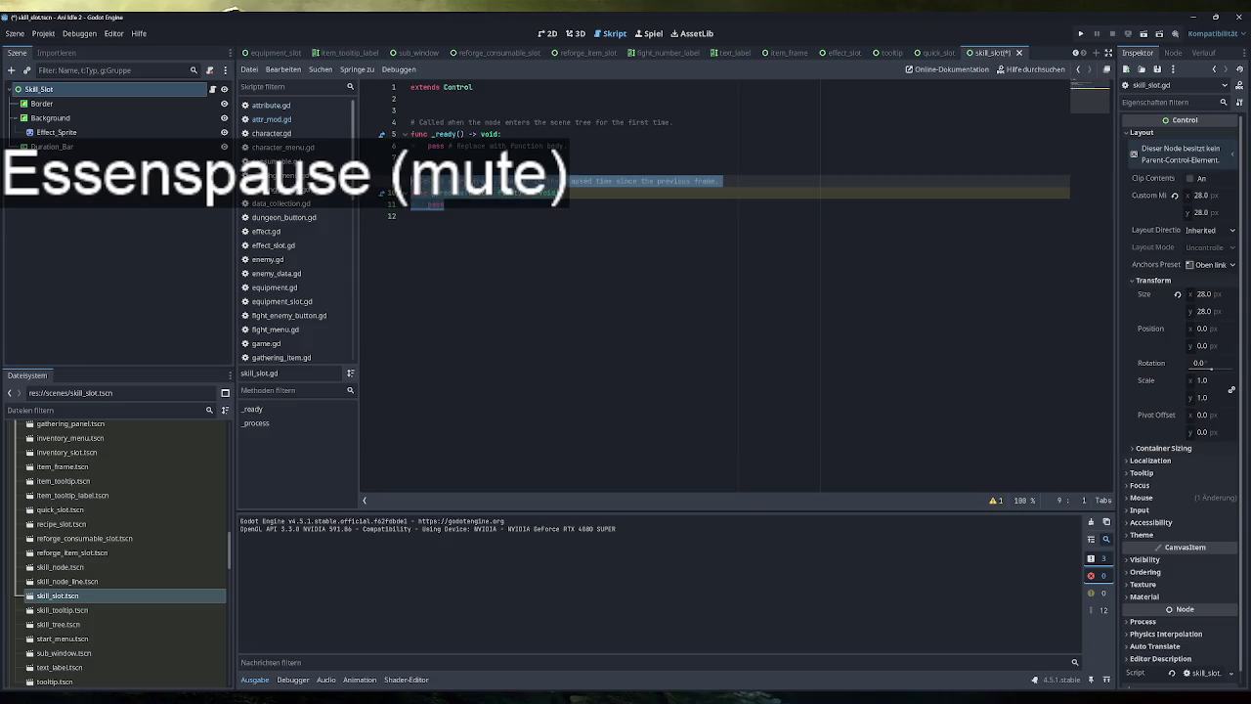
key(BackSpace)
key(BackSpace)
key(Up)
key(Up)
key(Up)
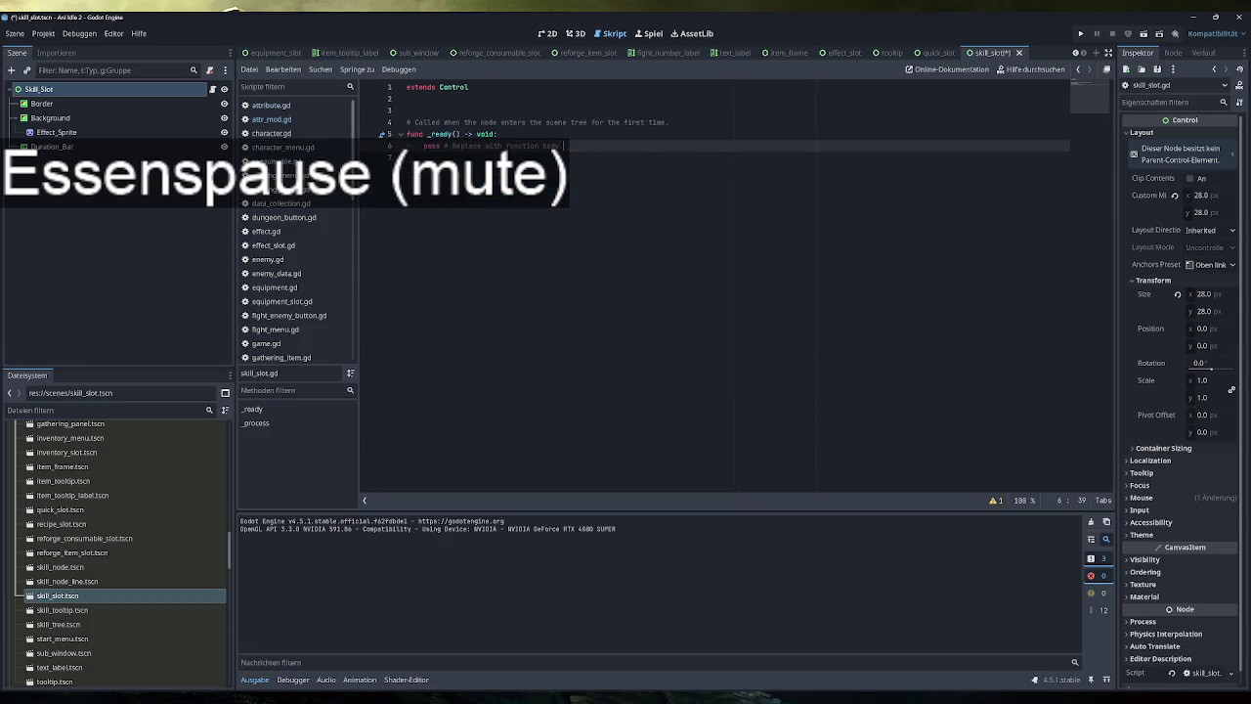
key(BackSpace)
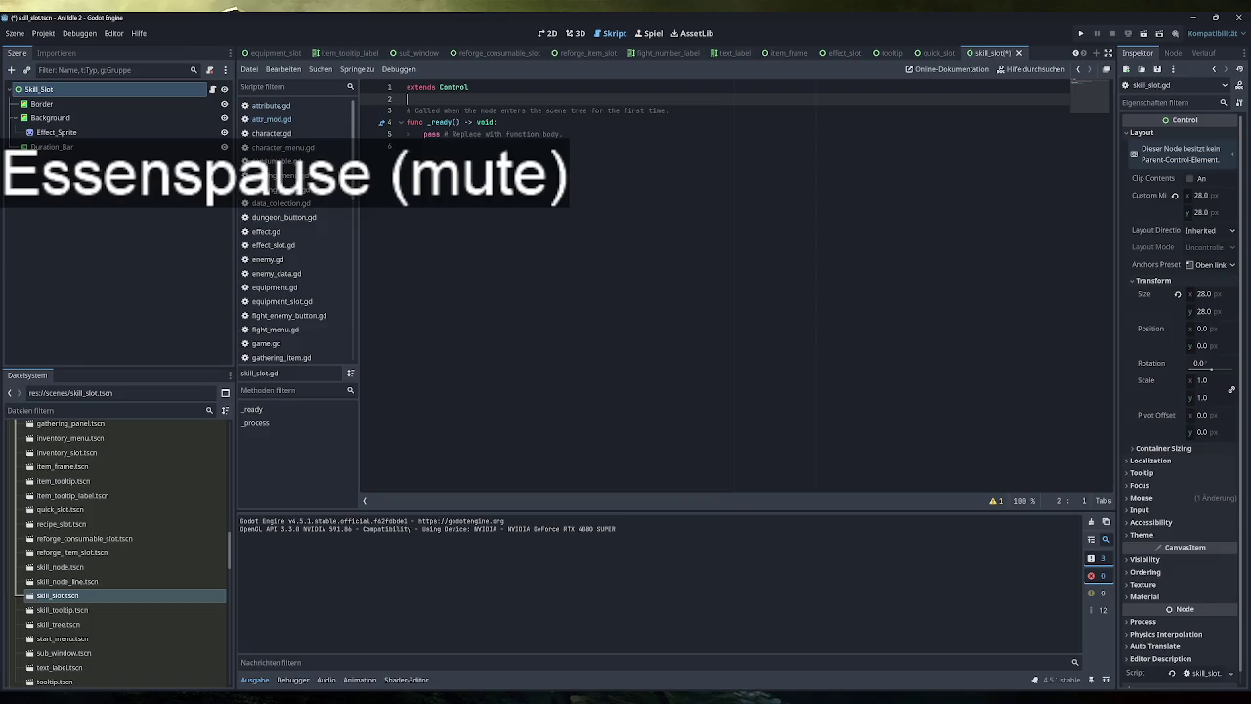
key(Return)
key(Up)
text(cla)
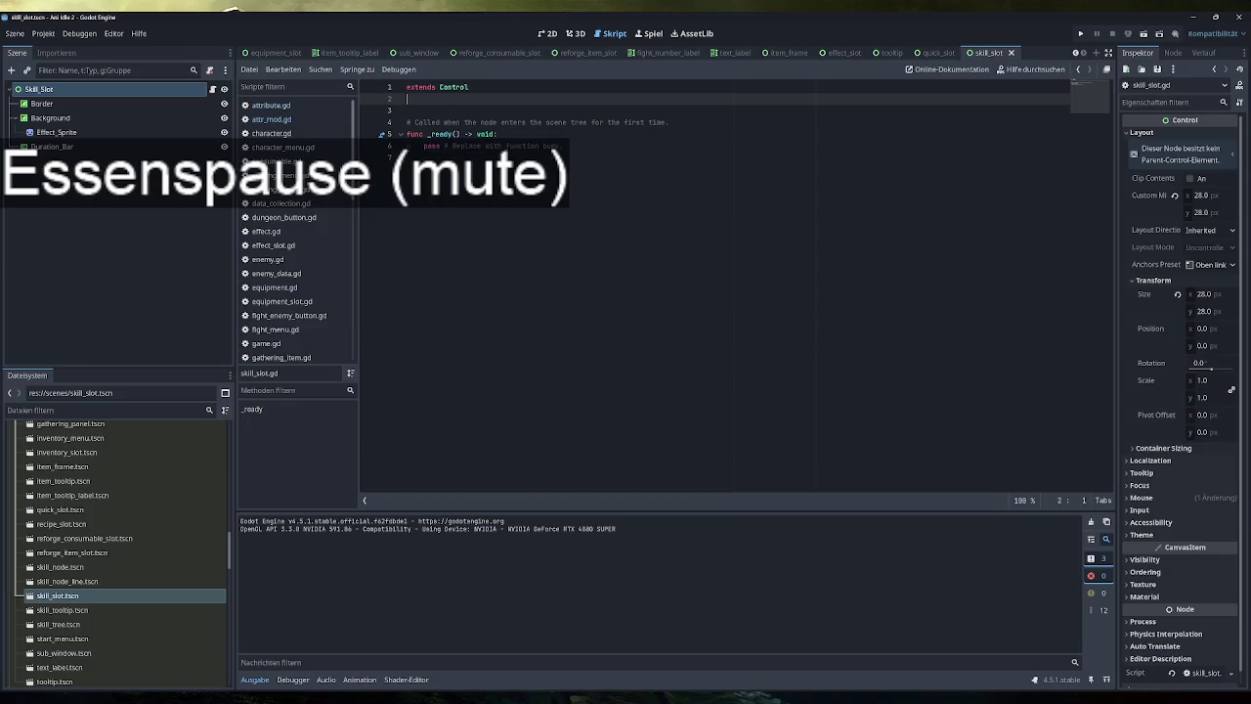
text(ss_name Sk)
text(ill_Slo)
text(t)
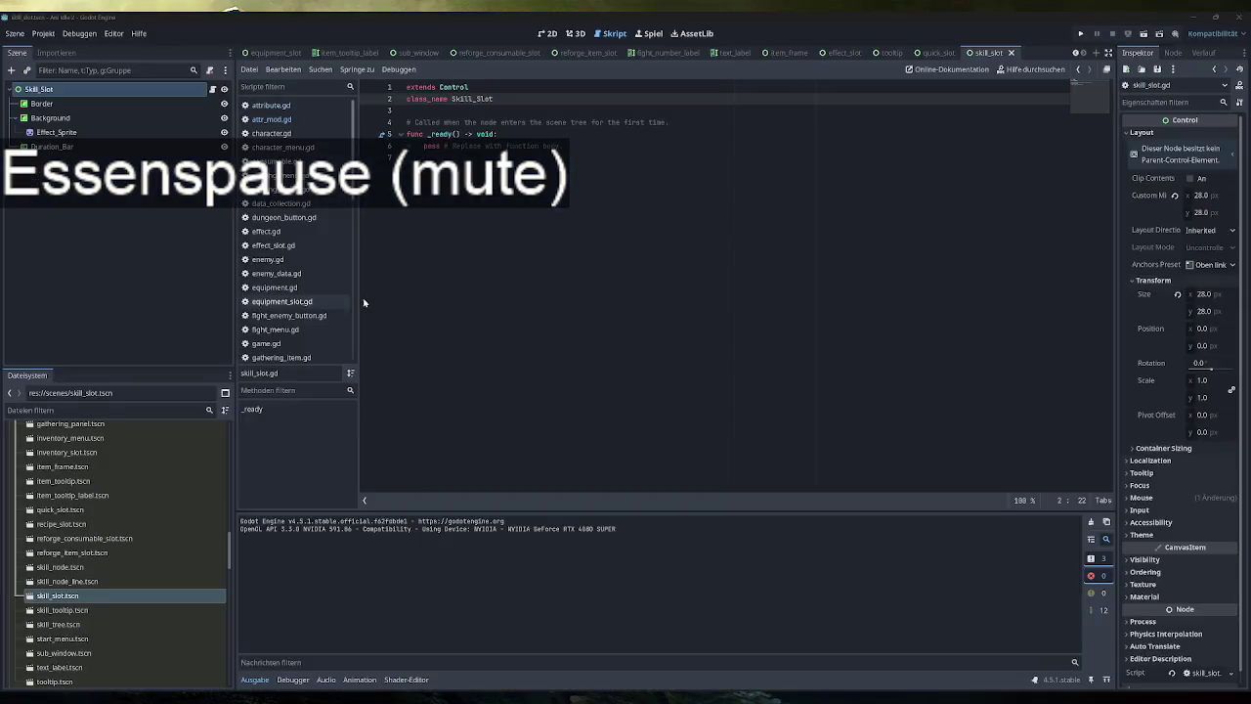
Review the Skillslot, Skill and SkillManager notes in the Obsidian planning drawing.
mouse_move(340, 698)
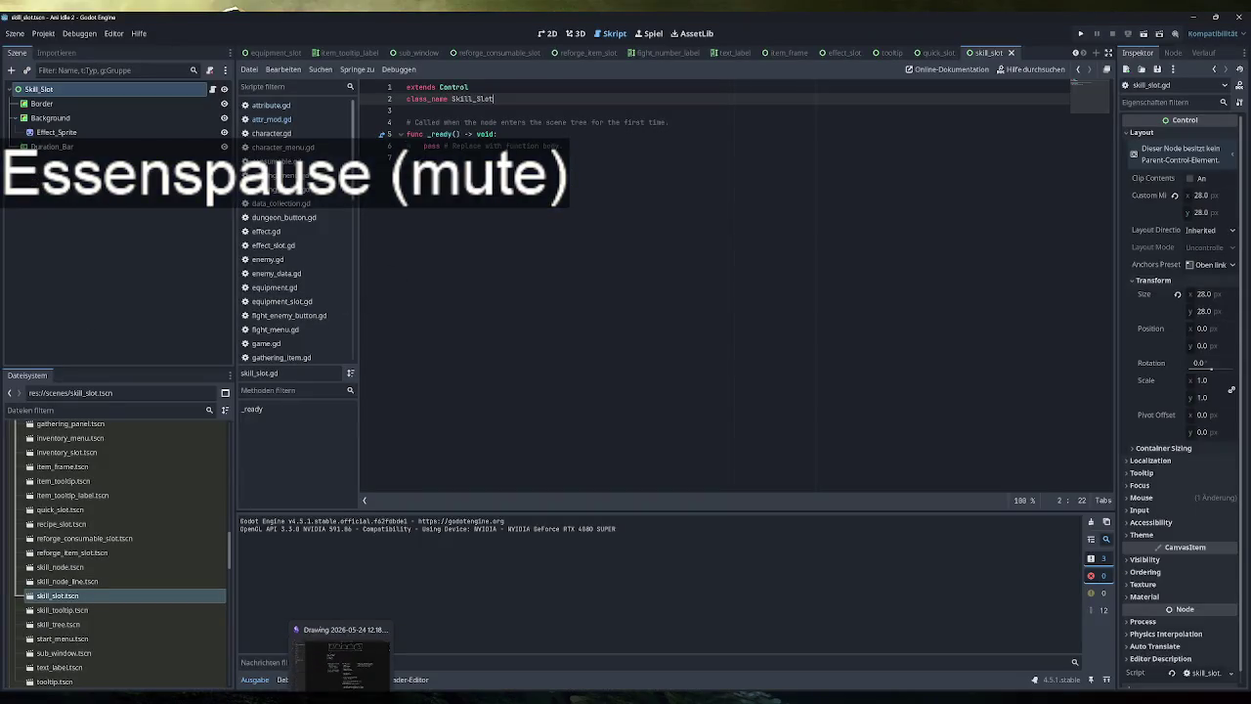
click(340, 657)
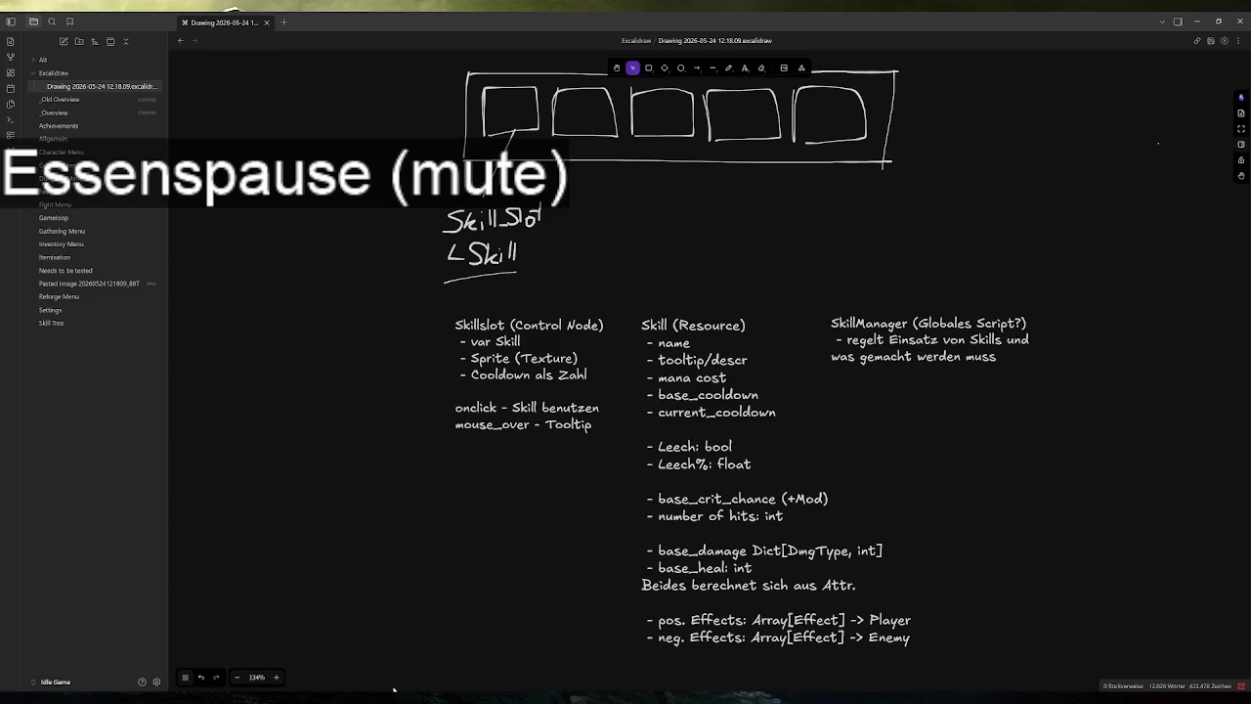
key(alt+Tab)
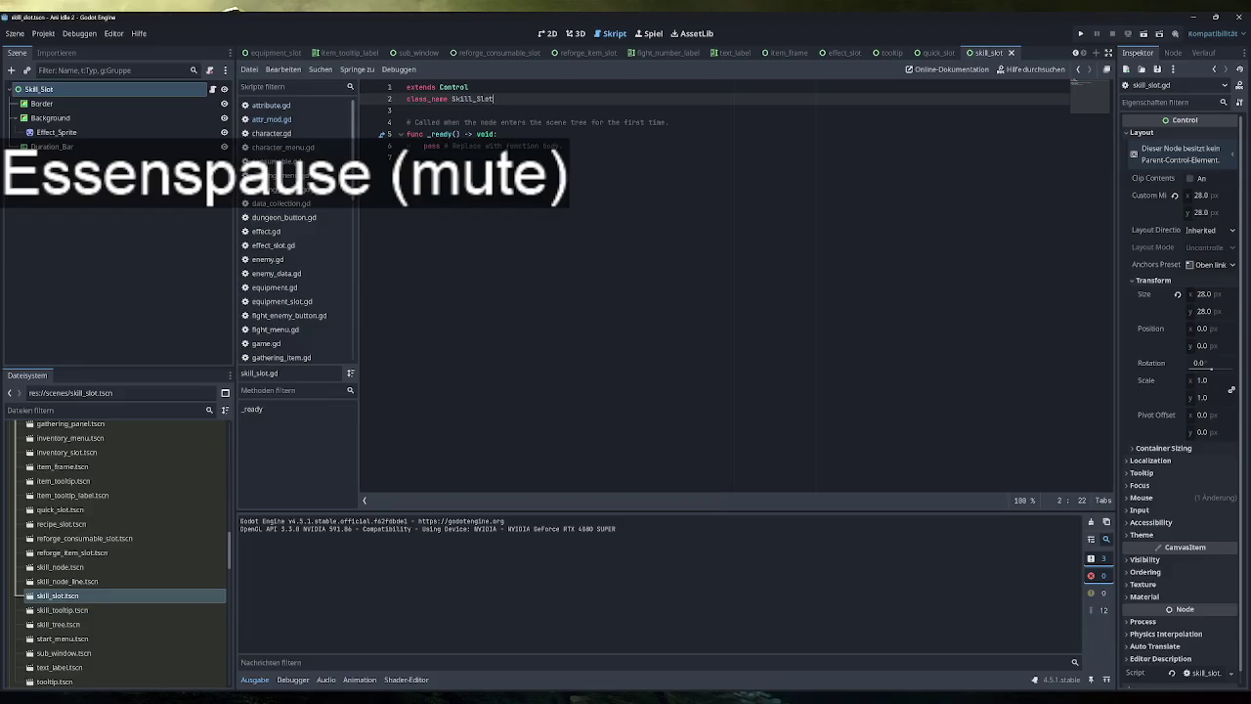
key(Return)
key(Return)
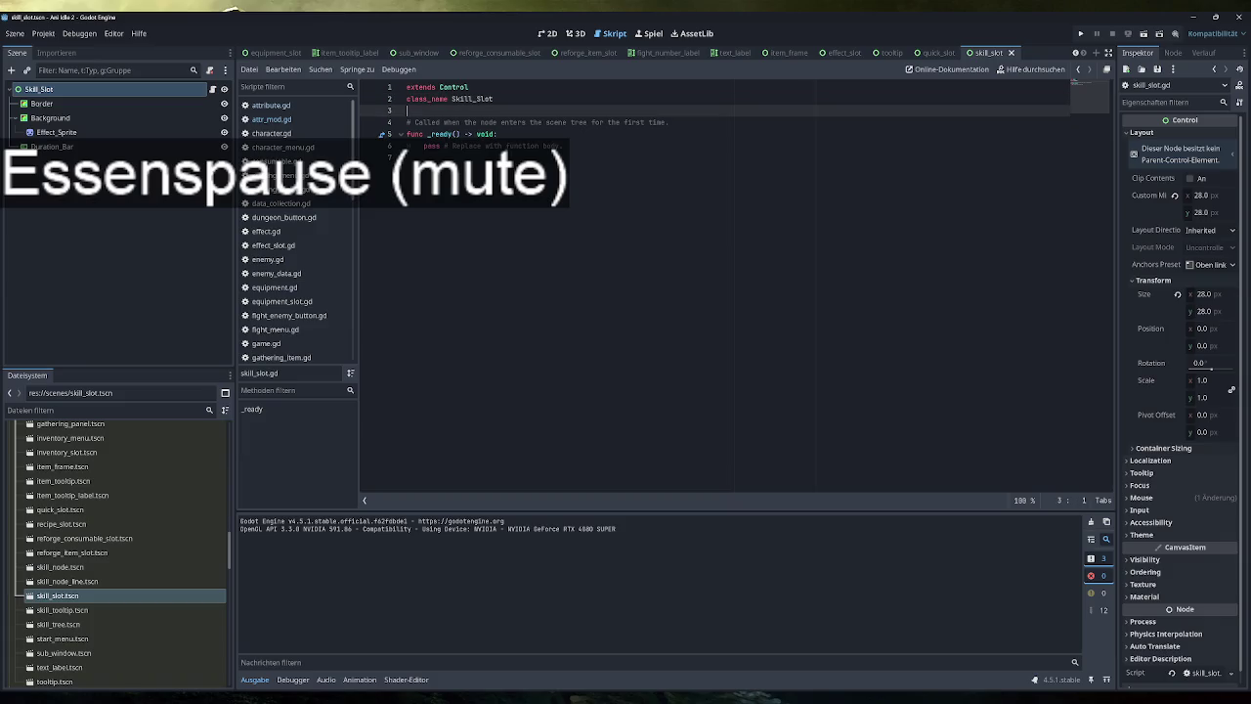
text(@export )
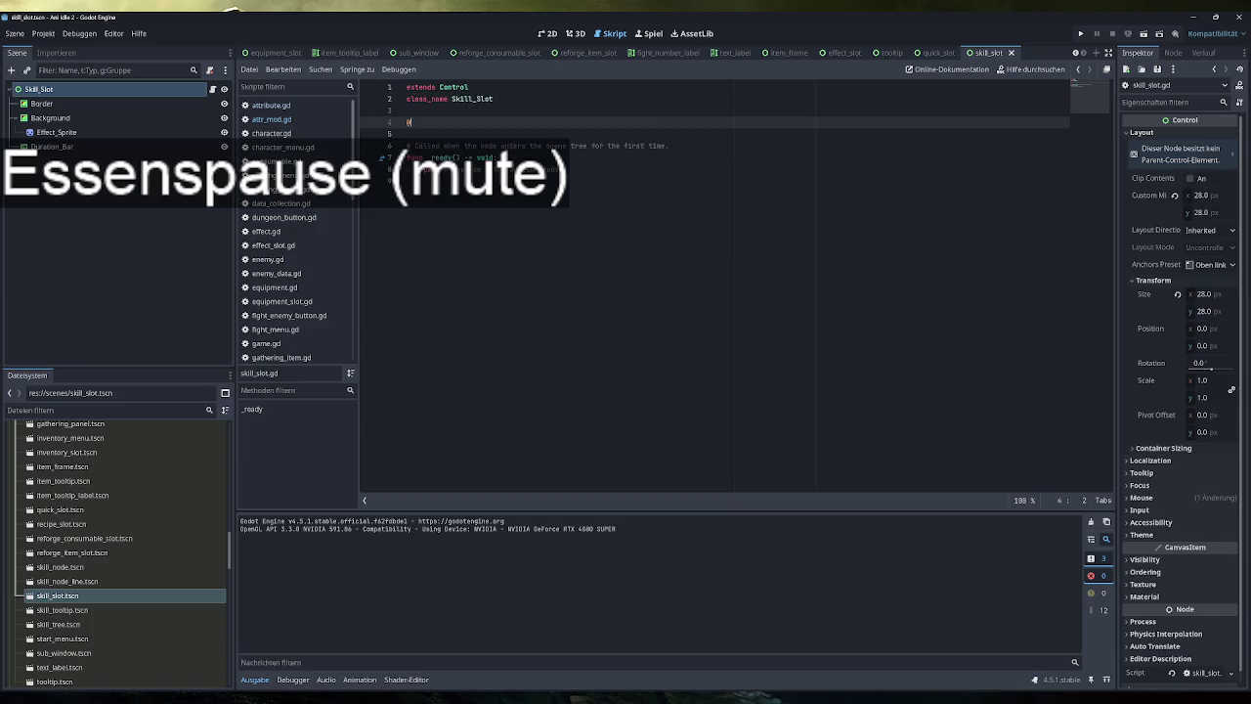
text(var )
text(skill: Sk)
text(ill)
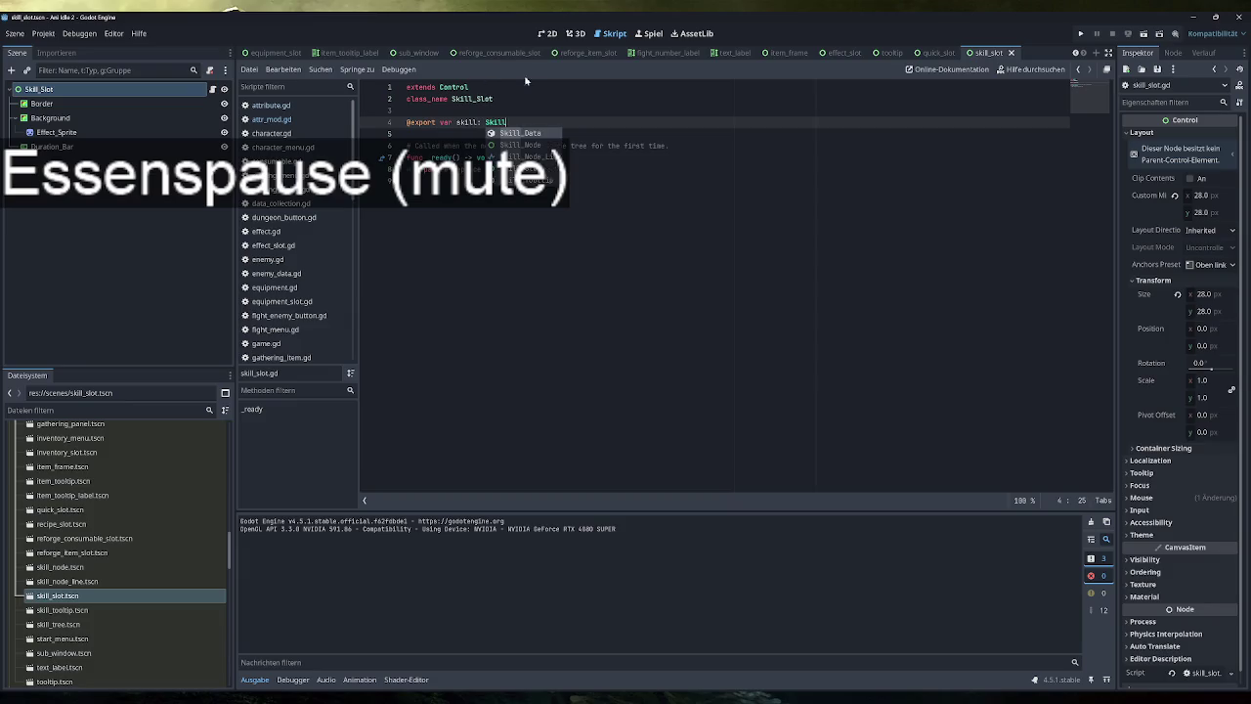
click(495, 99)
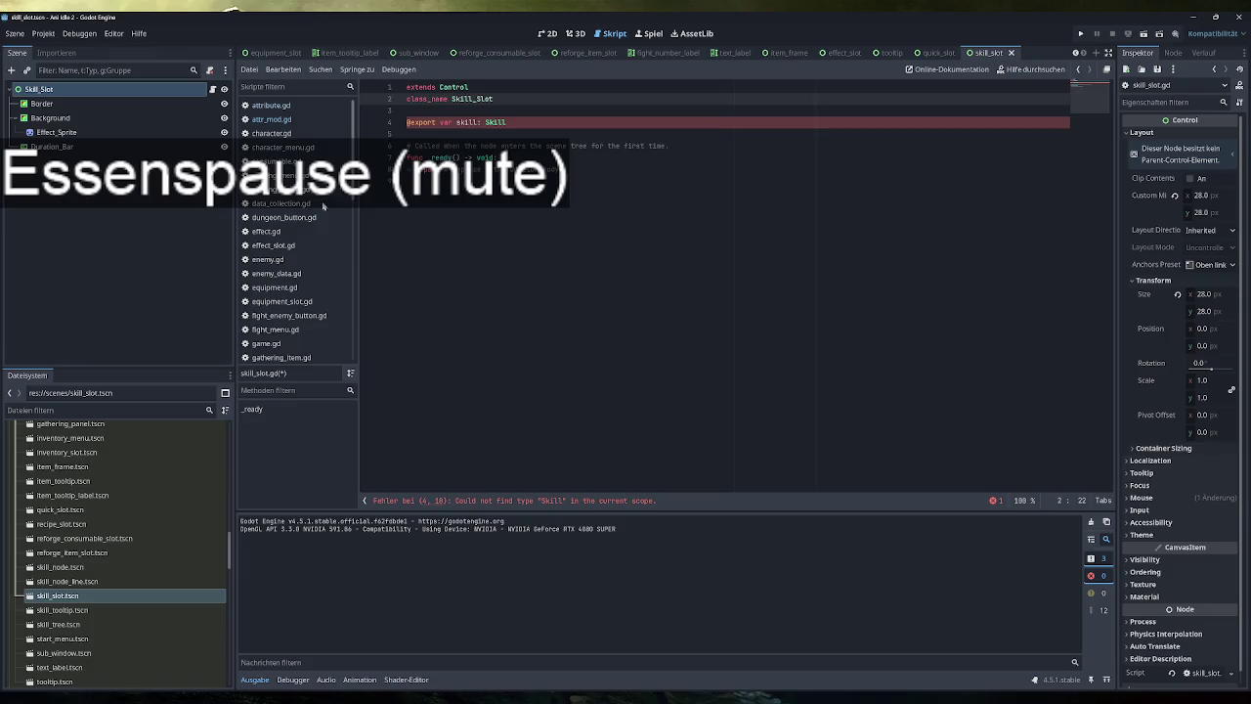
scroll(88, 528, down, 5)
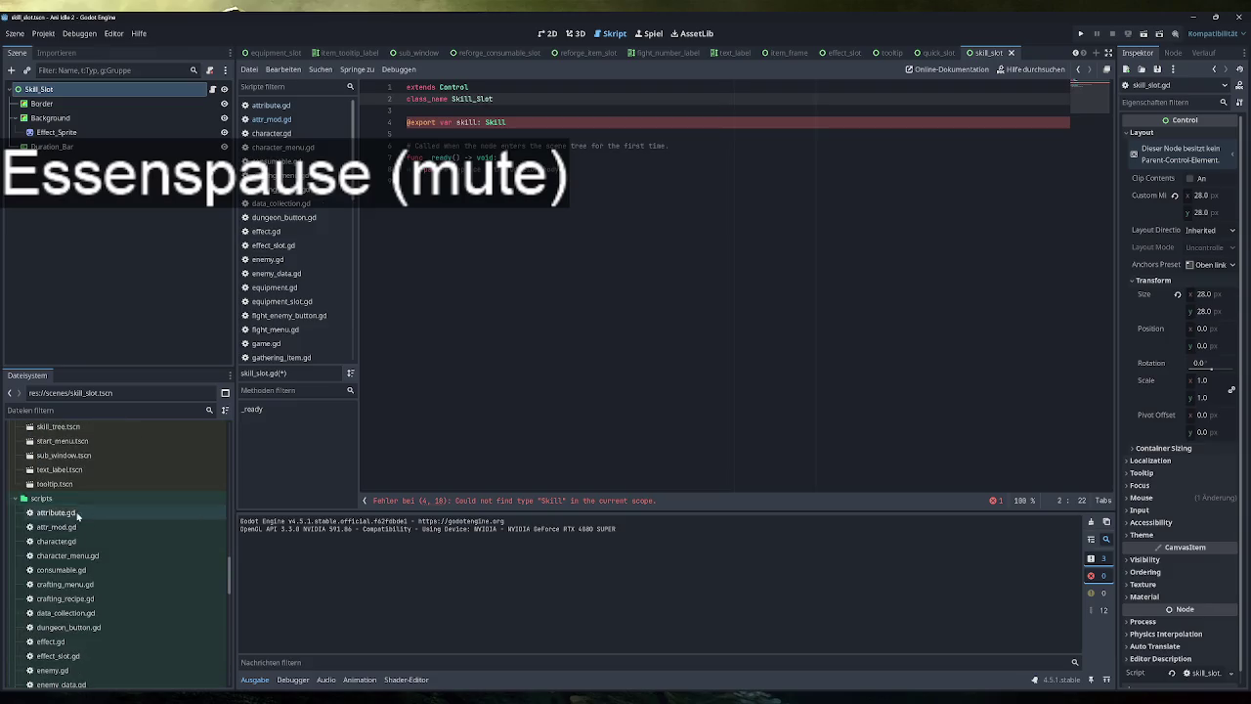
Create a new Resource script named skill.gd in the scripts folder.
right_click(62, 498)
mouse_move(195, 479)
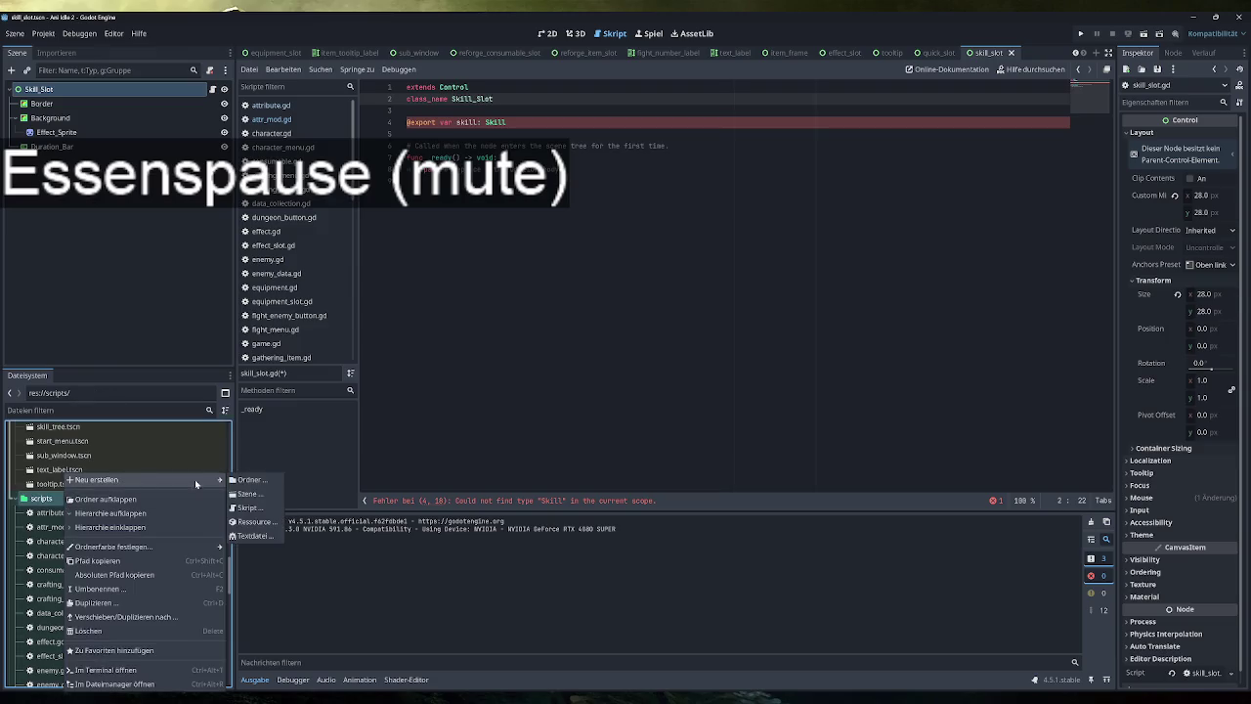
click(248, 507)
text(R)
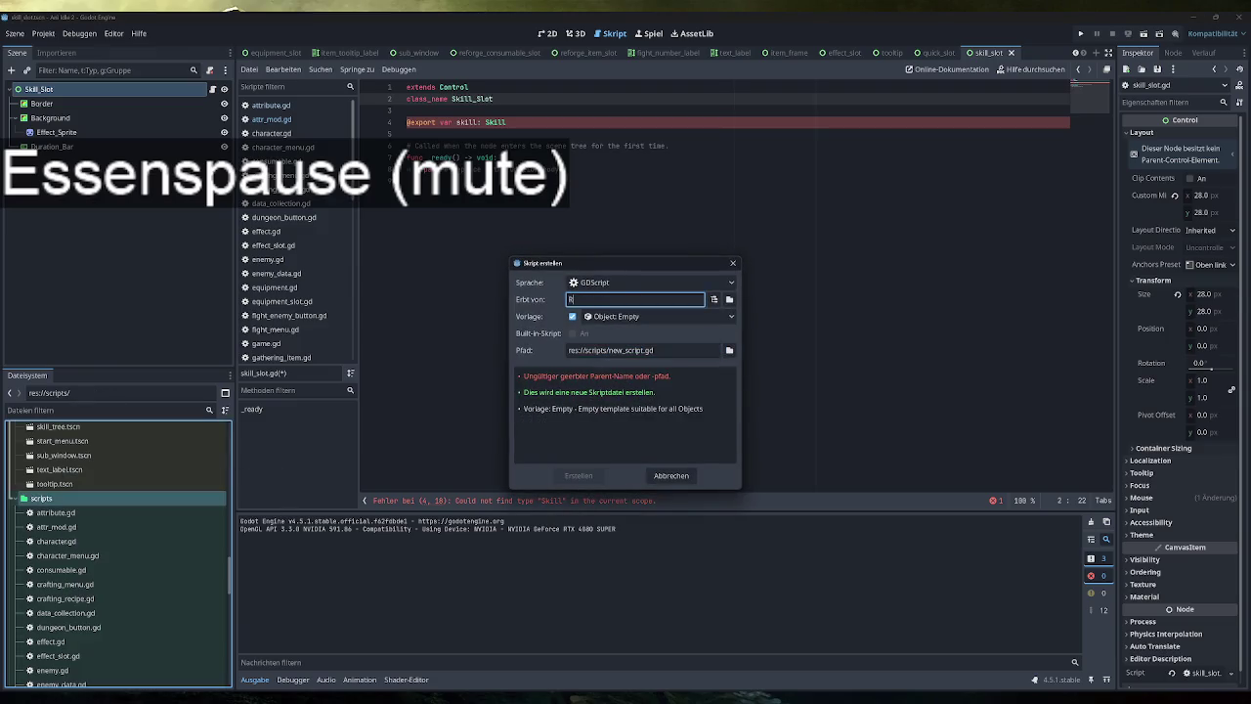
text(esource)
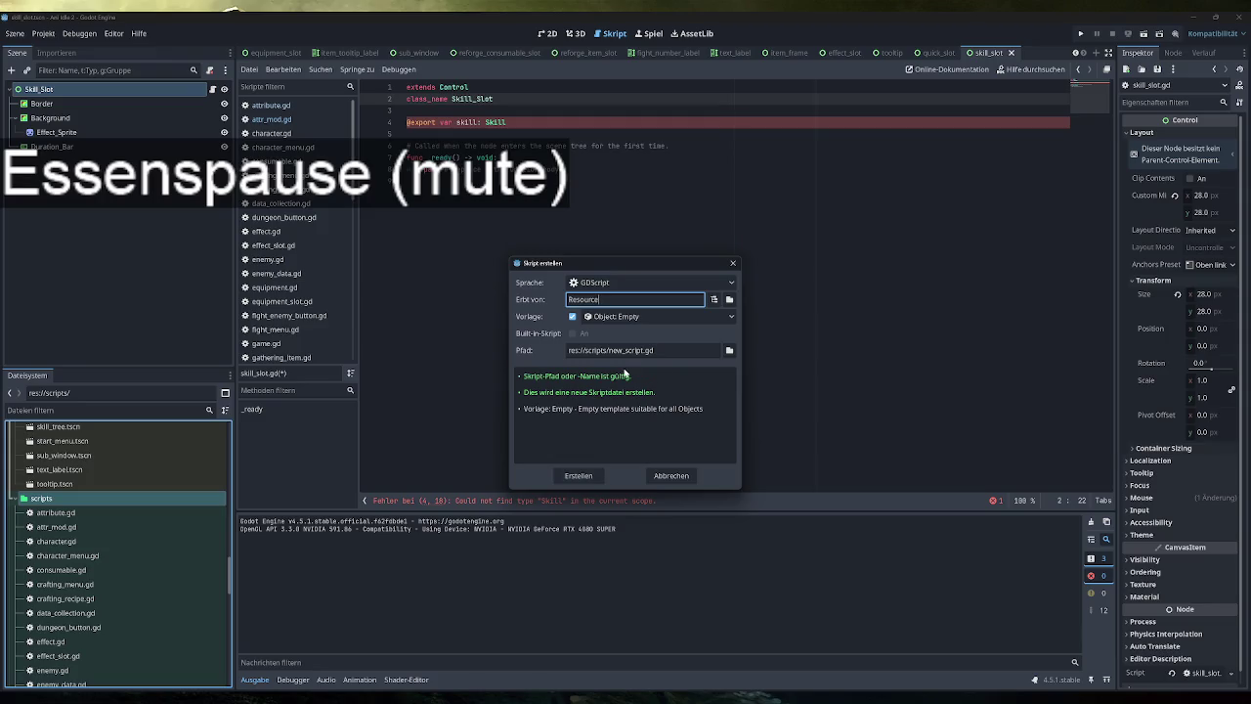
click(626, 350)
drag(652, 350, 609, 352)
text(skill)
key(Return)
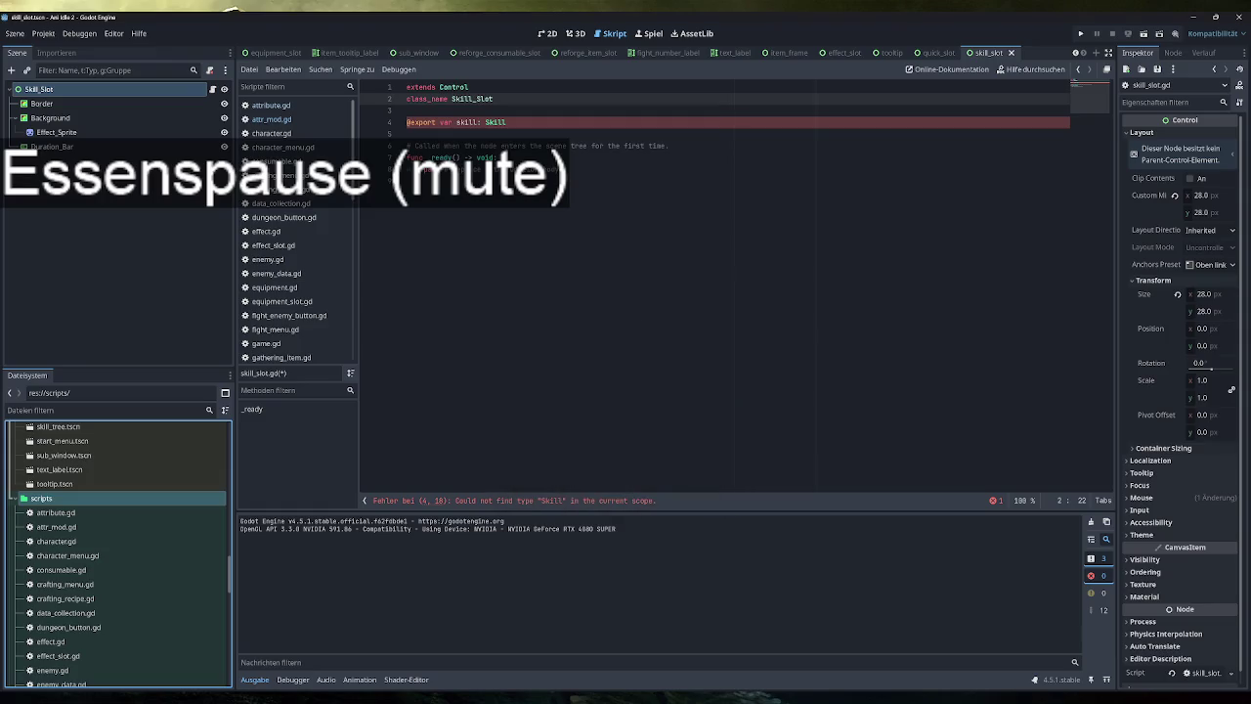
scroll(83, 597, down, 10)
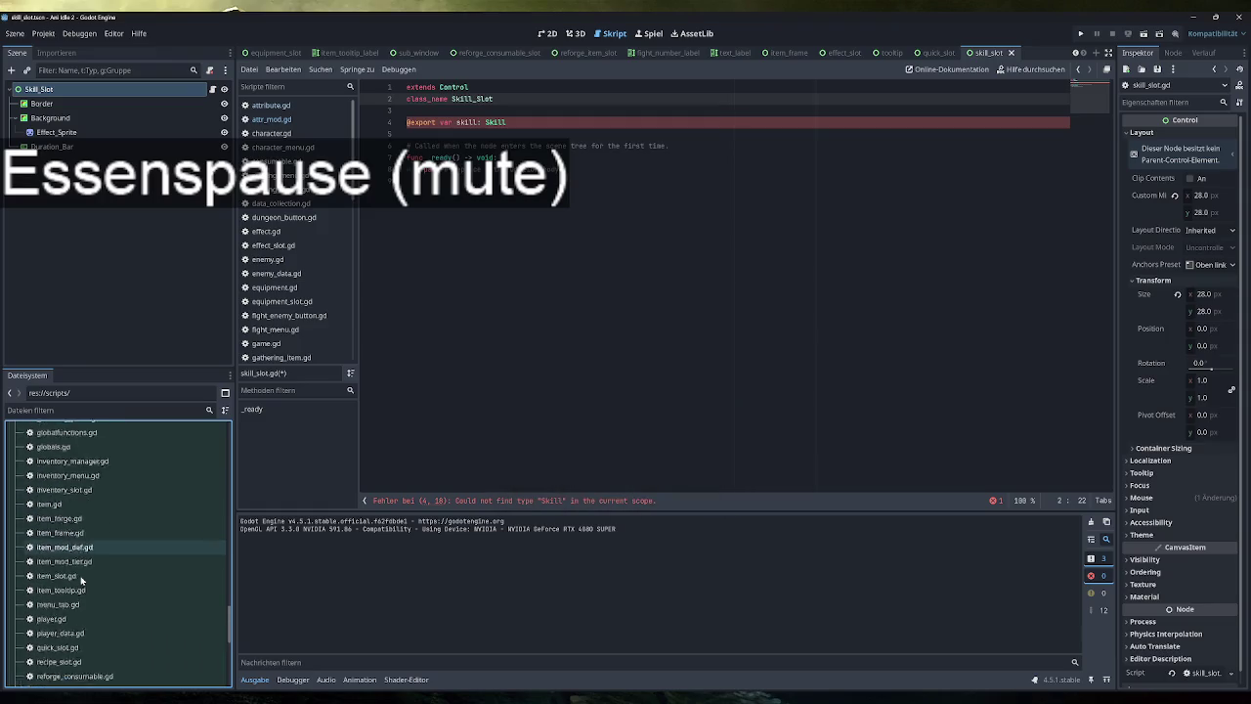
scroll(83, 597, down, 2)
double_click(49, 554)
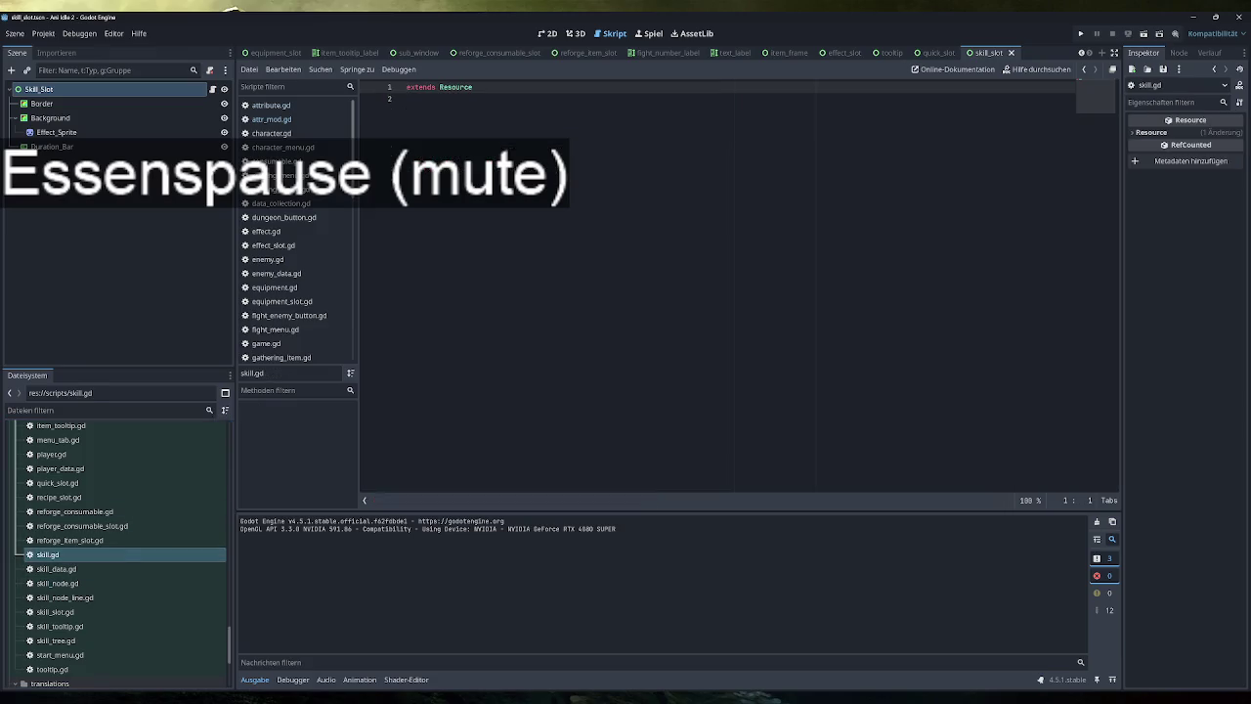
scroll(293, 298, down, 5)
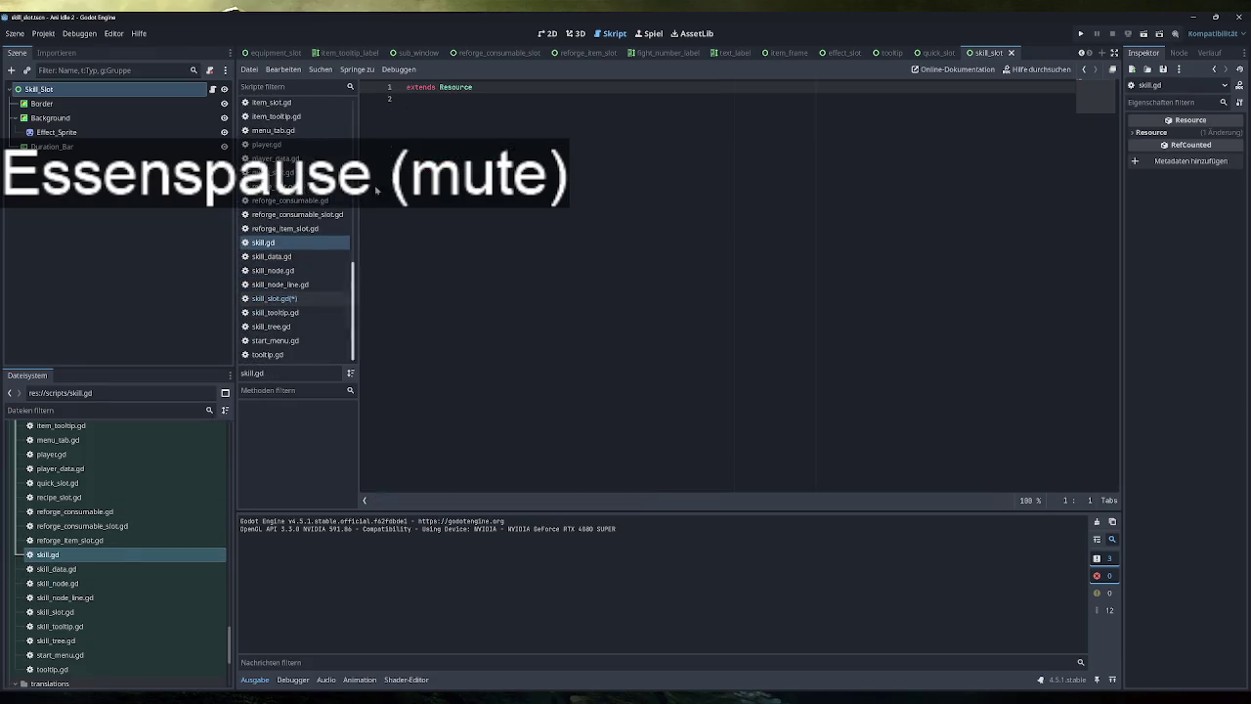
key(Down)
text(class_)
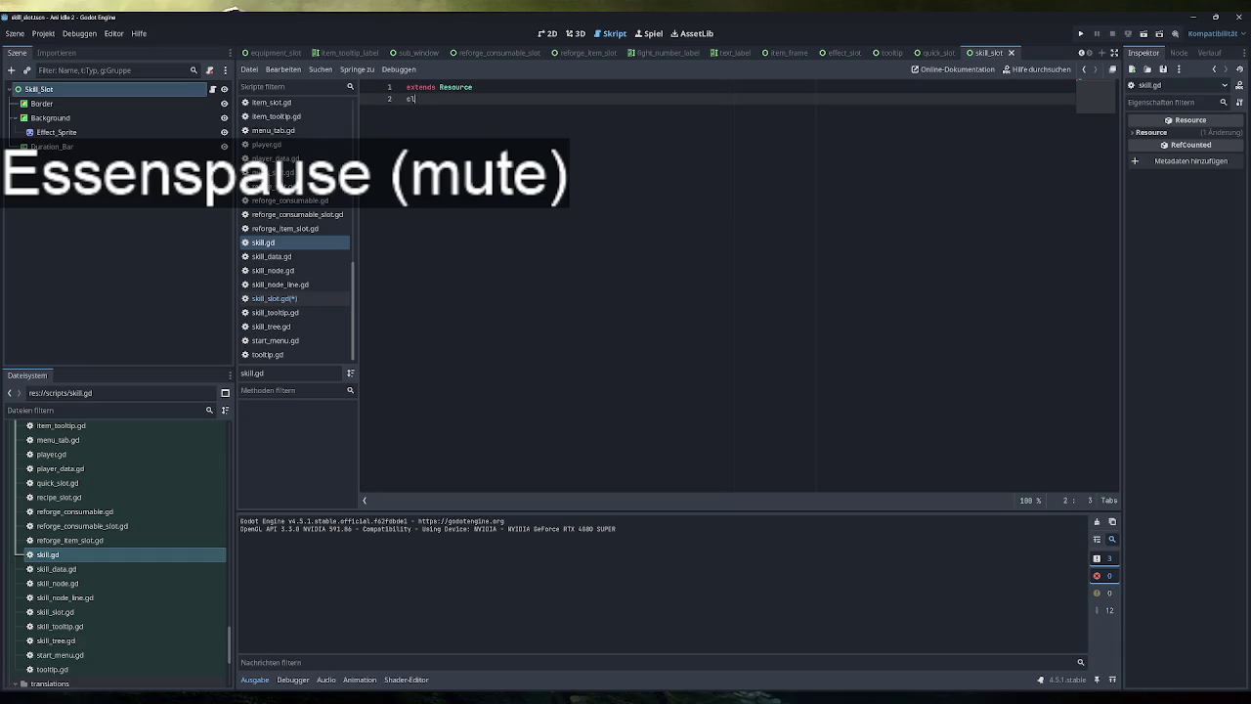
text(name Skill)
key(Return)
key(Return)
text(var)
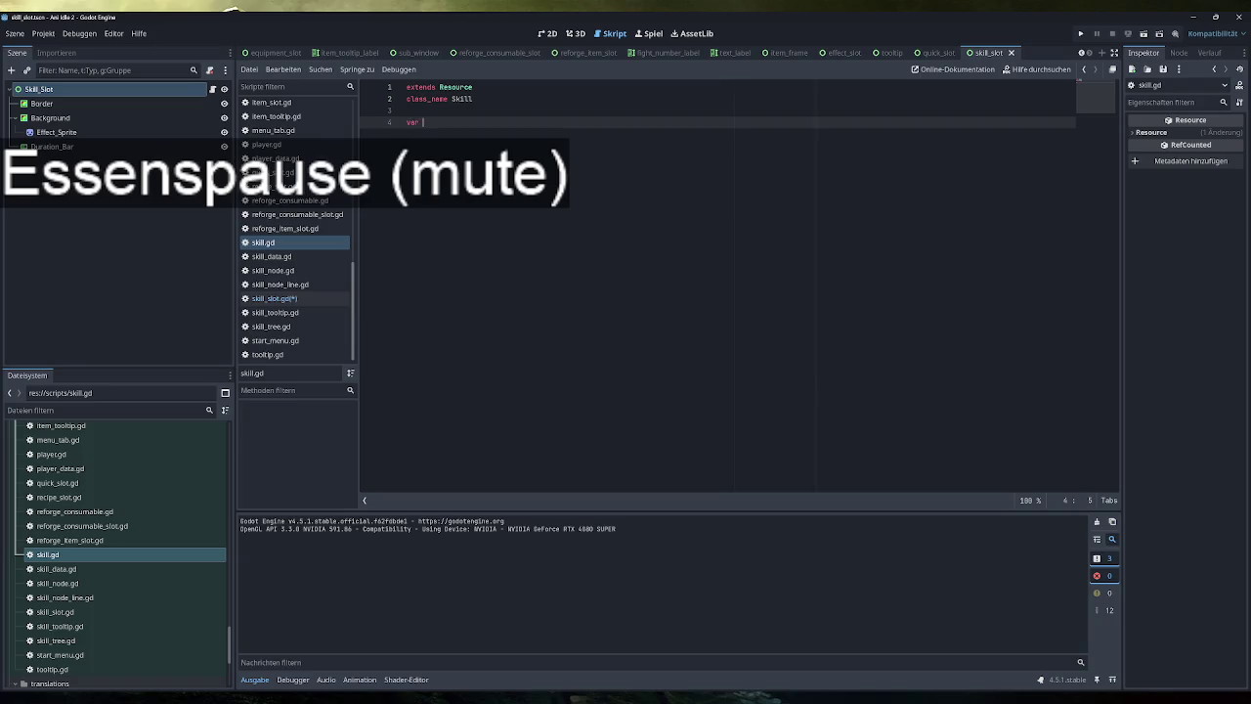
key(BackSpace)
key(BackSpace)
text(@export )
text(var )
text(name: String)
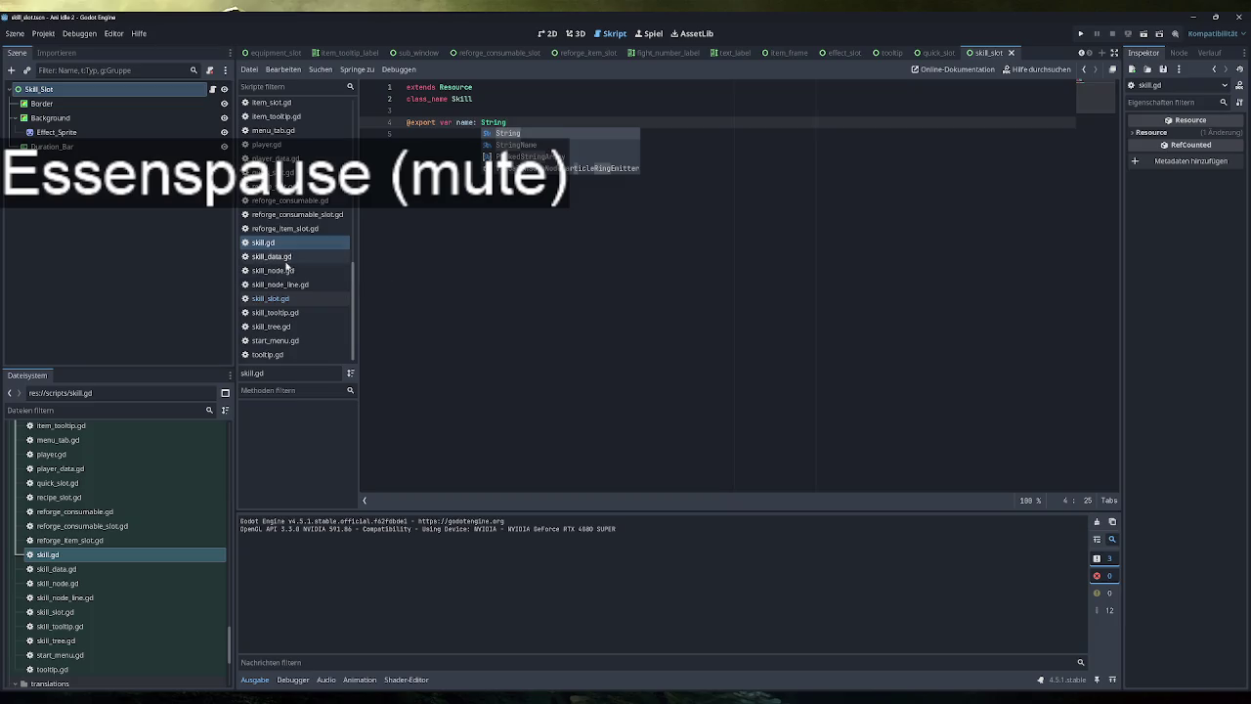
click(279, 298)
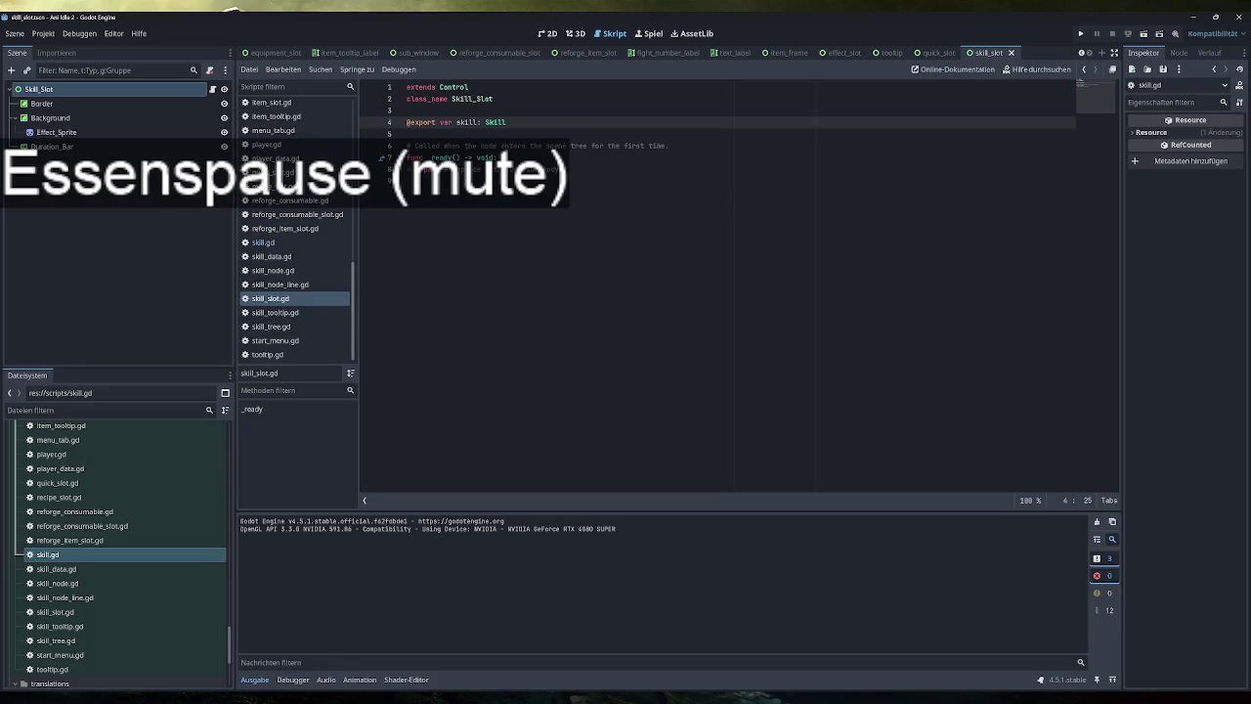
key(alt+Tab)
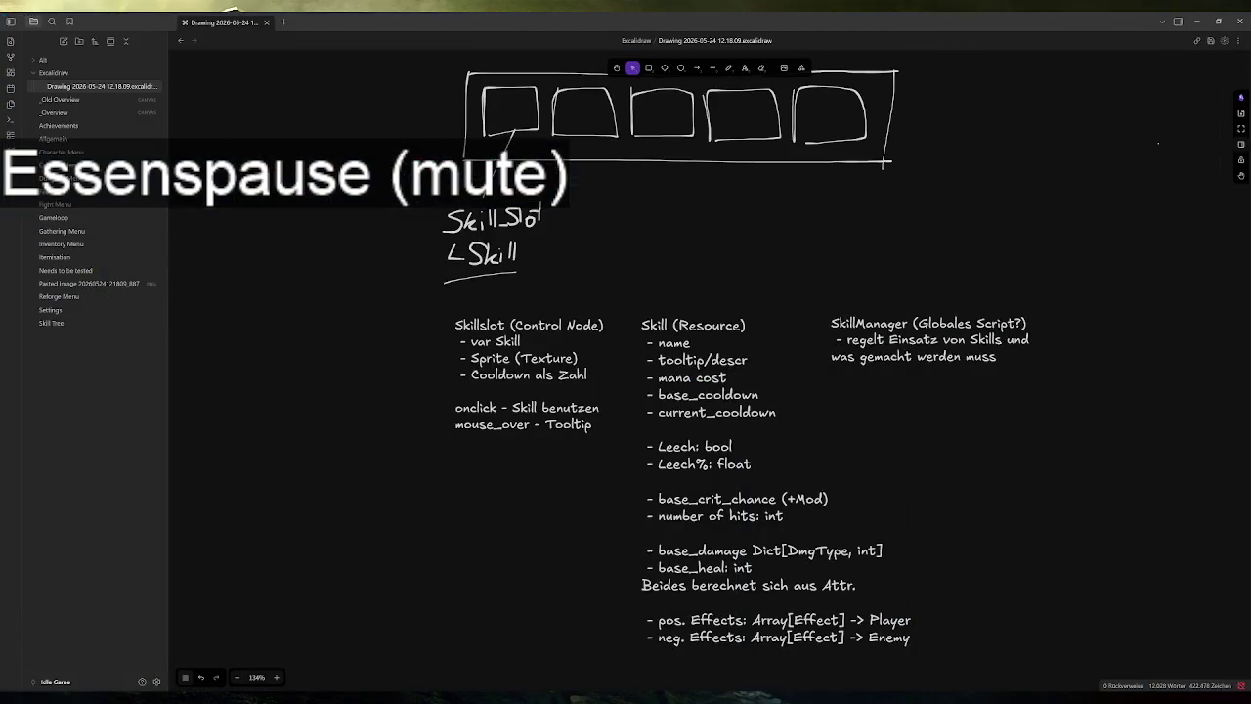
key(alt+Tab)
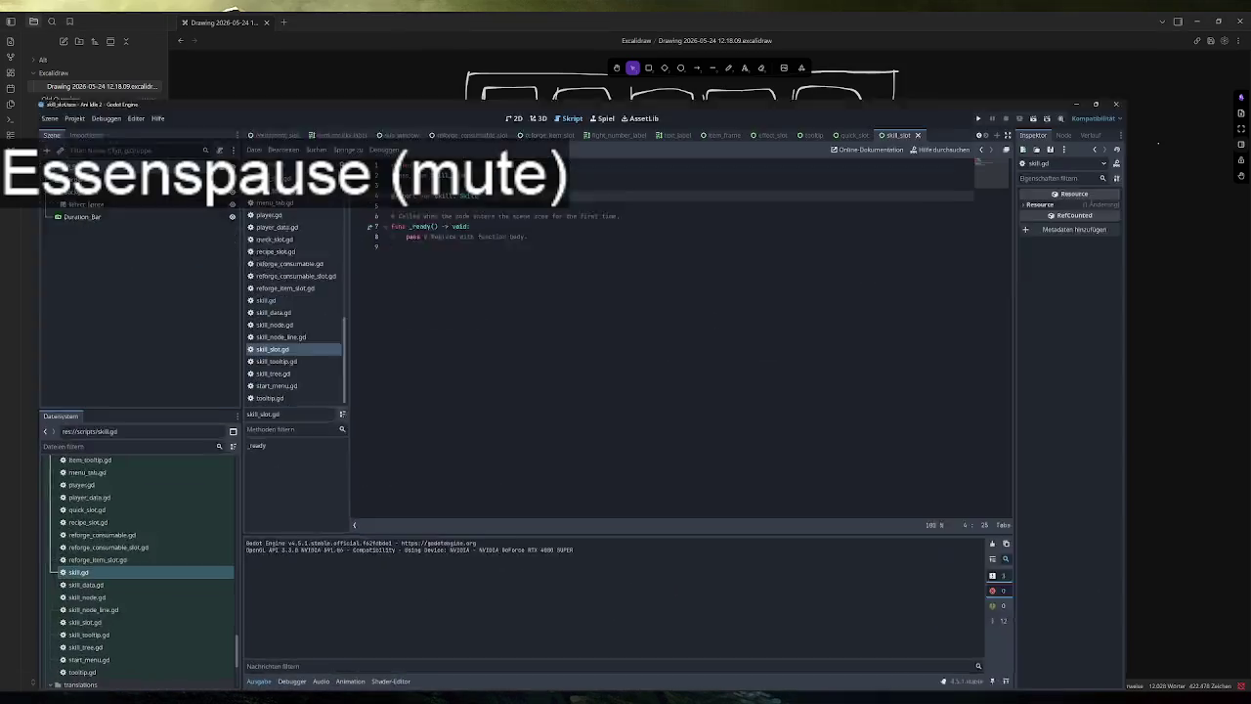
key(Return)
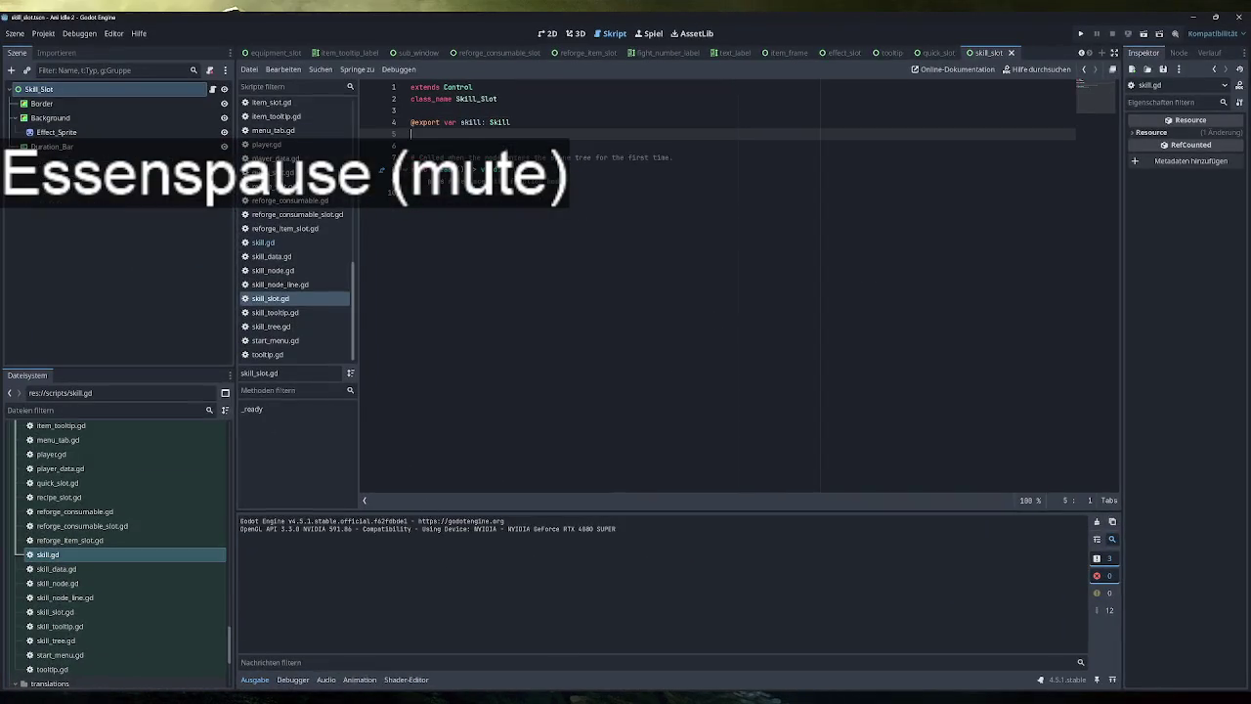
text(@export v)
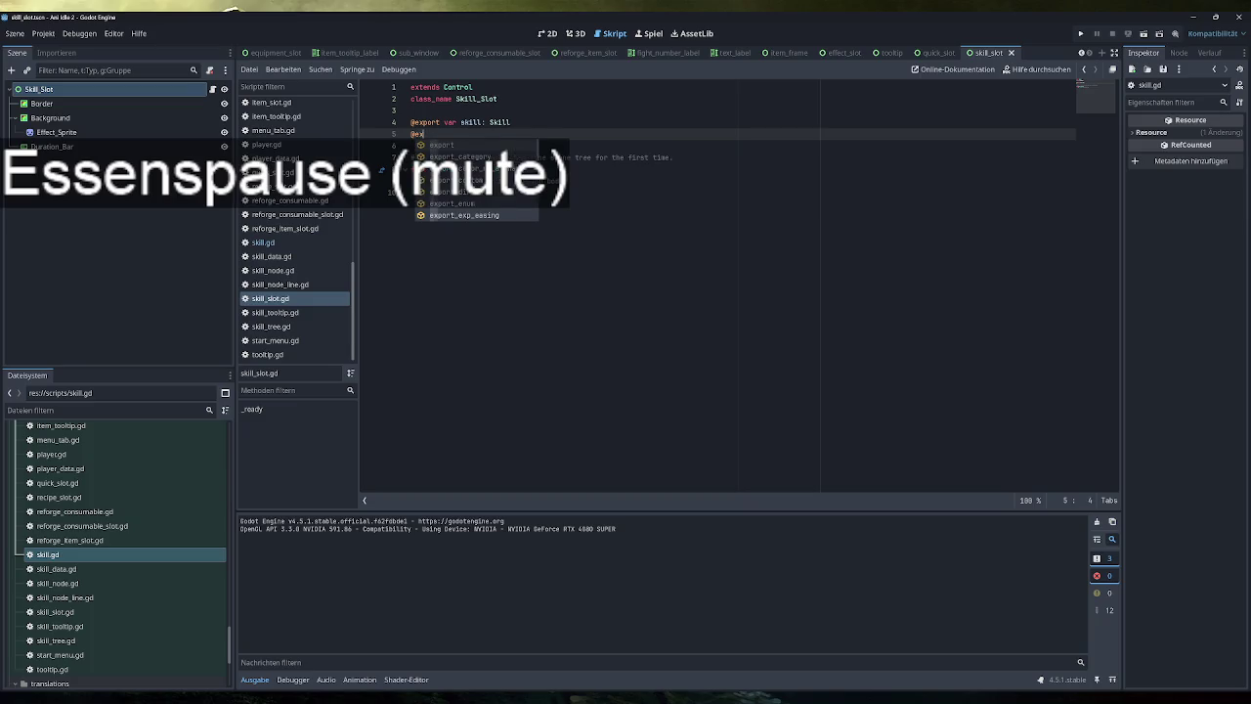
text(ar )
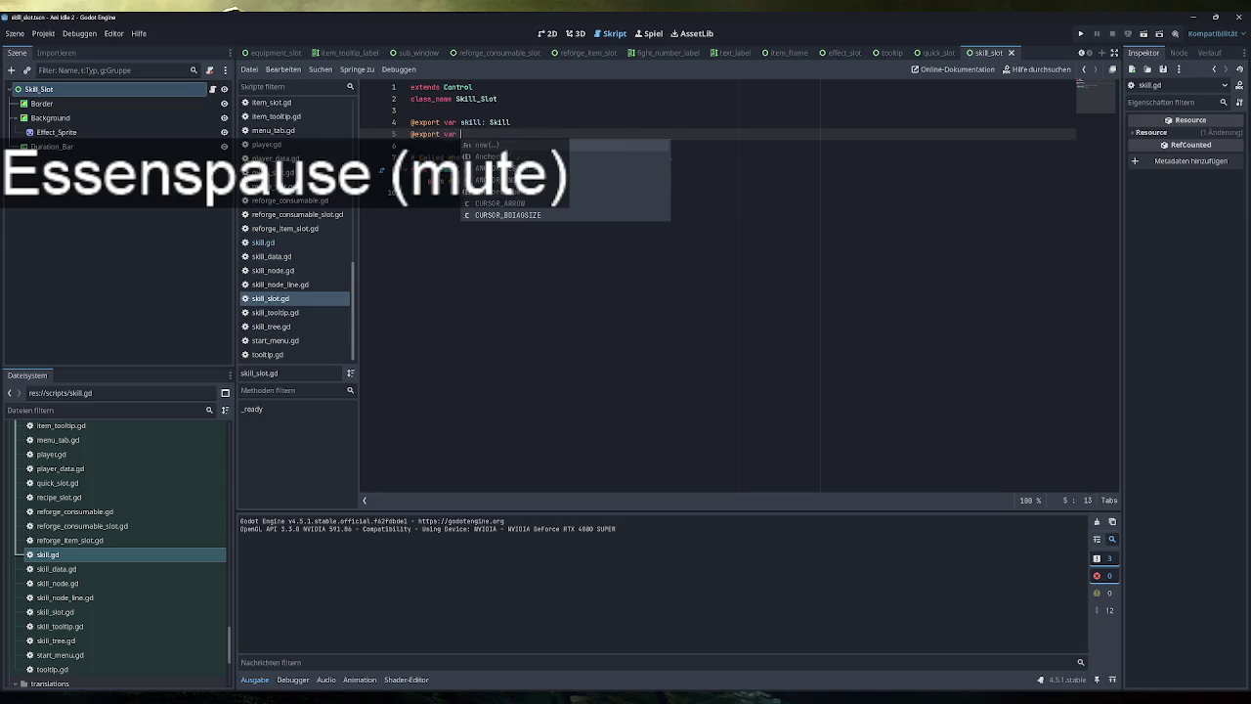
text(sprite: )
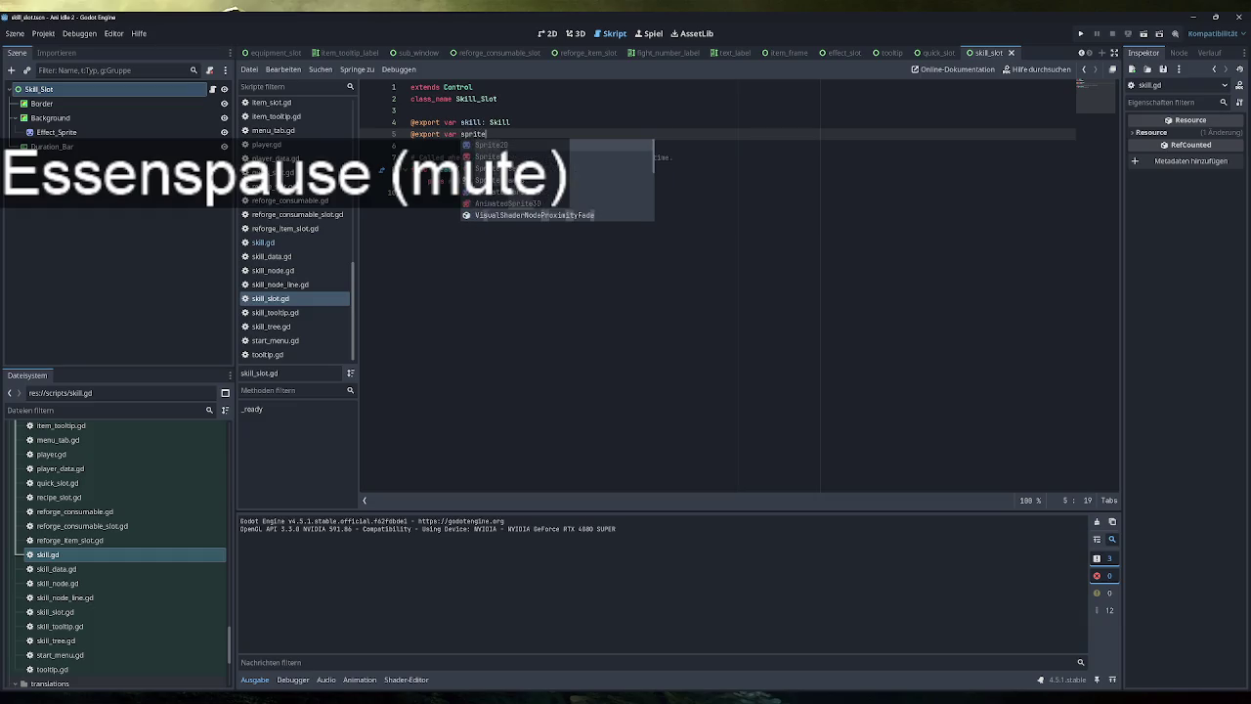
text(Sprite2D)
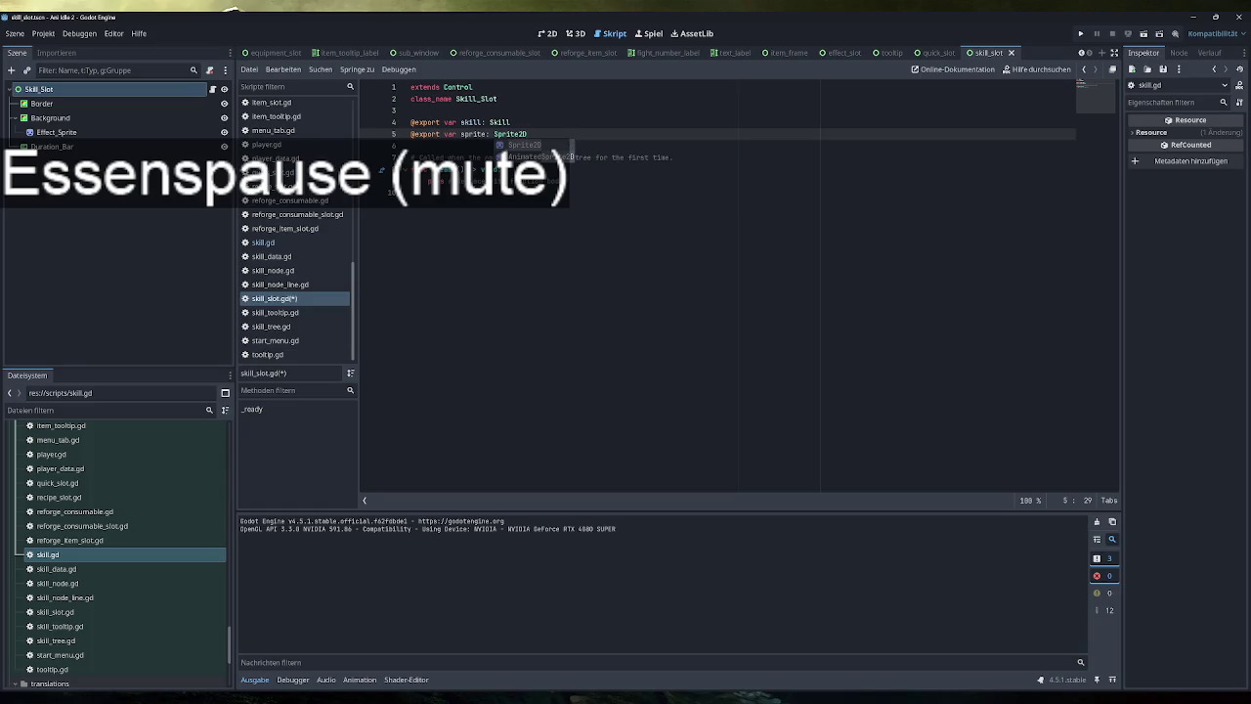
key(Escape)
key(Up)
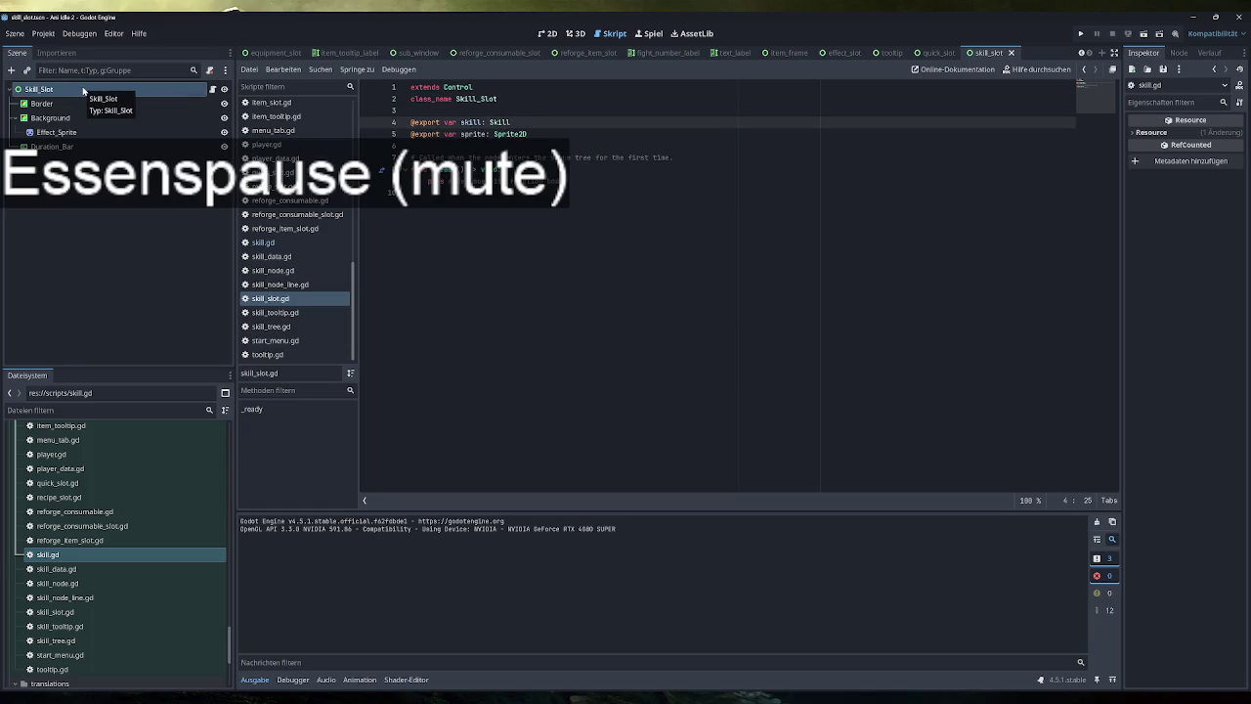
Assign Effect_Sprite to Skill_Slot's Sprite property and start a new export declaration.
click(83, 90)
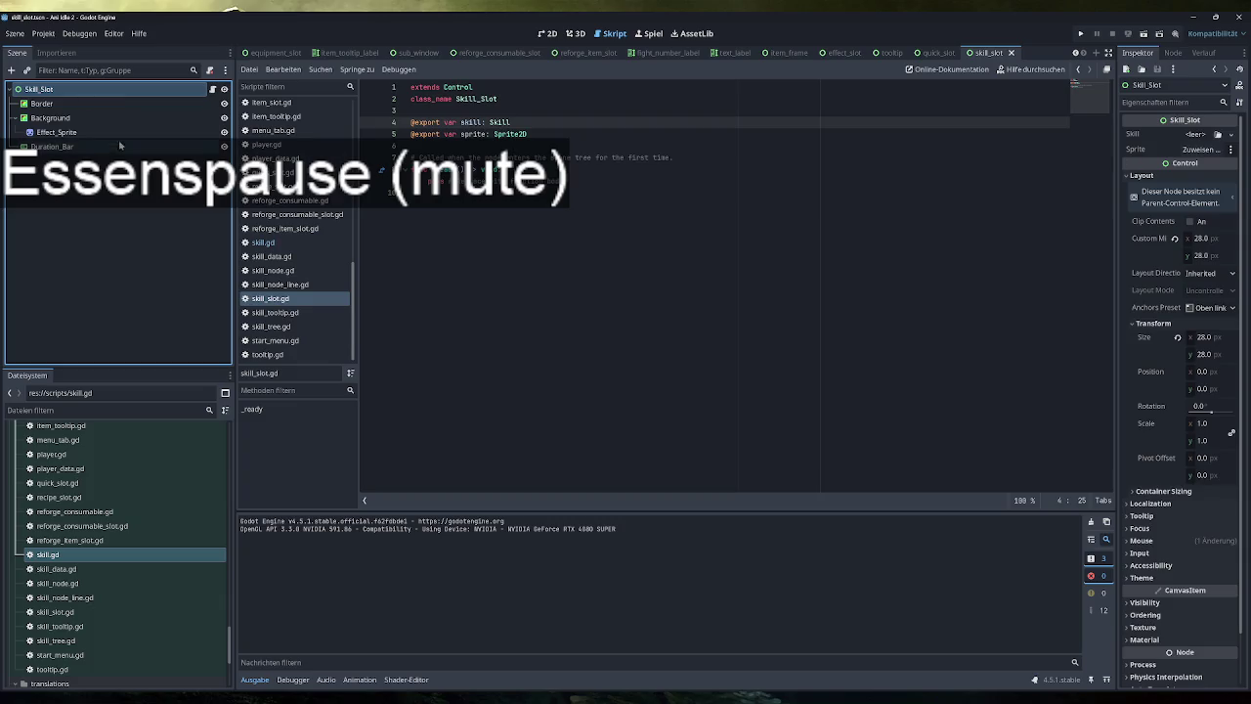
drag(59, 132, 1201, 152)
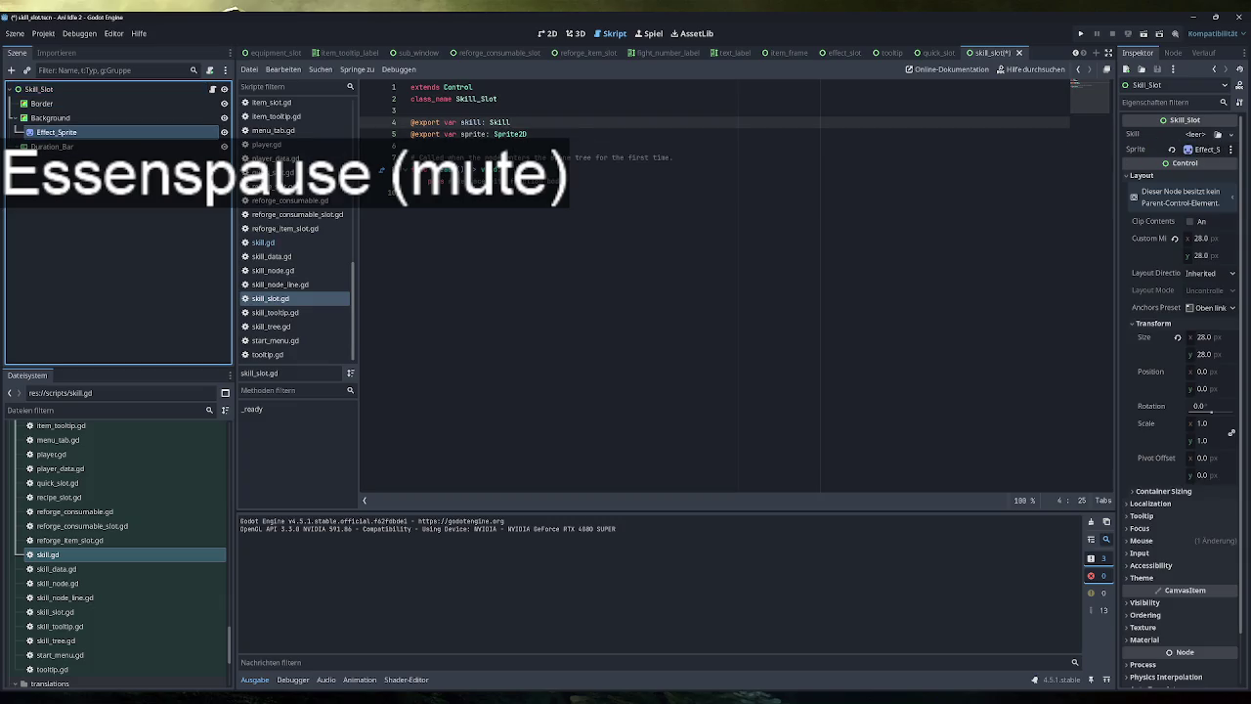
click(528, 134)
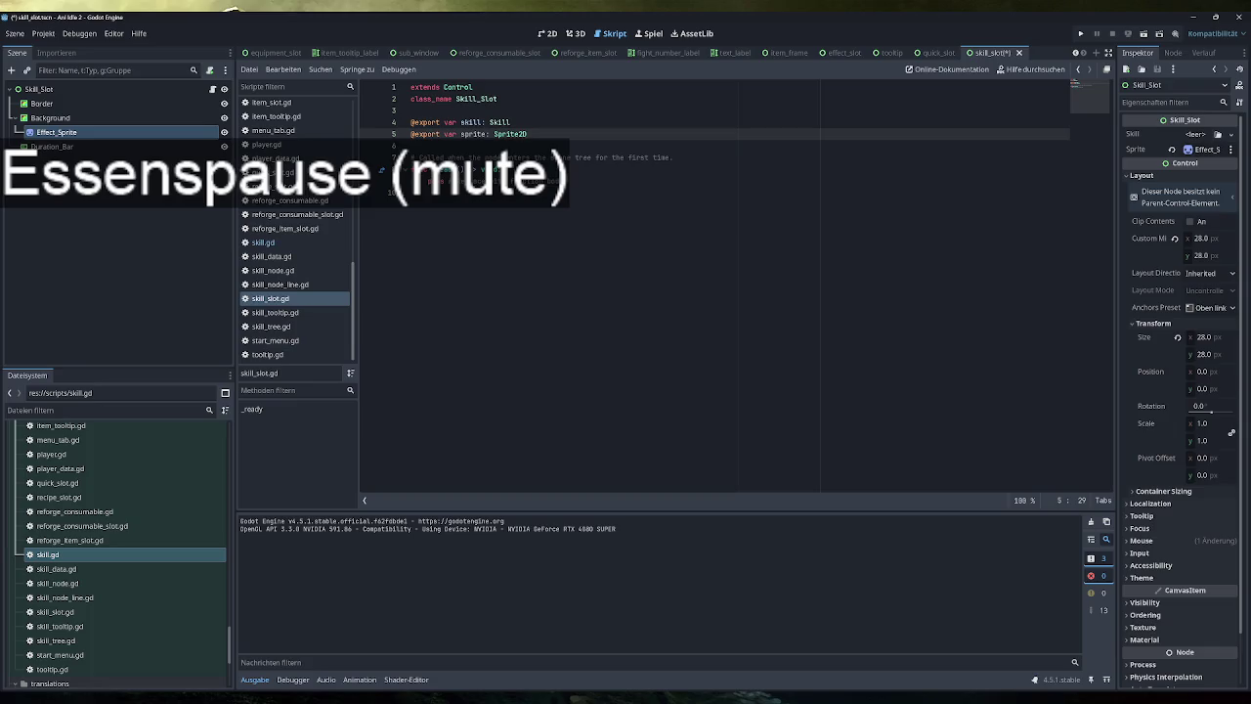
key(Return)
key(Return)
text(@export )
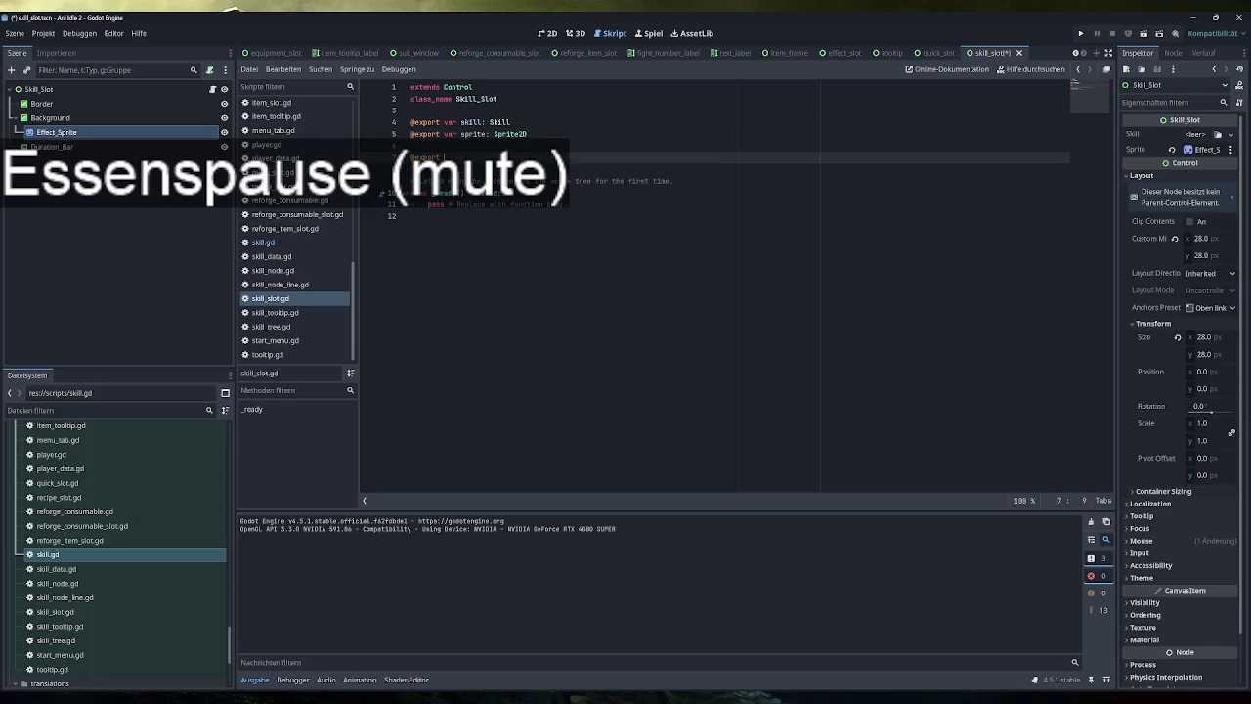
text(var)
Rename the Duration_Bar node to Cooldown_Bar.
click(54, 146)
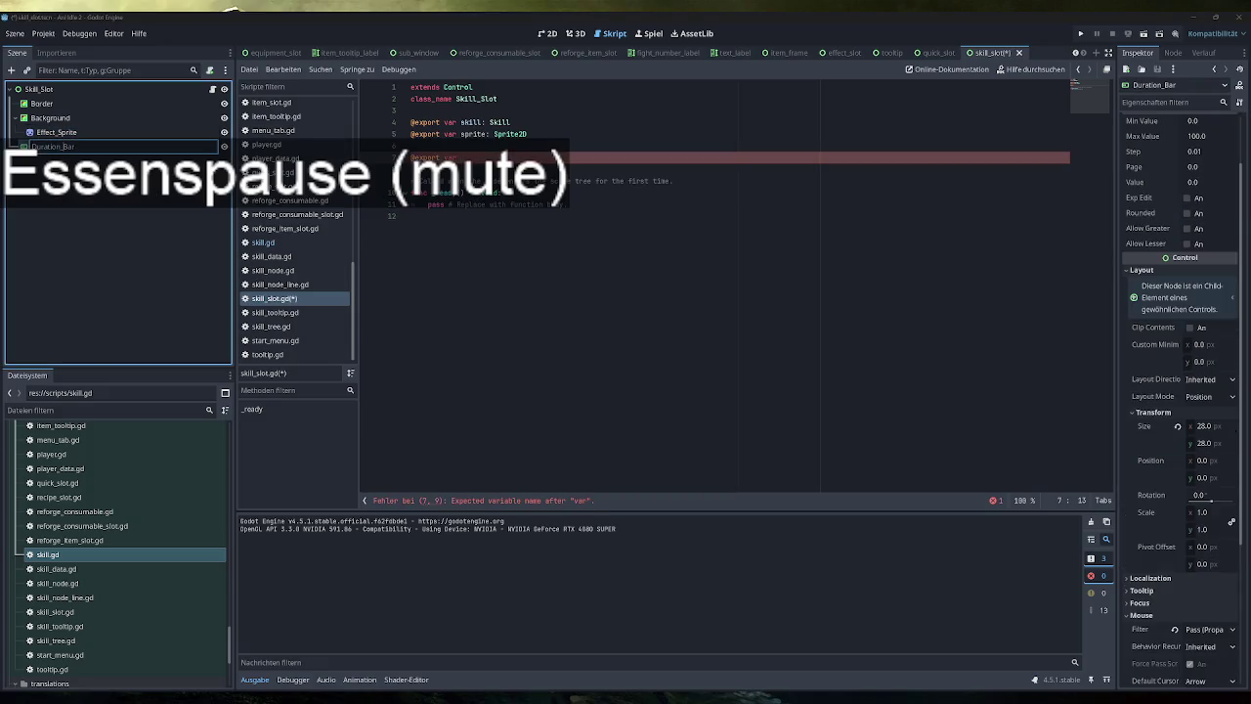
text(Coold)
text(own)
key(Return)
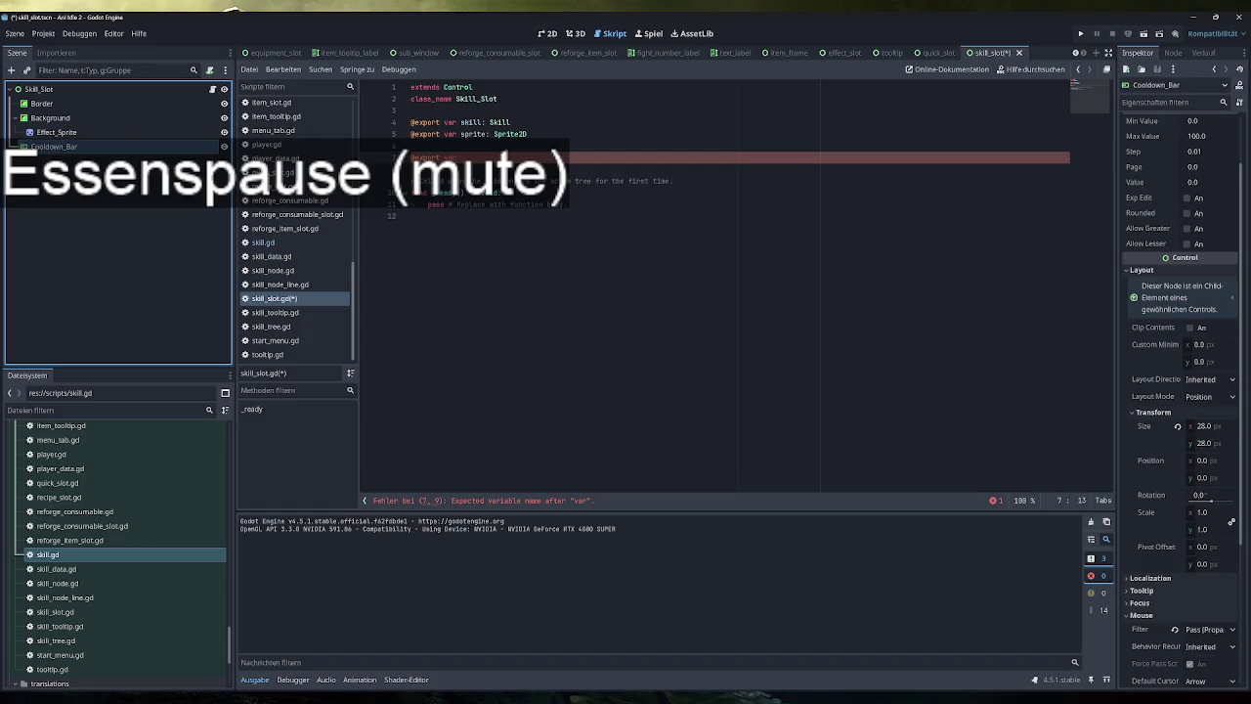
text(cooldown_bar:)
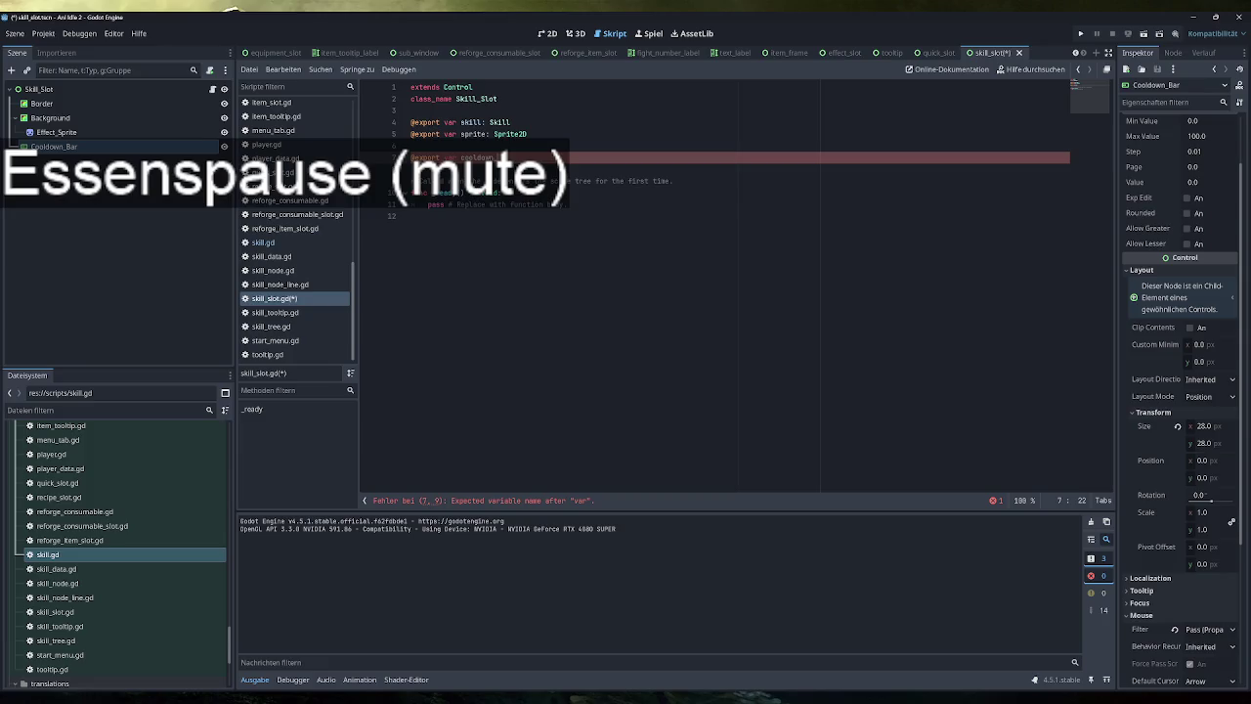
text( Pro)
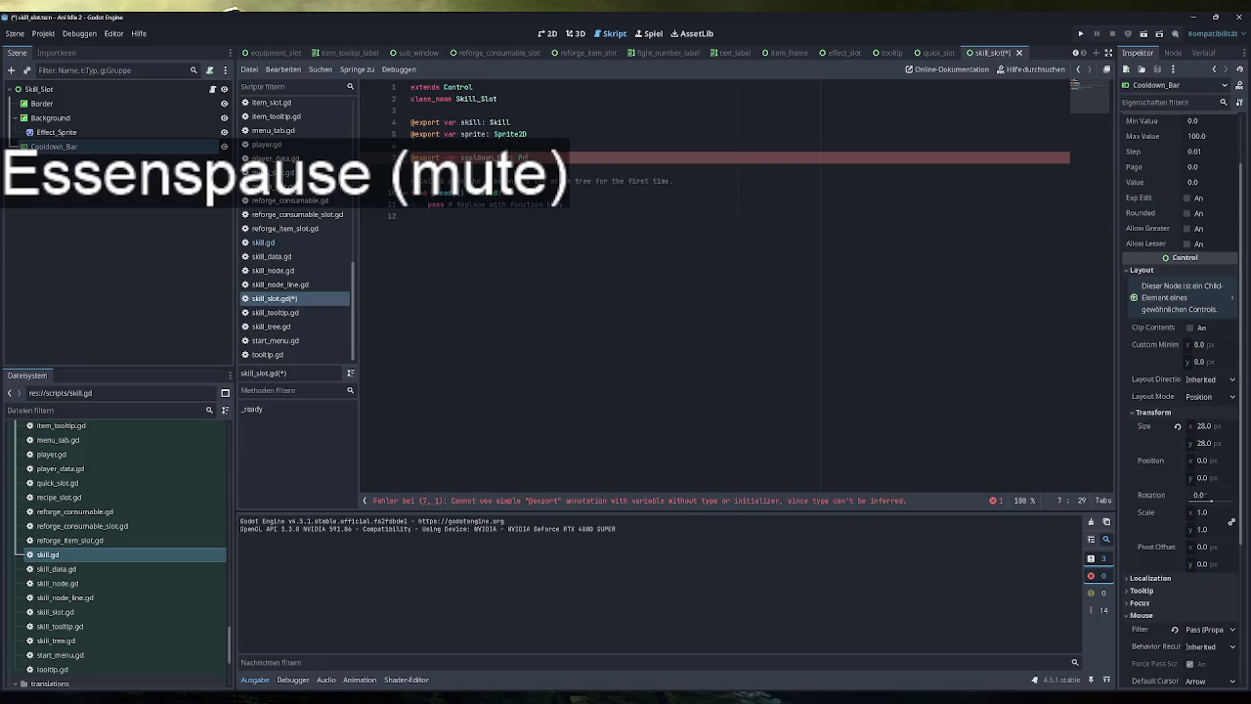
key(Down)
key(Down)
key(Down)
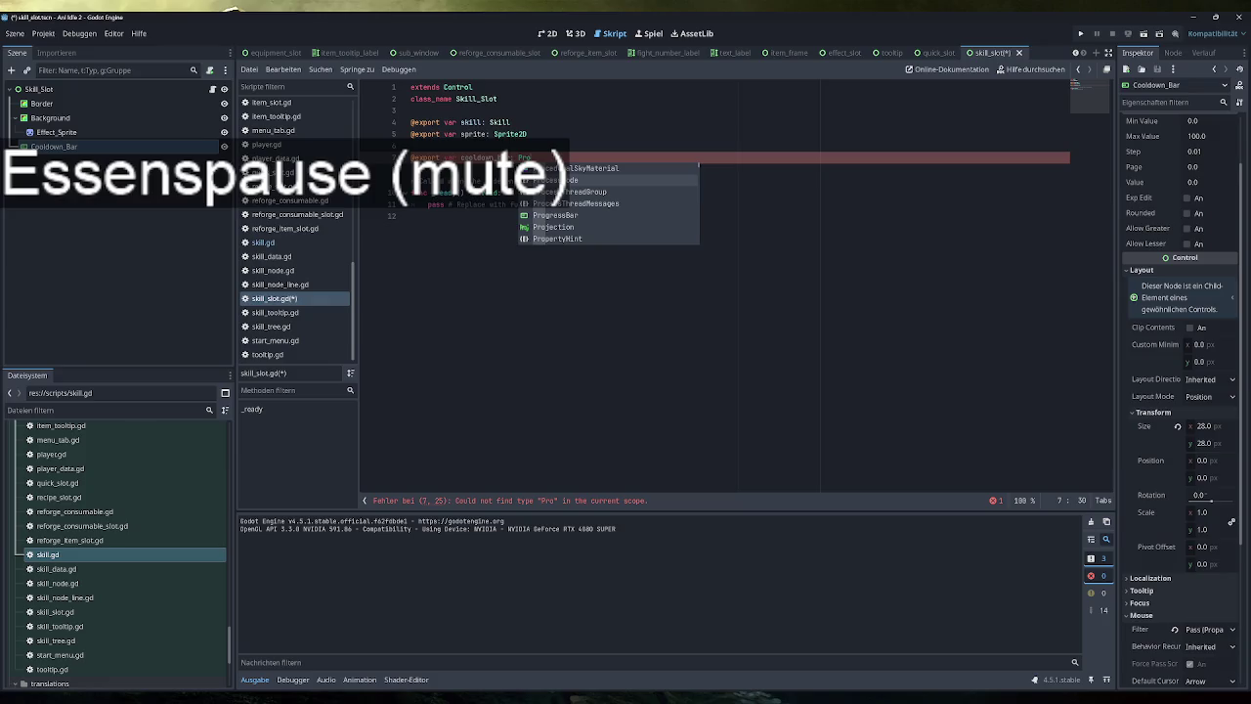
key(Return)
key(ctrl+s)
click(141, 88)
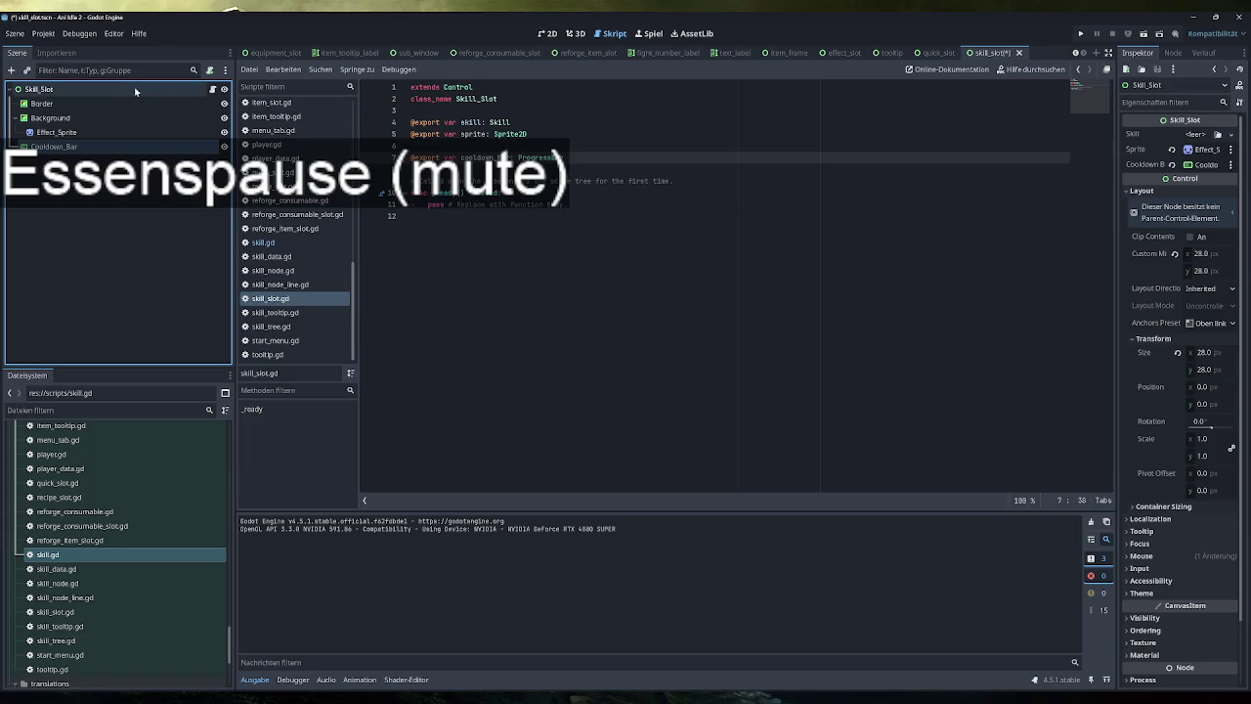
Connect Skill_Slot's gui_input, mouse_entered and mouse_exited signals to skill_slot.gd.
click(39, 89)
click(1179, 53)
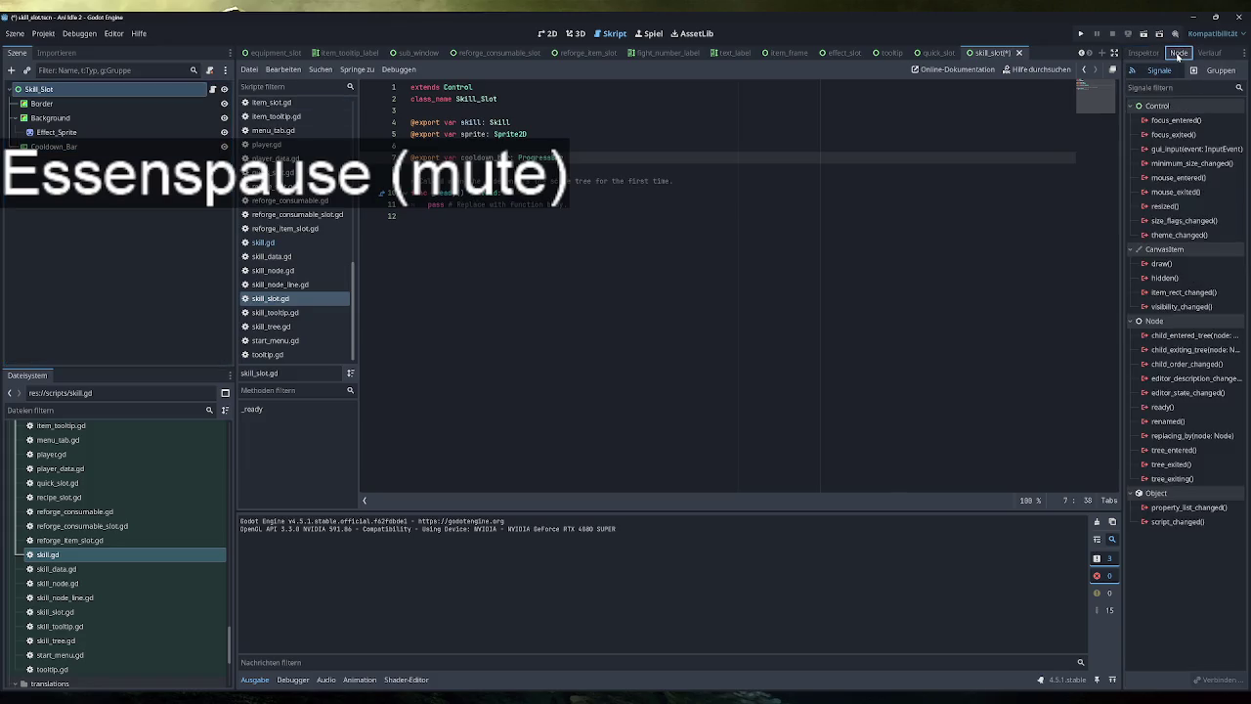
double_click(1187, 149)
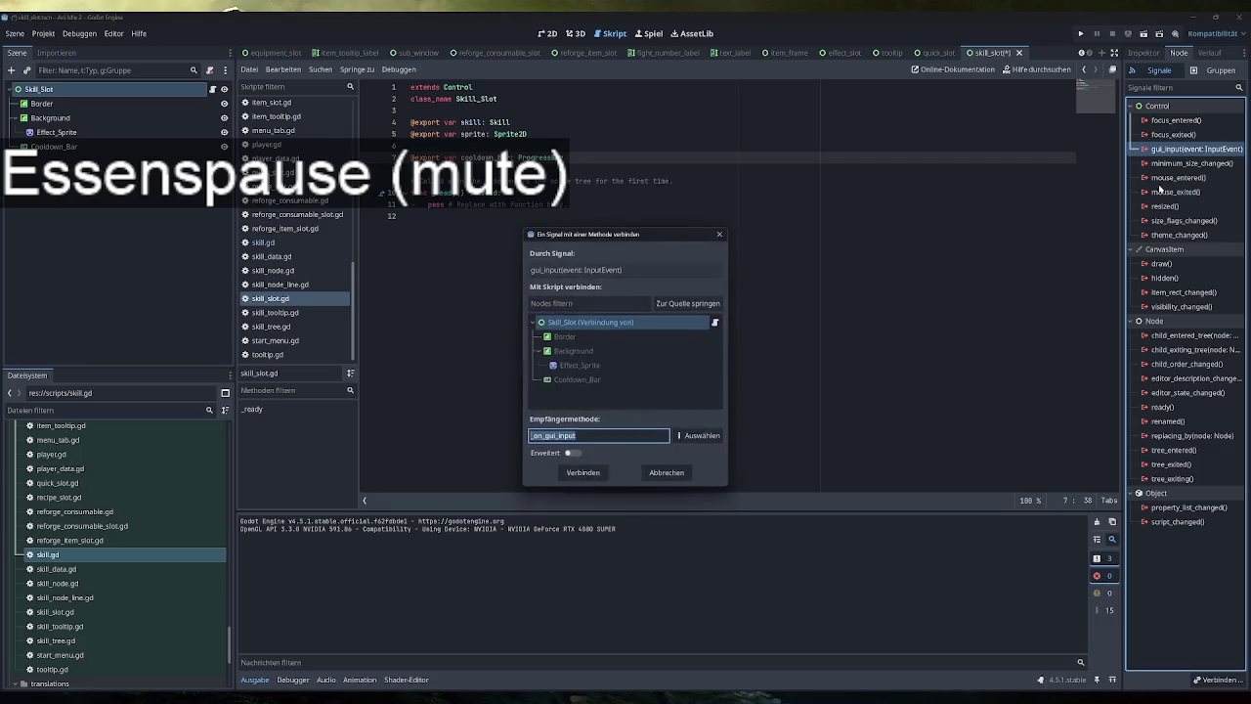
click(584, 470)
double_click(1187, 193)
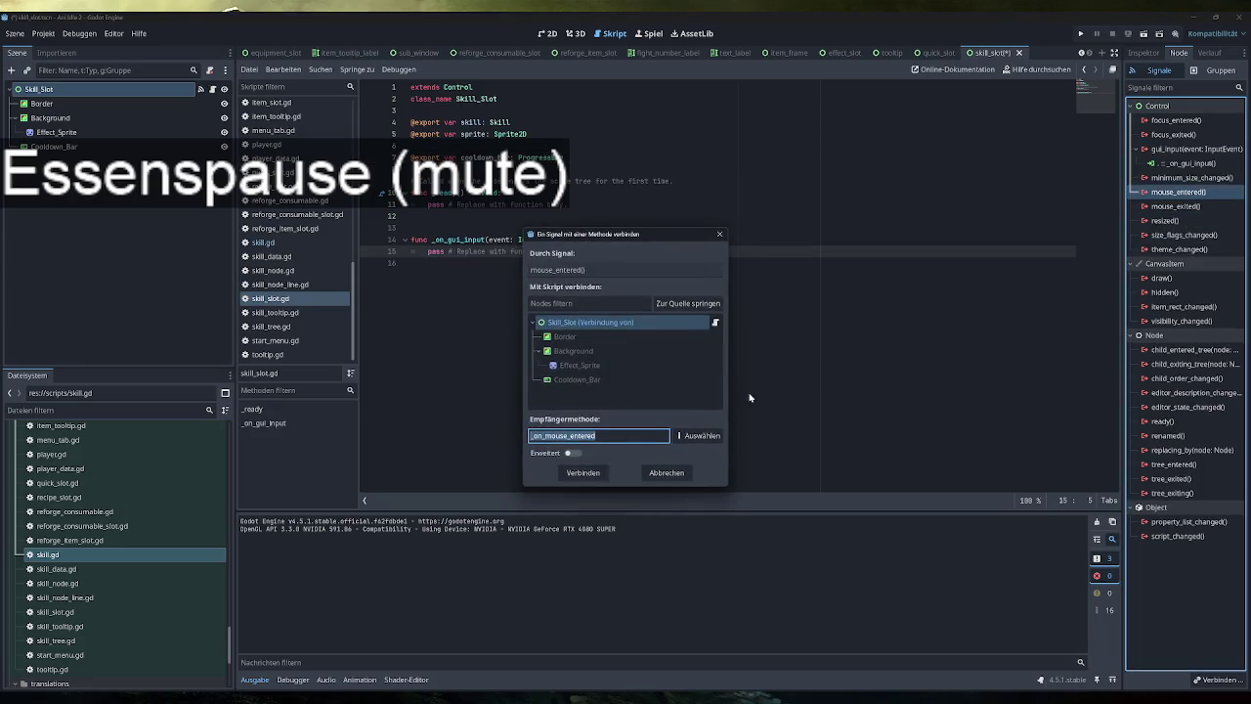
click(584, 471)
double_click(1197, 221)
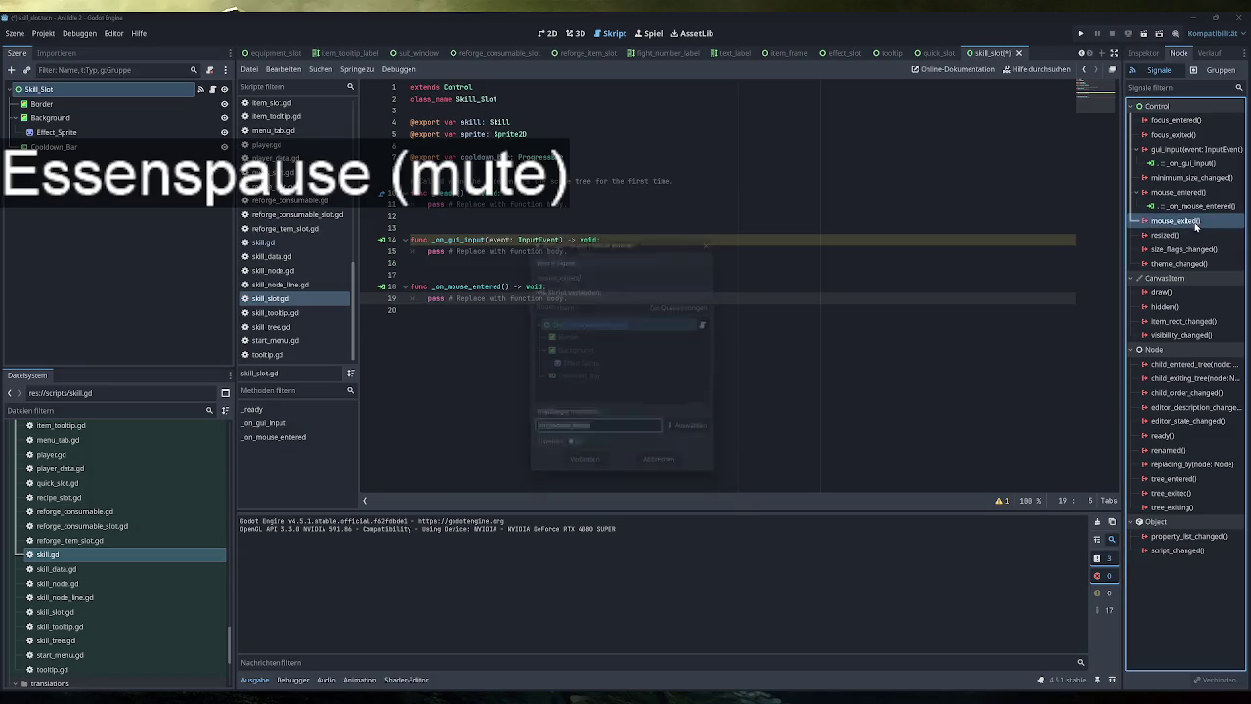
click(586, 471)
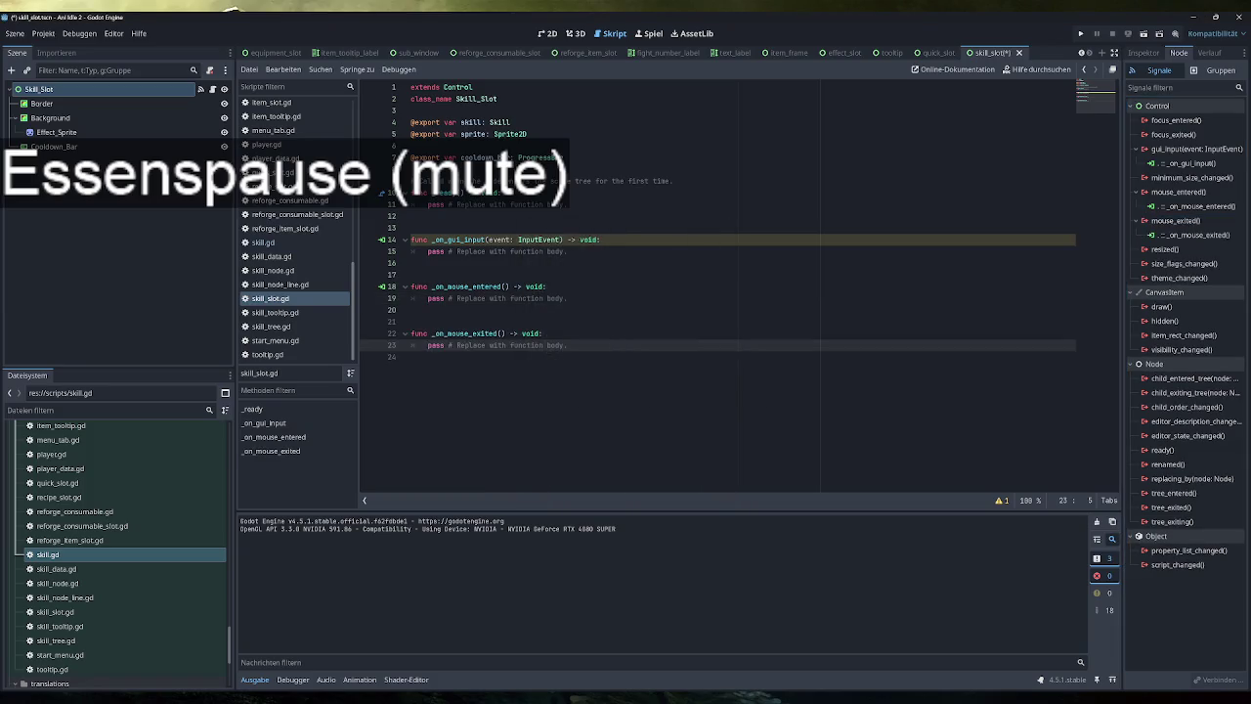
Remove the extra blank lines before the three new handler functions and save skill_slot.gd.
click(411, 322)
key(BackSpace)
click(411, 275)
key(BackSpace)
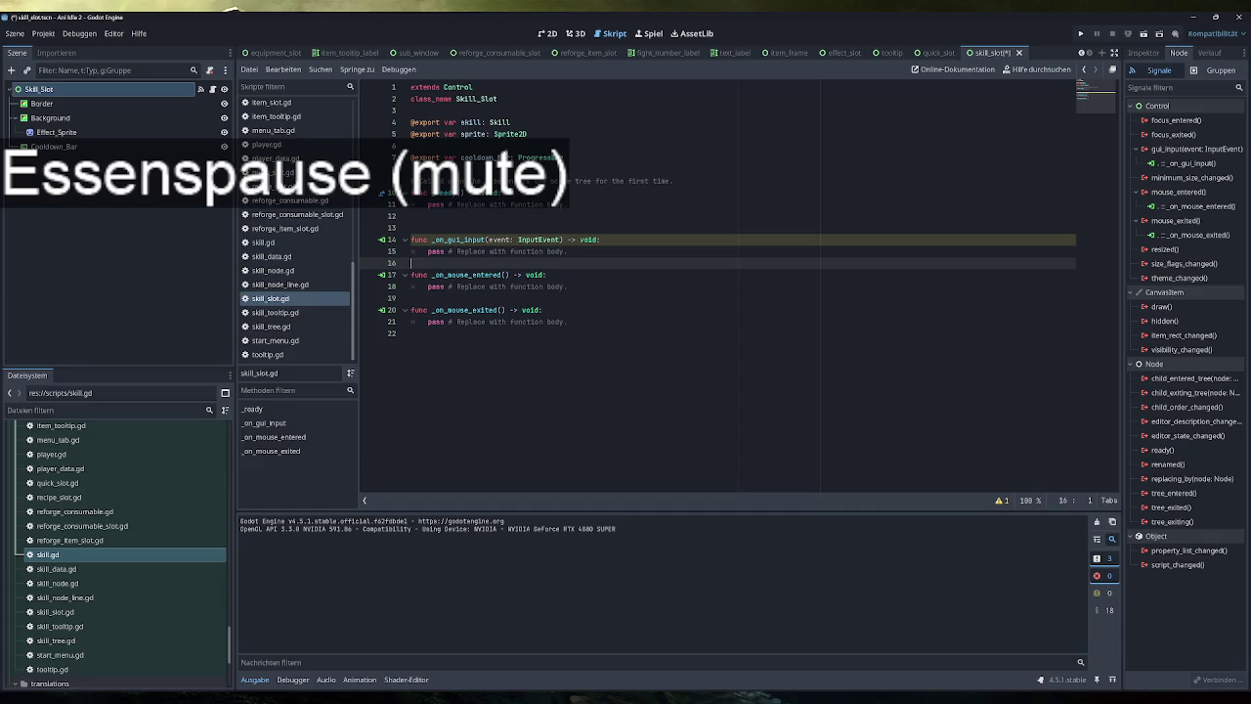
click(411, 228)
key(BackSpace)
click(568, 204)
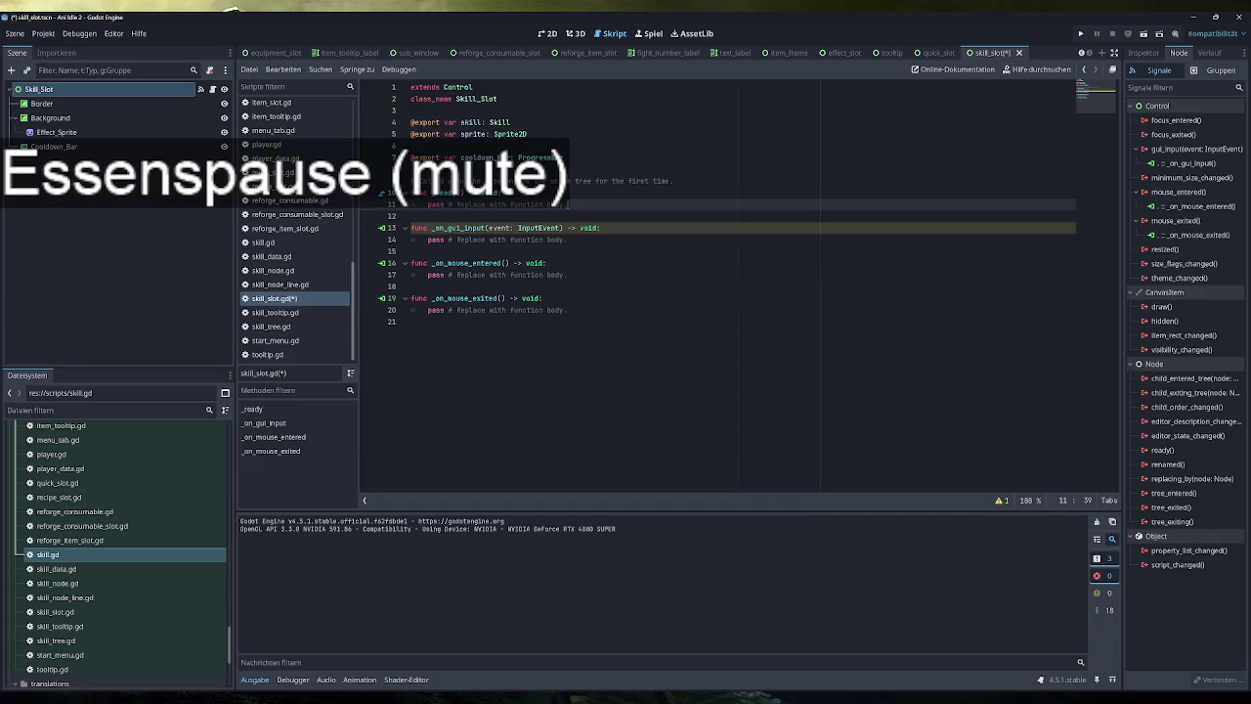
key(ctrl+s)
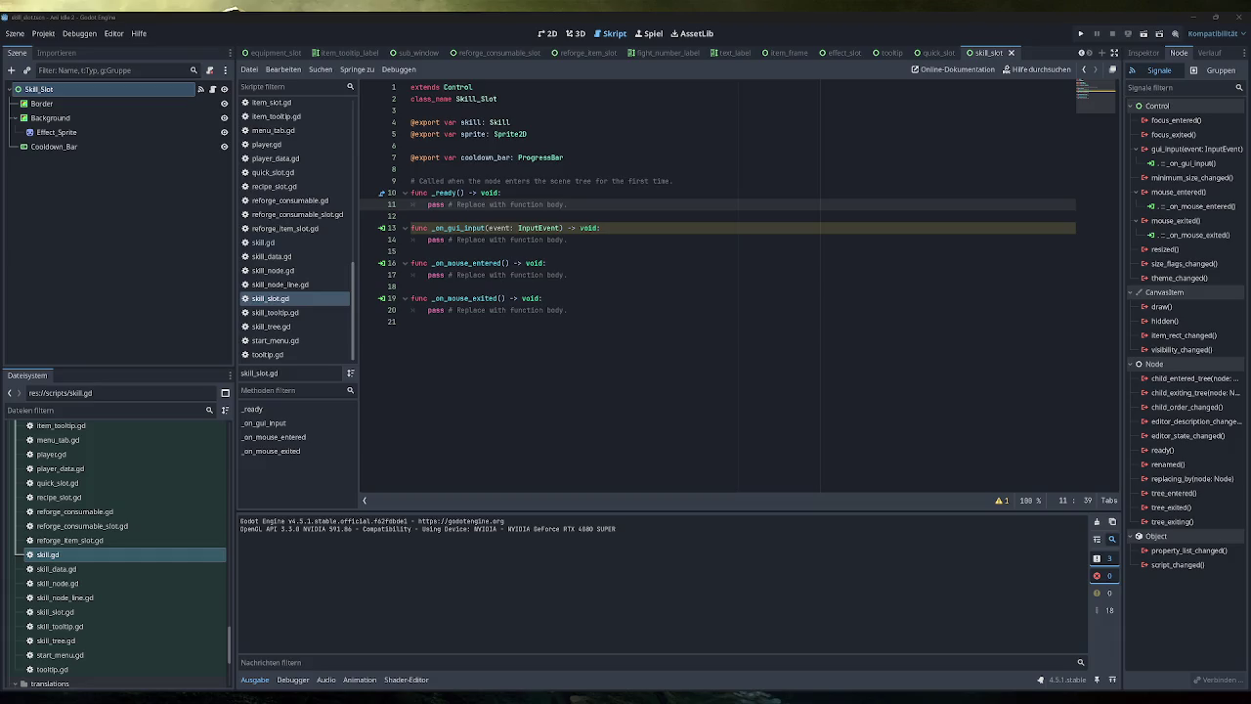
drag(454, 99, 411, 99)
click(498, 99)
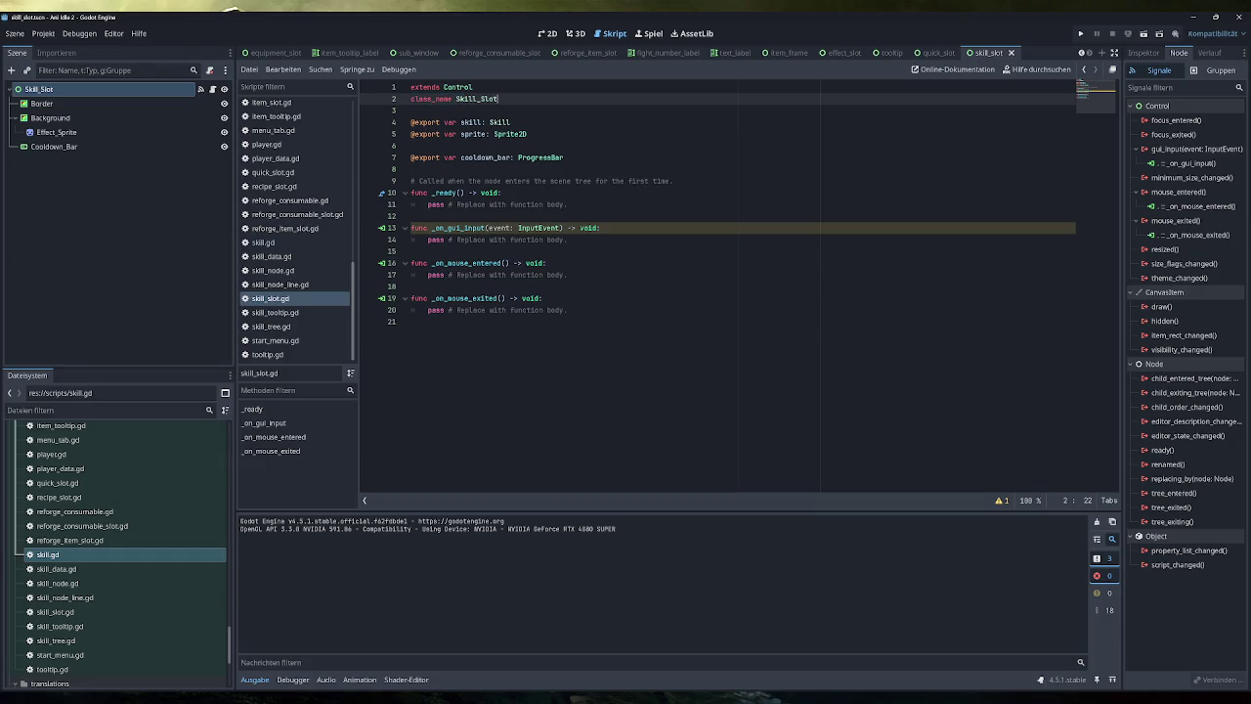
key(Down)
key(Down)
key(Down)
key(End)
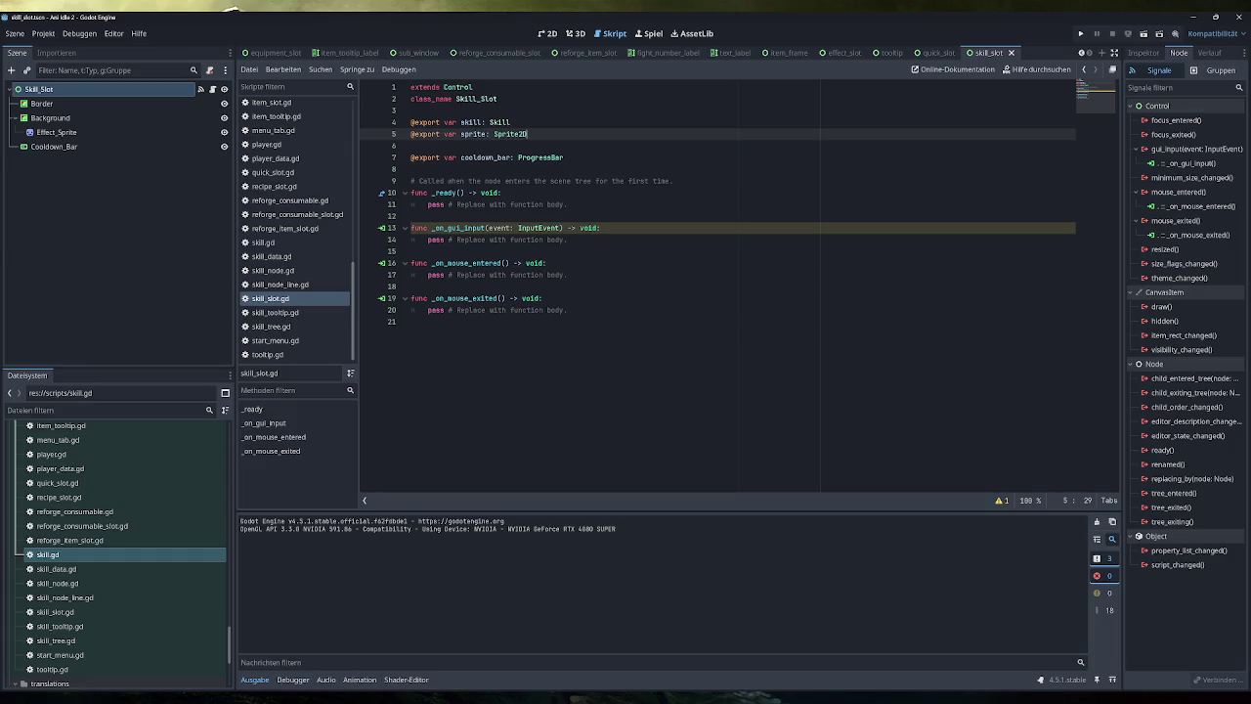
double_click(485, 157)
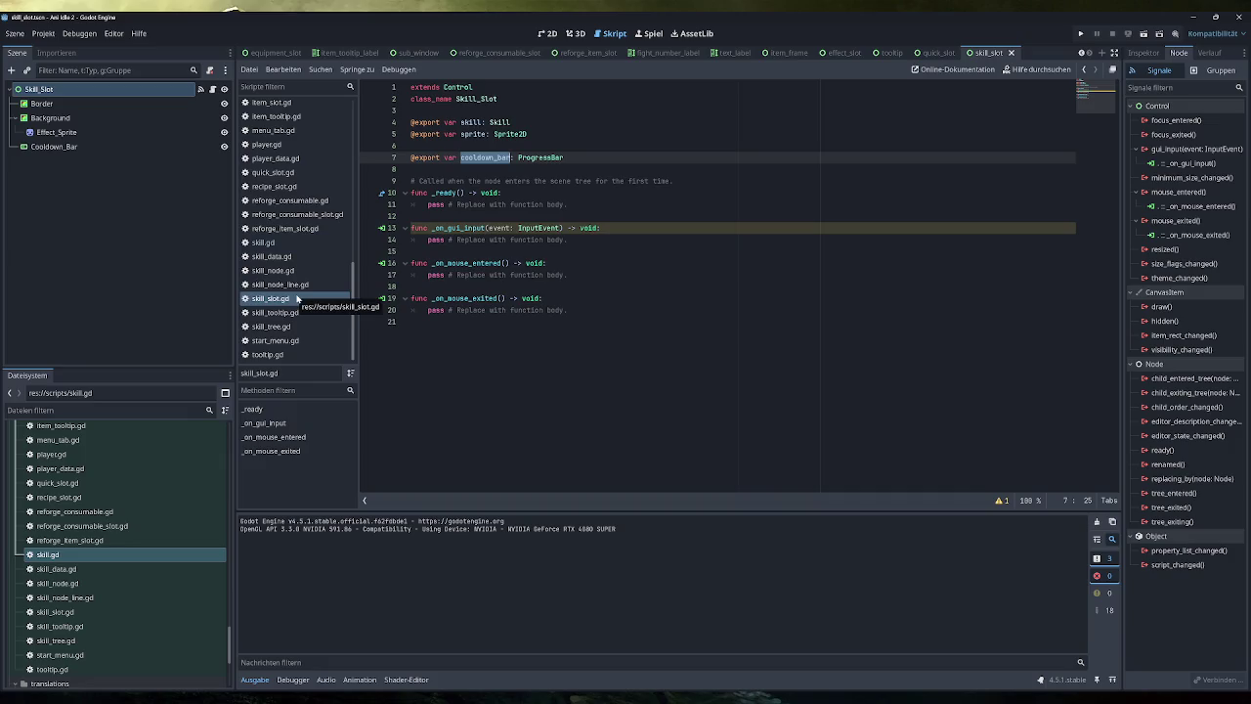
scroll(299, 298, up, 2)
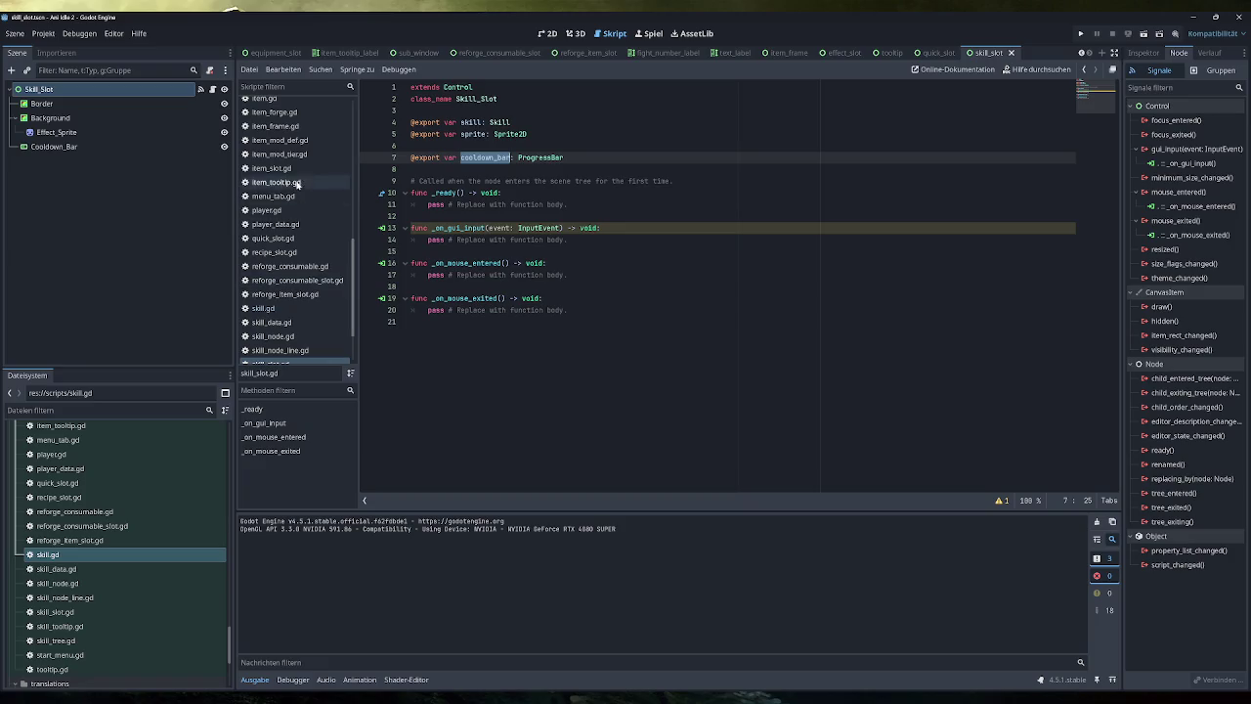
click(291, 170)
Select the double-click use check in inventory_slot.gd, then return to item_slot.gd.
scroll(311, 181, up, 3)
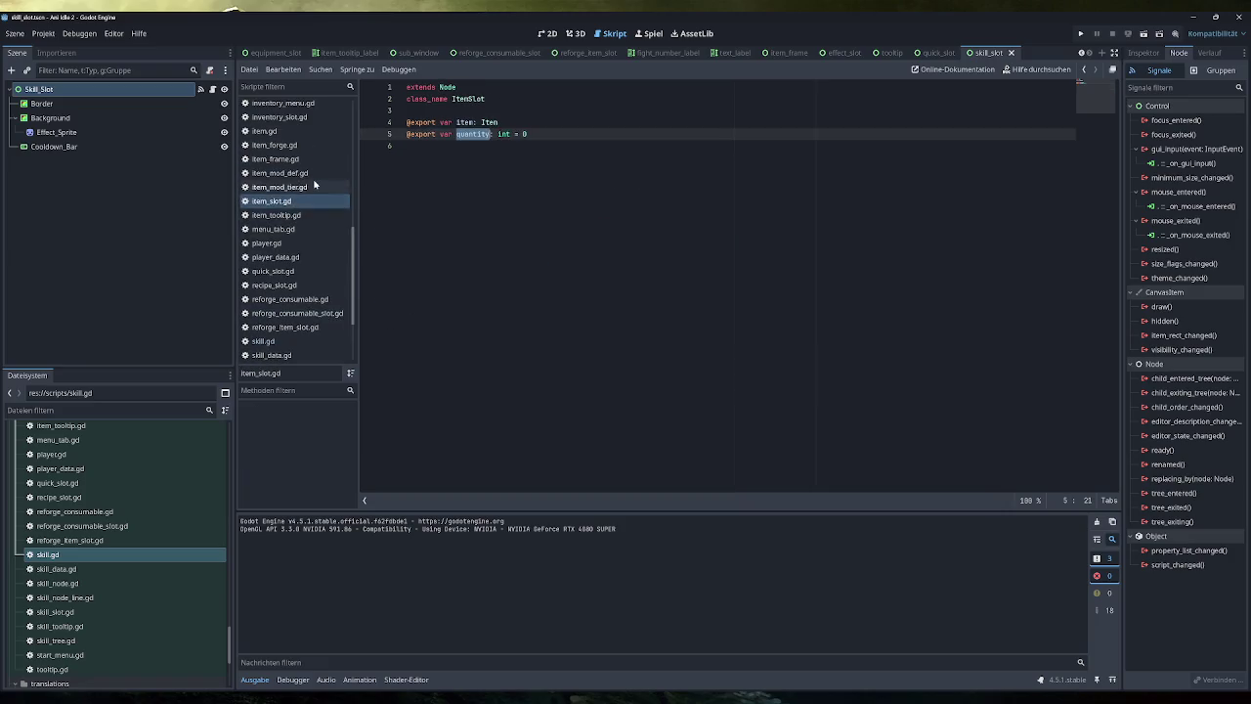
click(279, 183)
scroll(685, 293, down, 9)
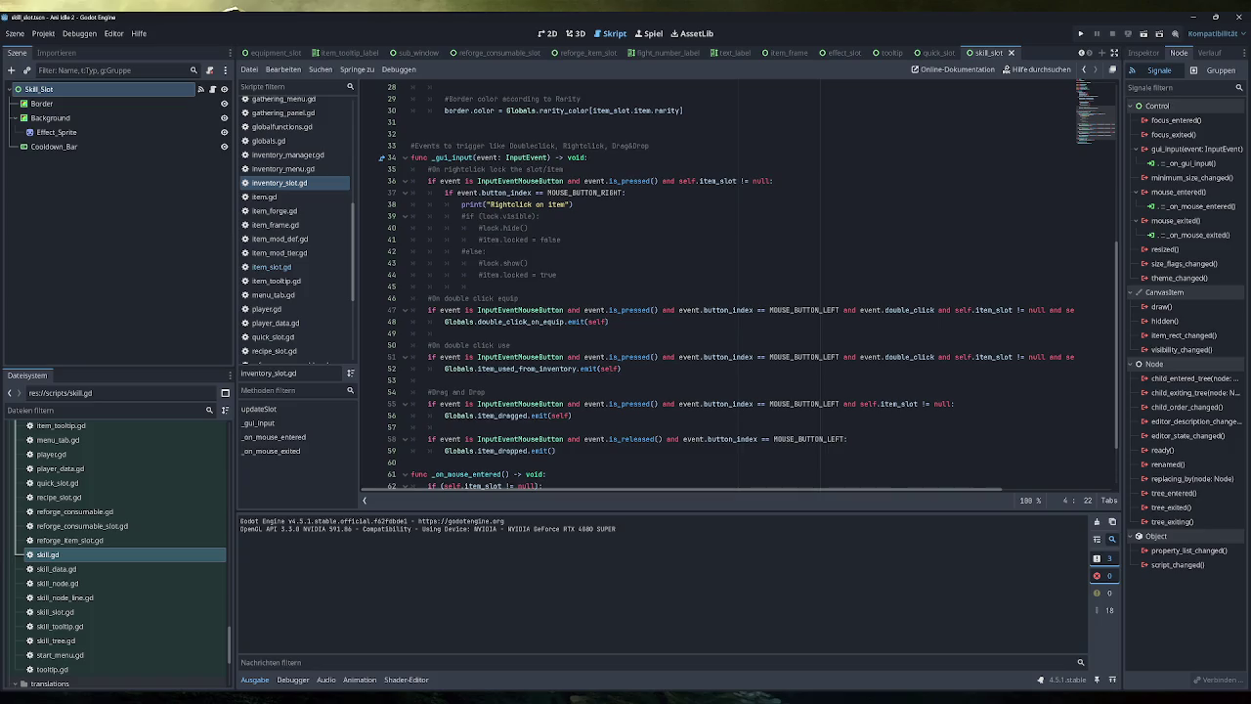
drag(622, 368, 427, 357)
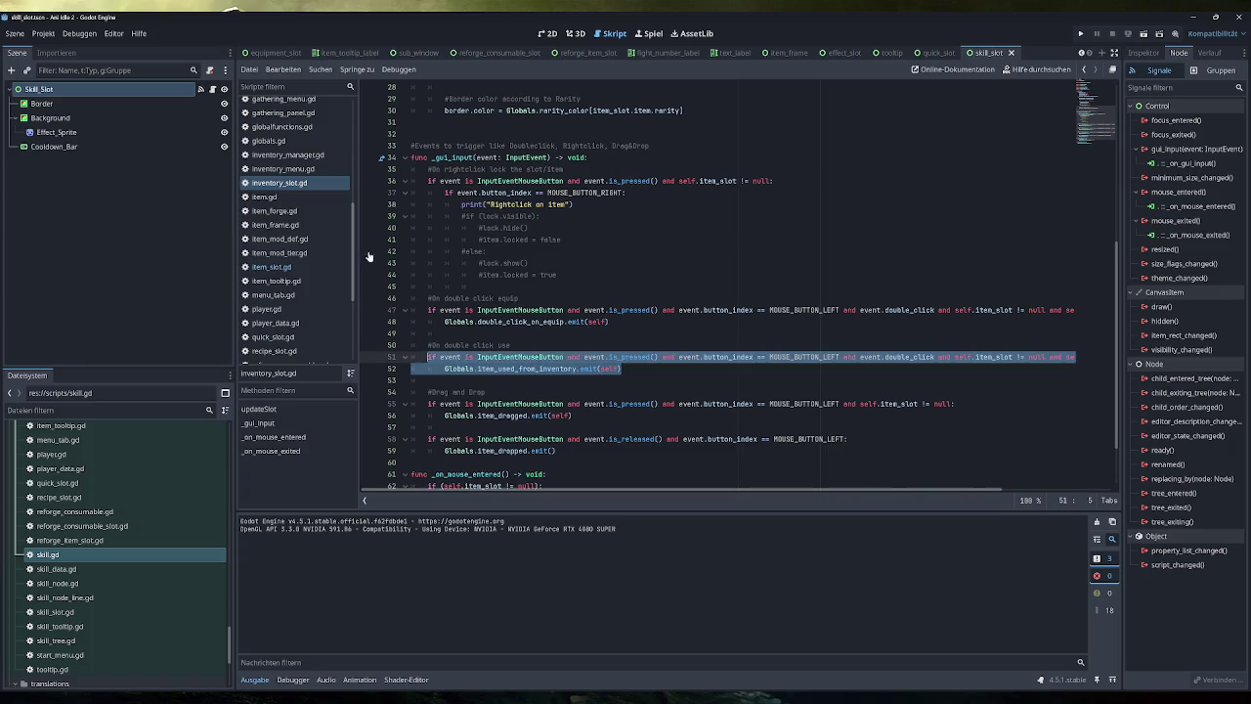
click(272, 265)
scroll(294, 274, down, 3)
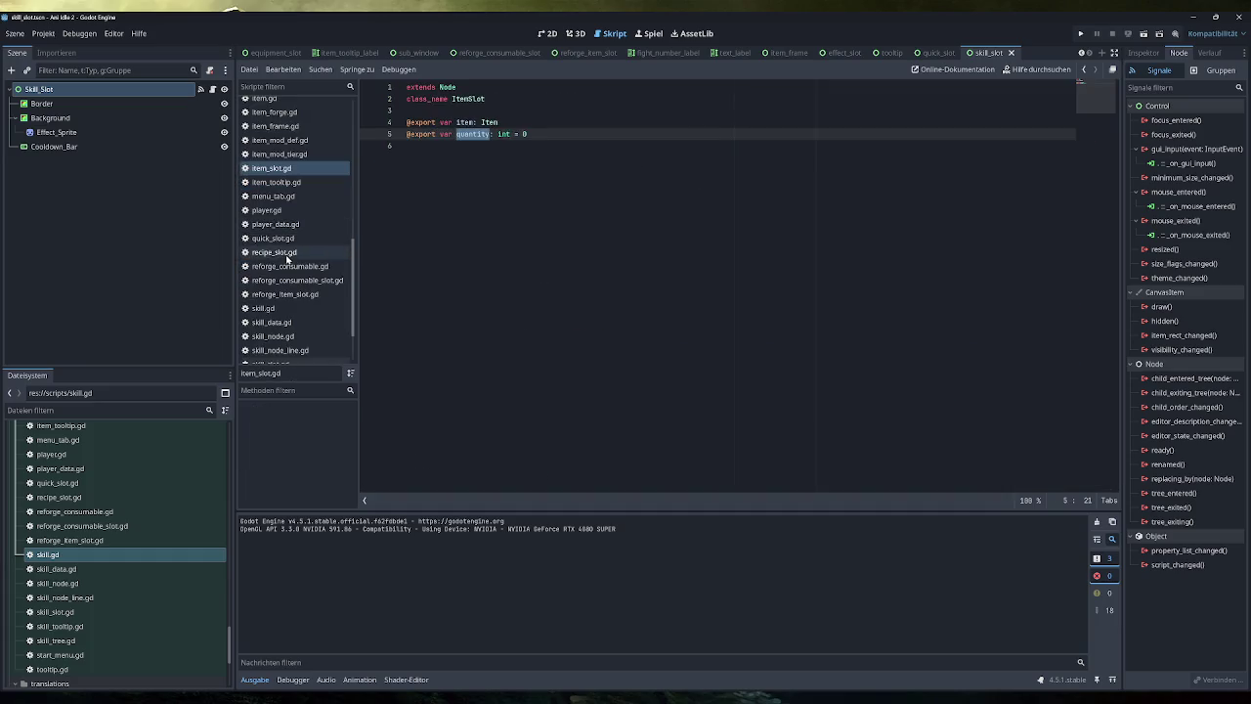
scroll(293, 273, down, 2)
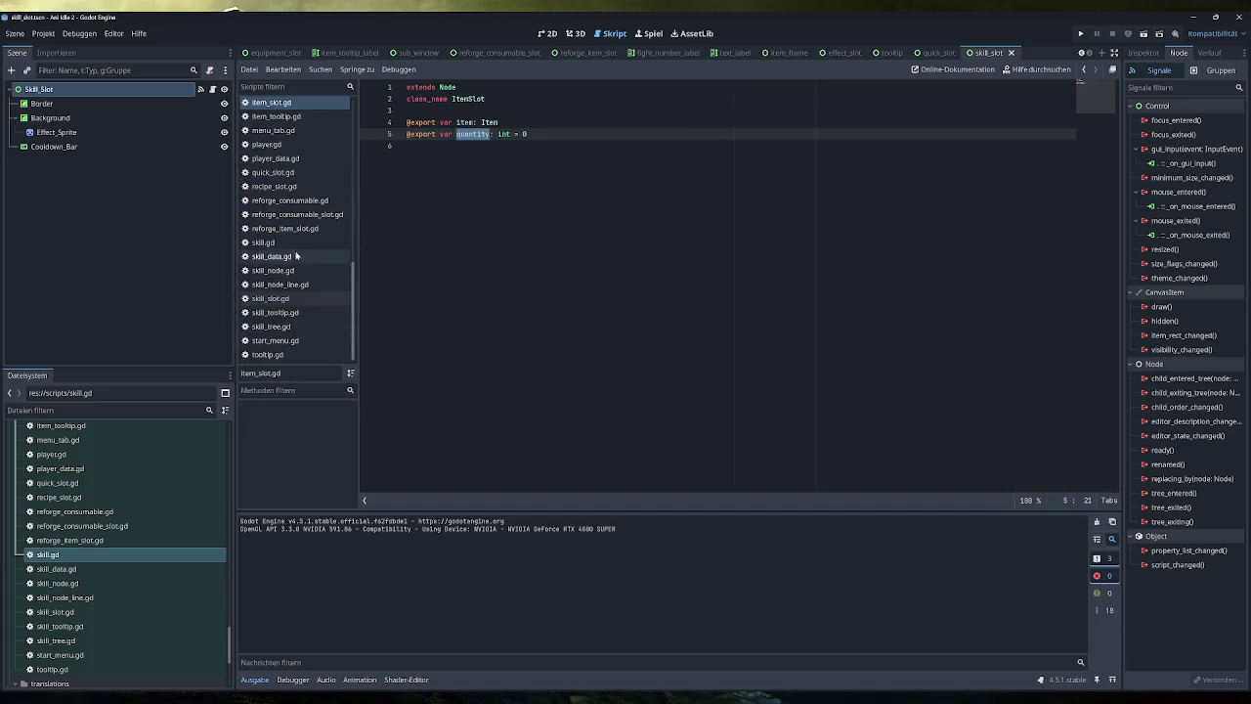
Paste the left-button check into _on_gui_input without double_click, printing "click".
click(302, 298)
drag(428, 240, 567, 240)
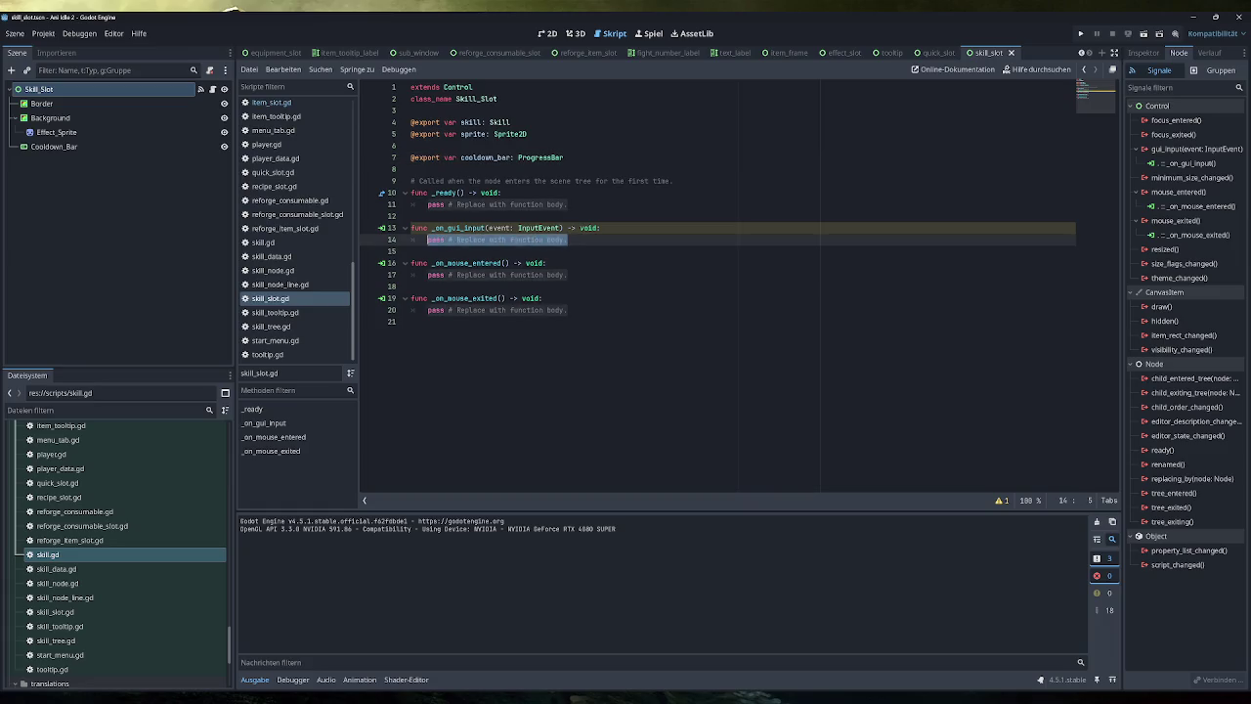
key(ctrl+v)
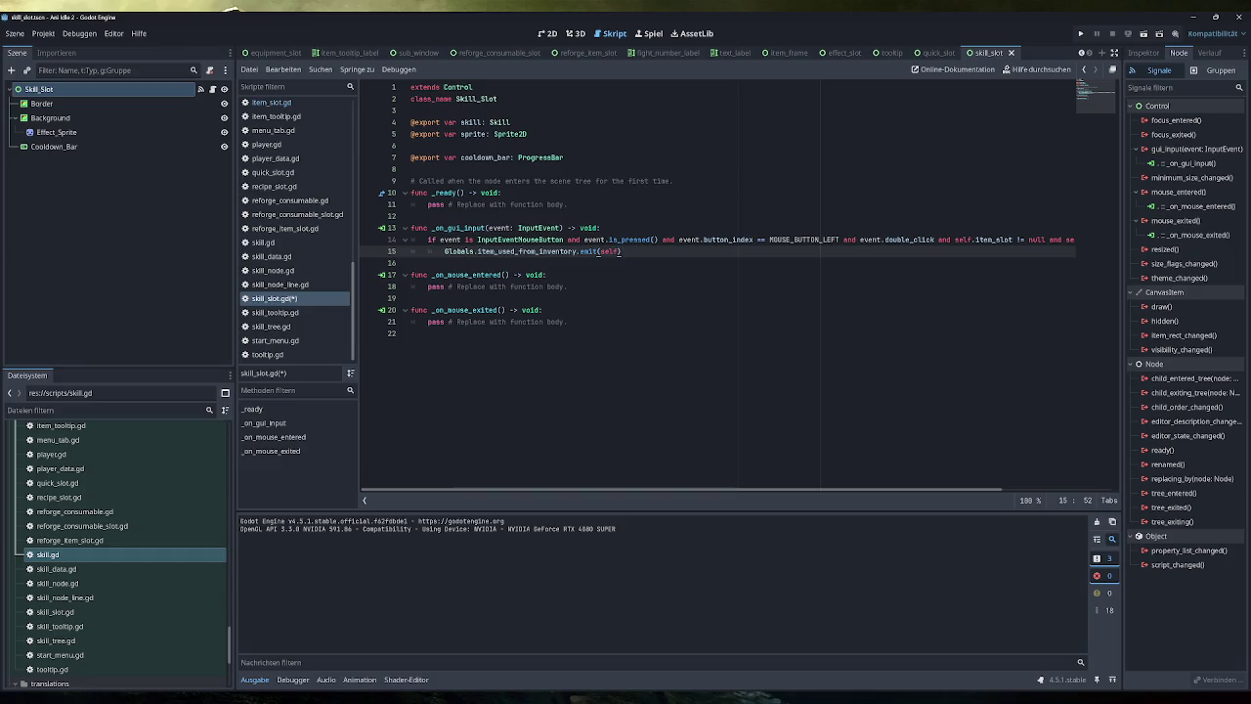
mouse_move(936, 240)
mouse_down()
mouse_move(843, 239)
mouse_move(974, 240)
mouse_move(847, 240)
mouse_up()
key(BackSpace)
key(BackSpace)
key(BackSpace)
key(BackSpace)
text(:)
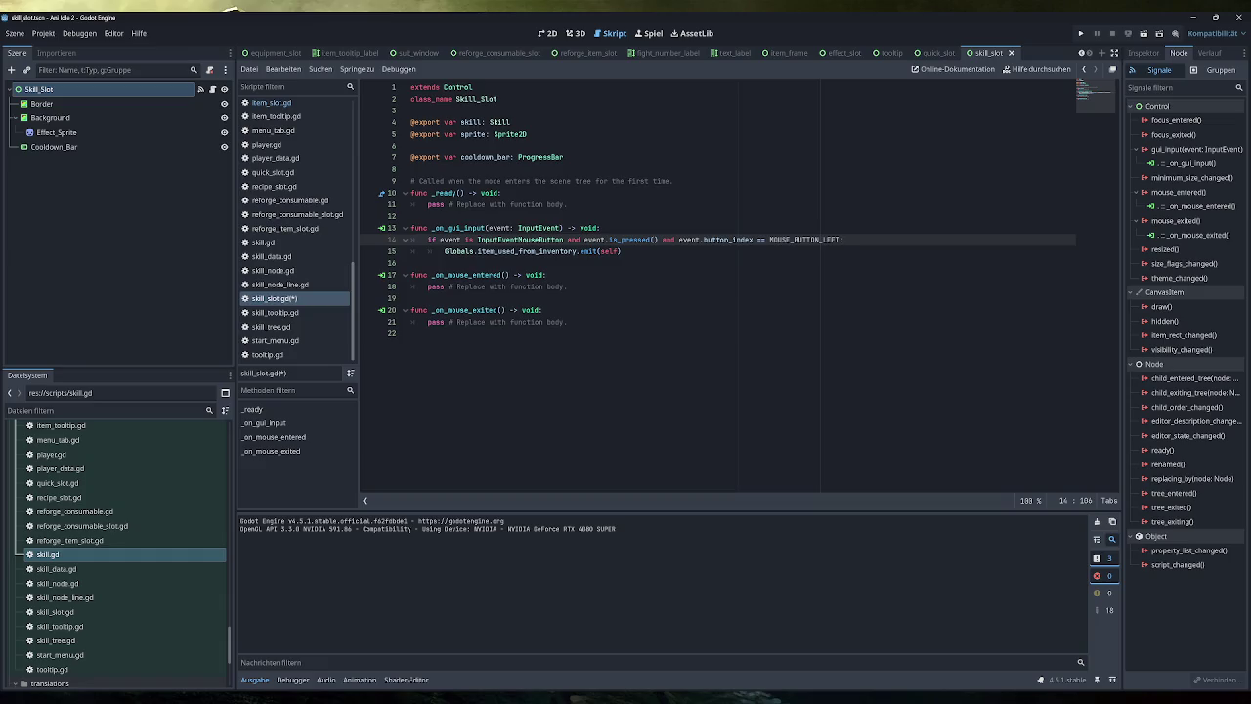
key(Down)
key(shift+Home)
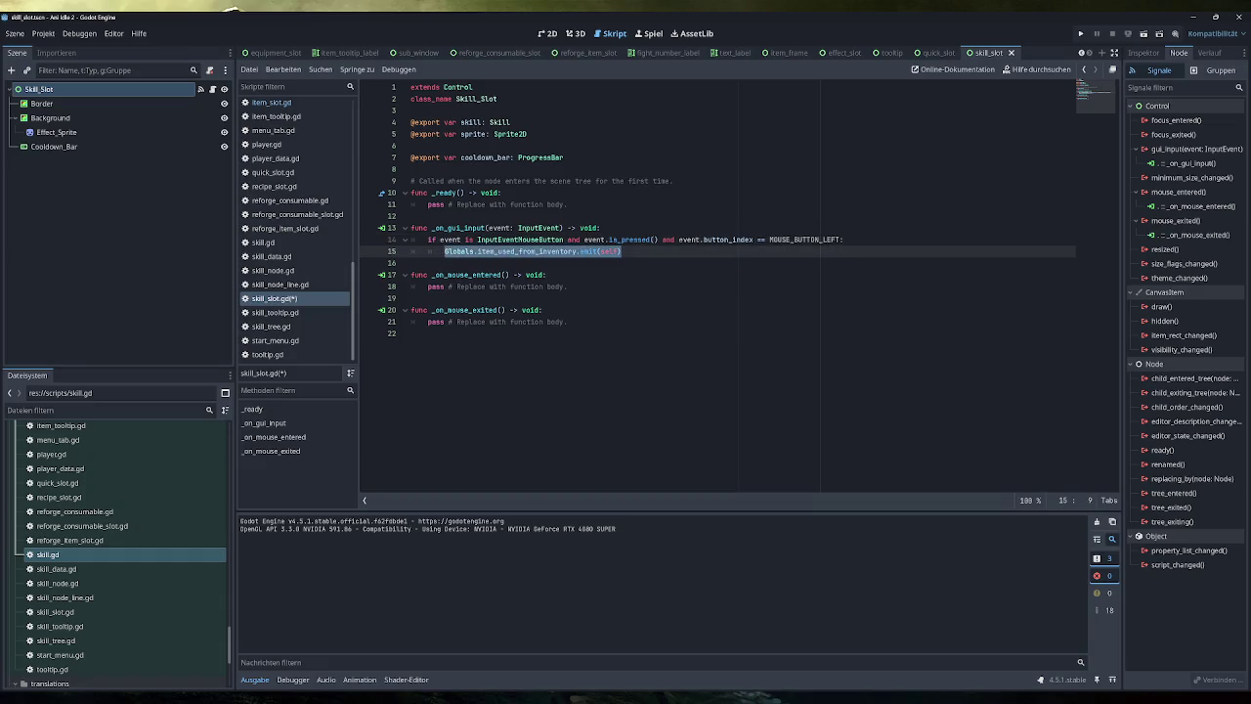
text(print)
text(("c)
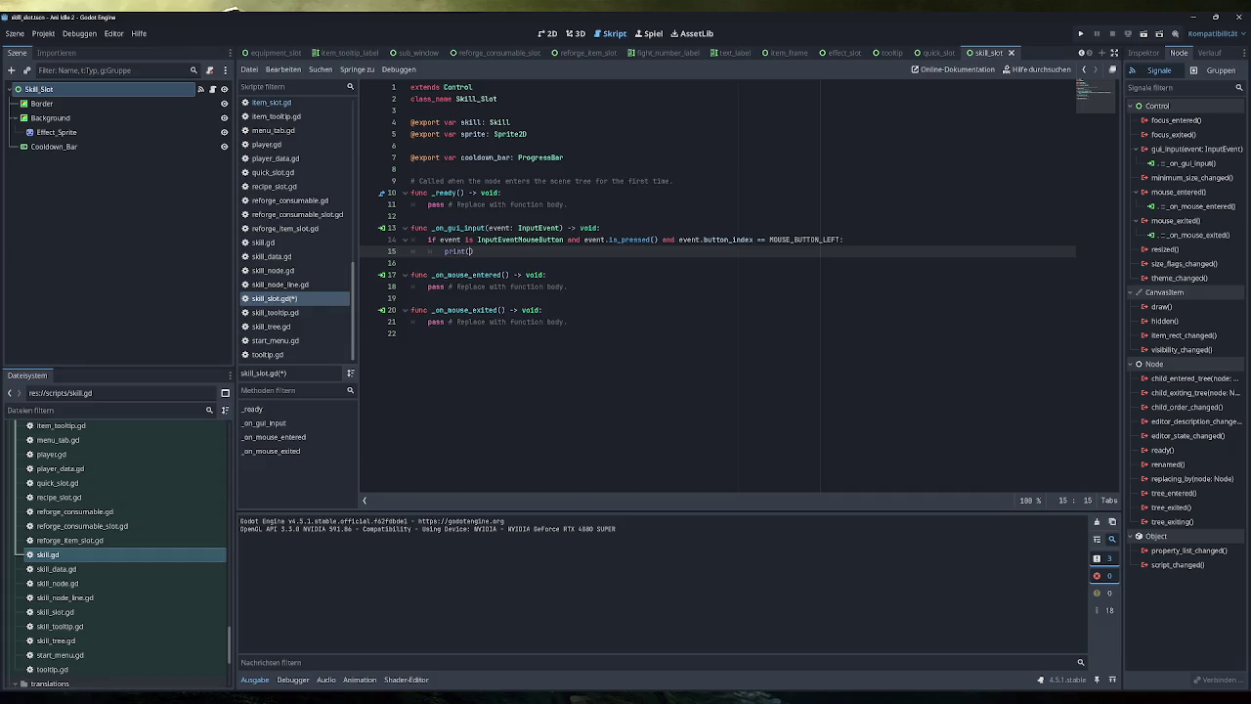
text(lick")
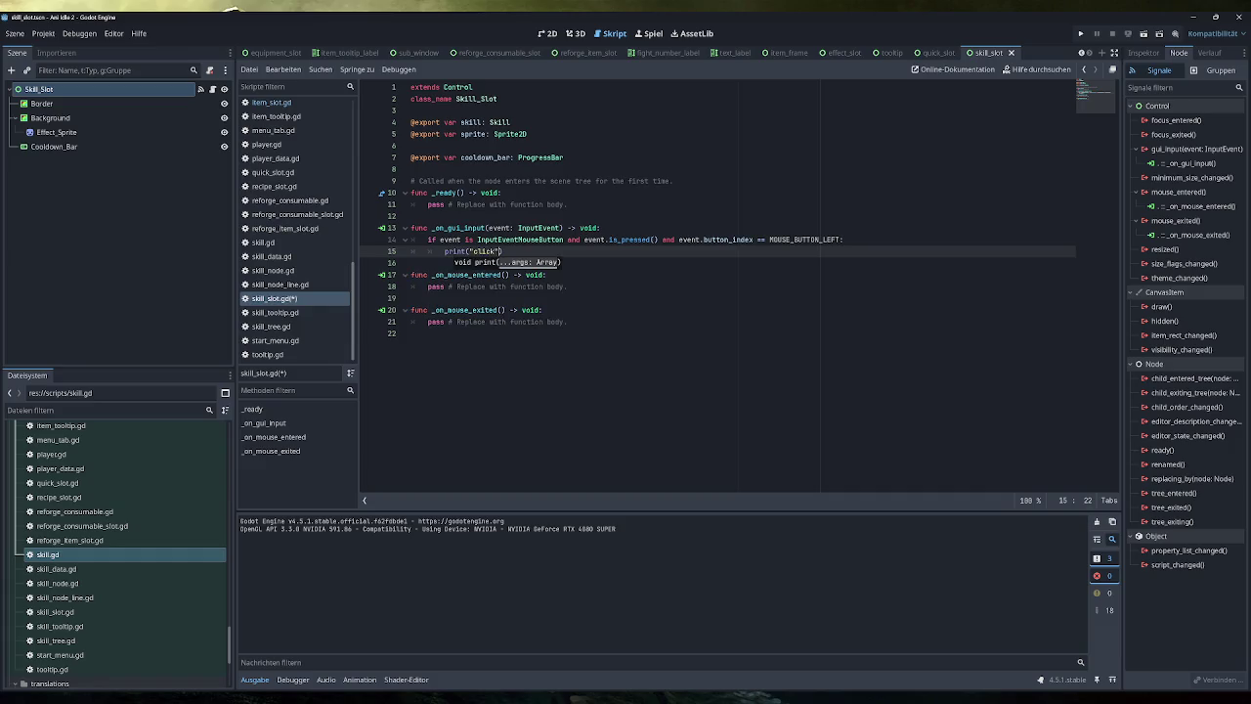
text())
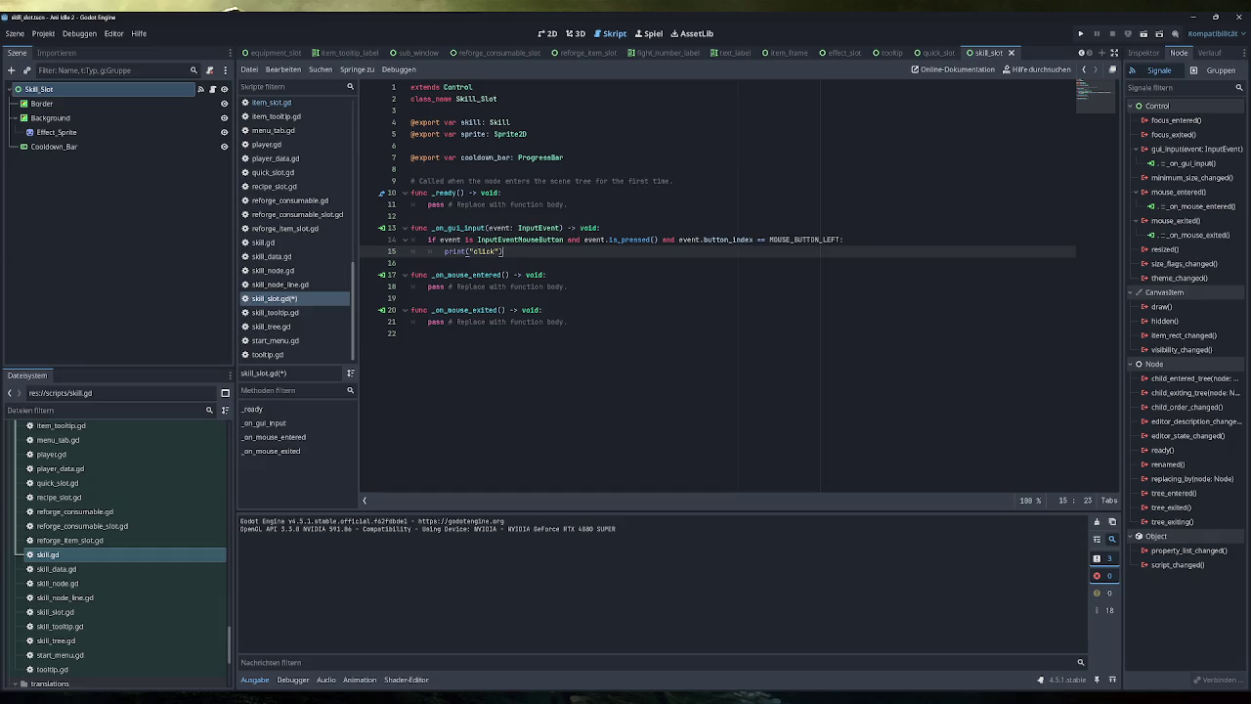
Make _on_mouse_entered print "mouse over skill".
key(shift+Home)
key(ctrl+c)
key(Down)
key(Down)
key(Down)
key(Home)
key(shift+End)
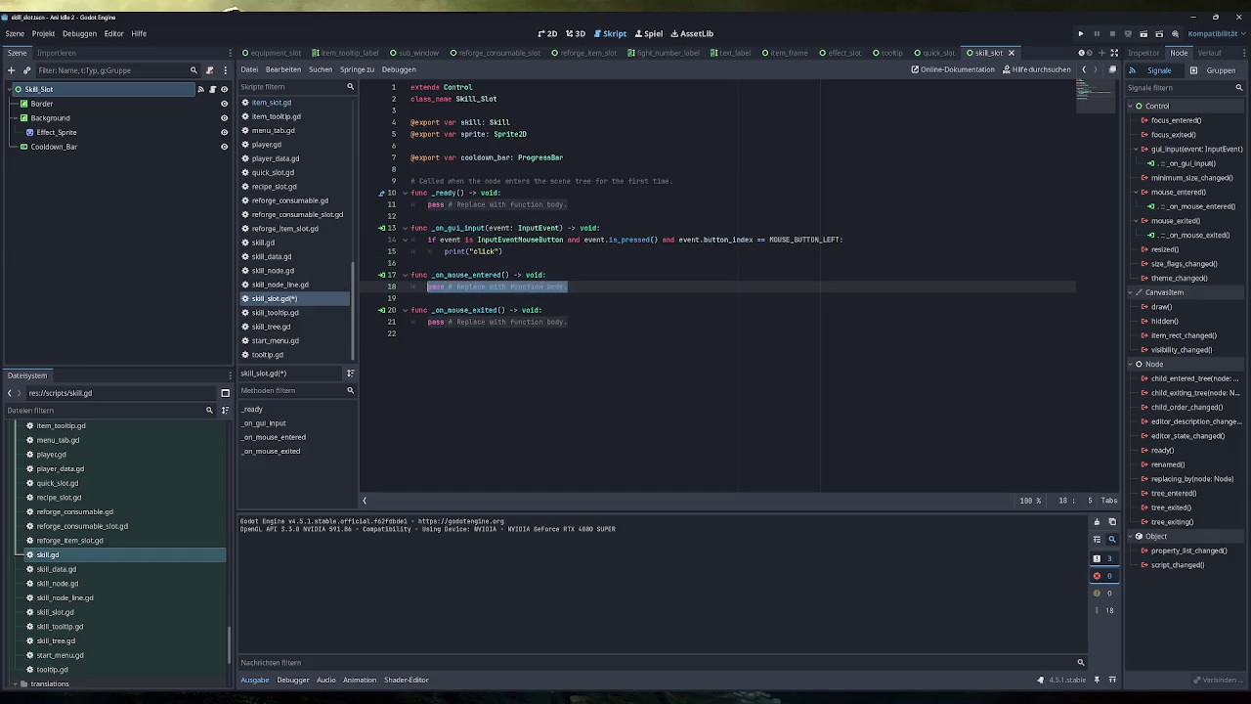
key(ctrl+v)
key(Left)
key(Left)
key(ctrl+shift+Left)
text(mouse over sl)
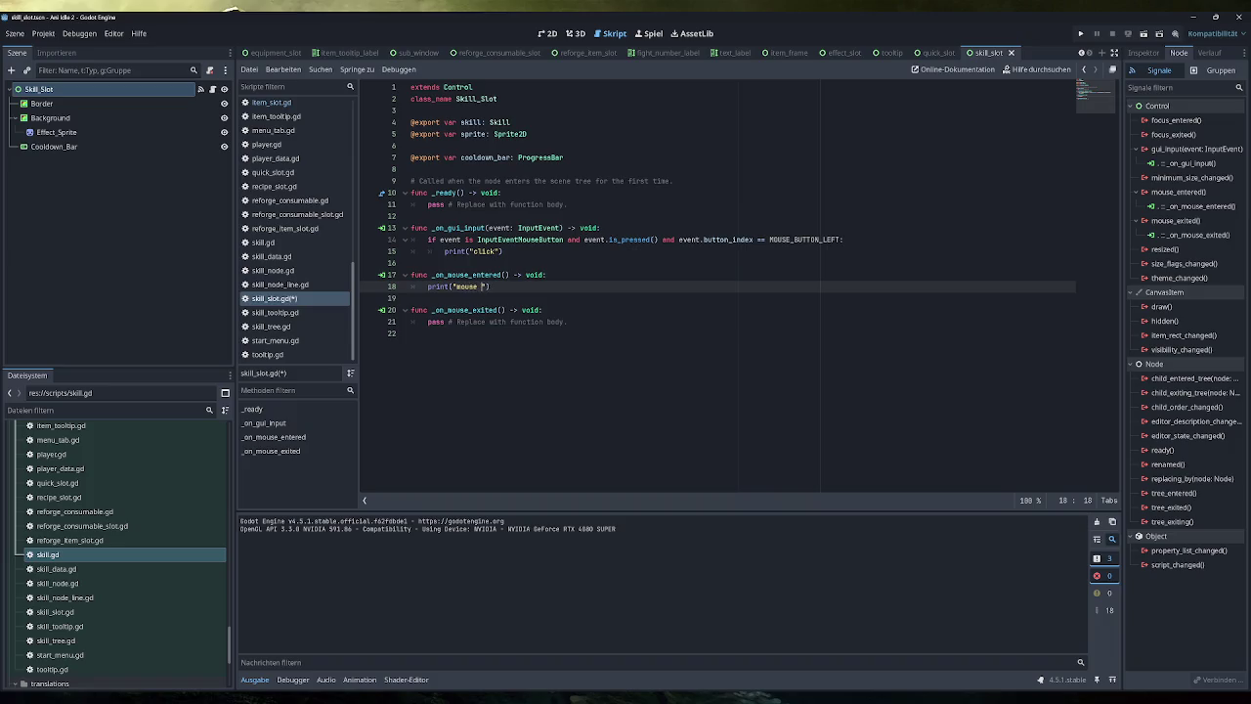
text(ill)
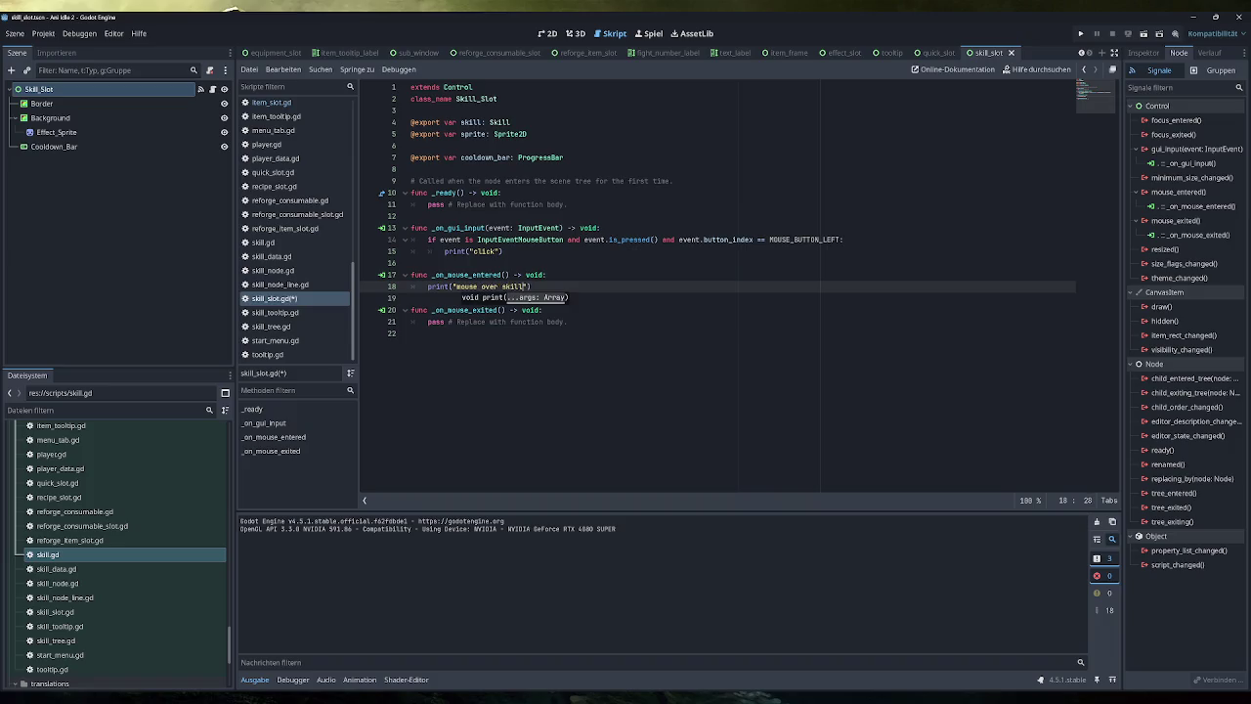
Make _on_mouse_exited print "mouse over skill left" and save skill_slot.gd.
key(shift+Home)
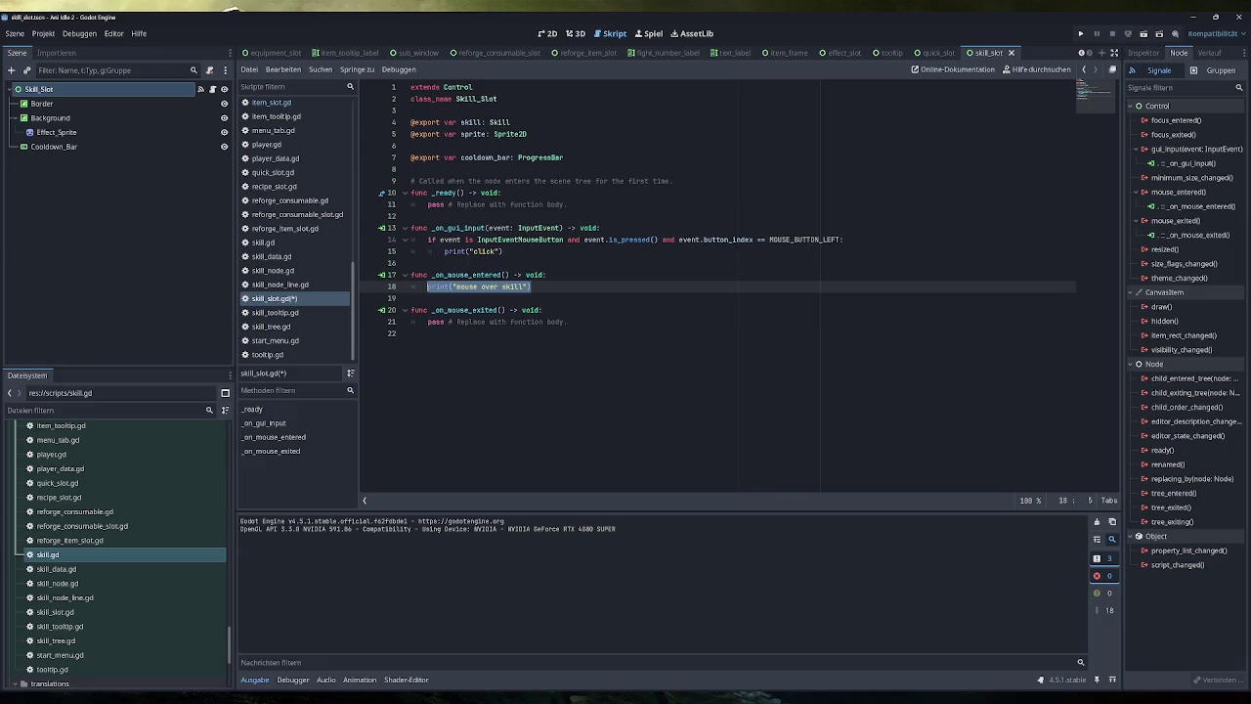
key(ctrl+c)
key(Down)
key(Down)
key(Down)
key(End)
key(shift+Home)
key(ctrl+v)
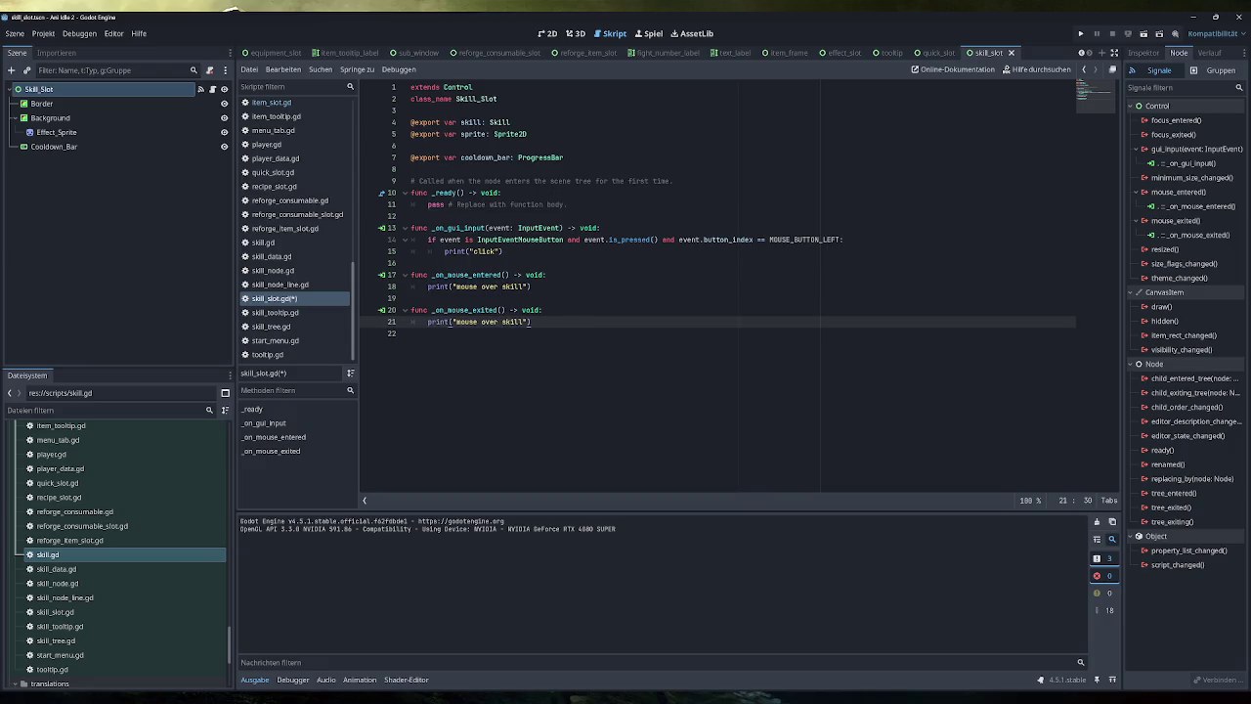
text(left)
key(Up)
key(ctrl+s)
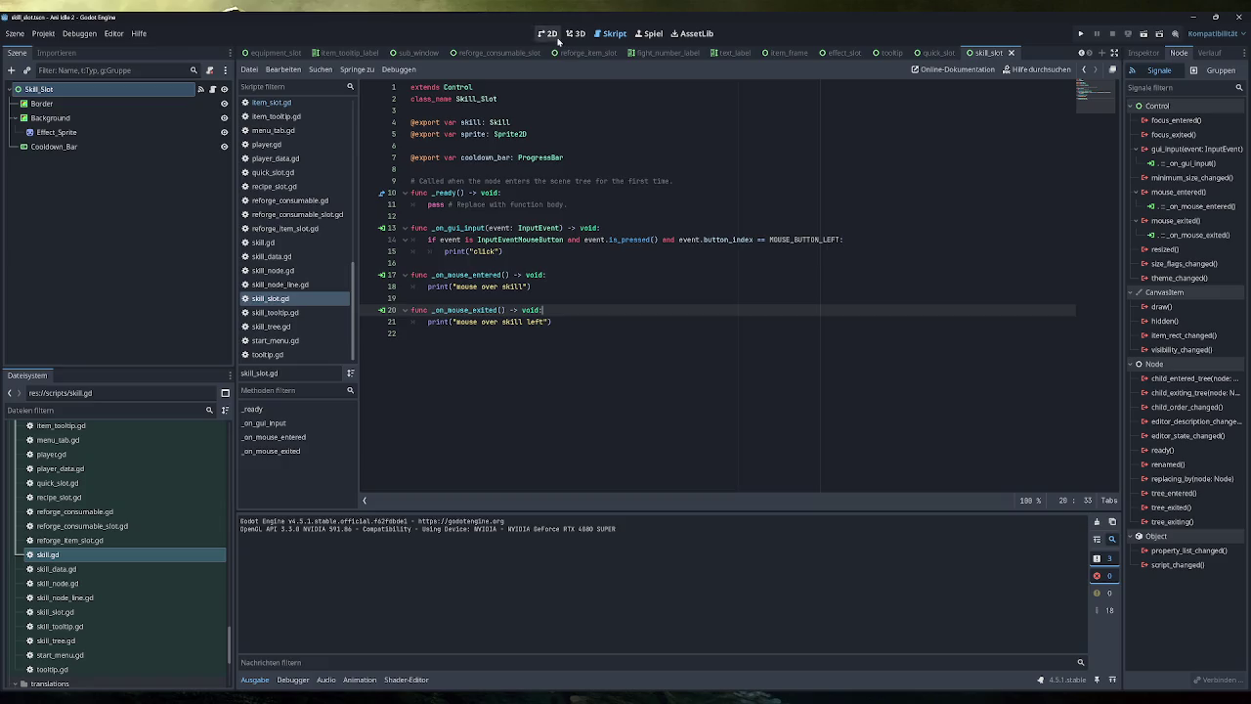
Open the game.gd script, then return to the 2D scene view.
click(552, 36)
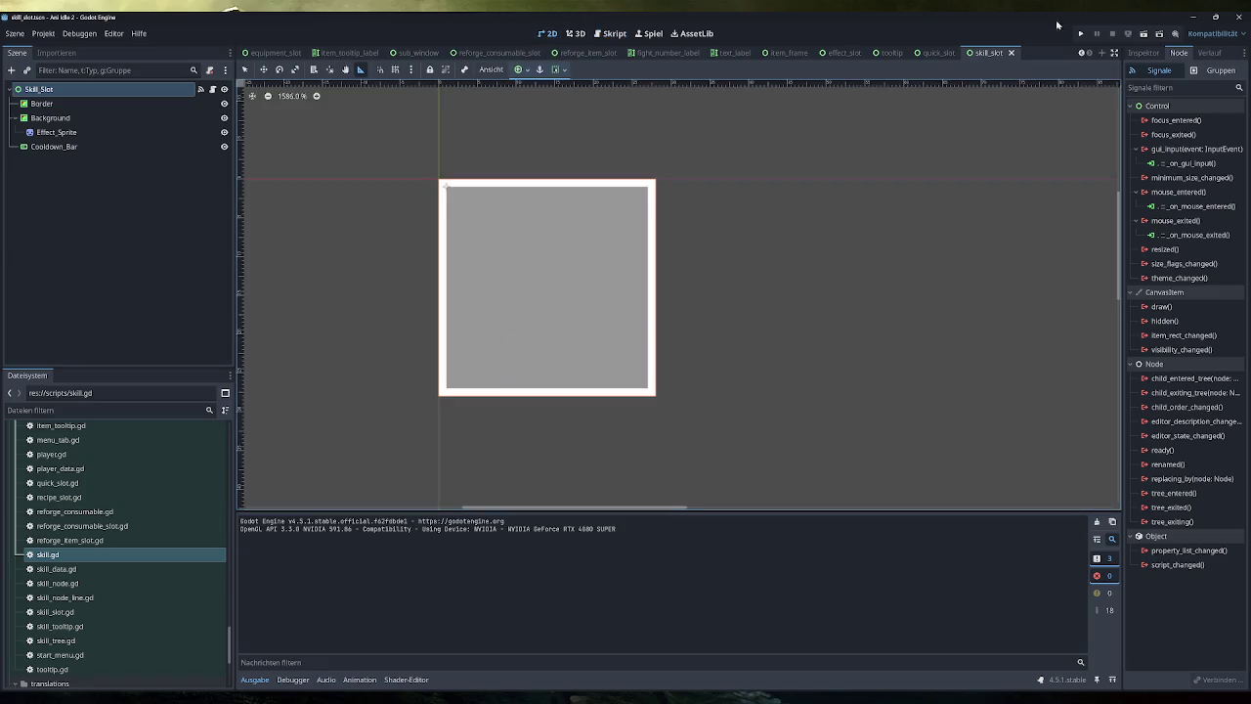
scroll(99, 594, up, 3)
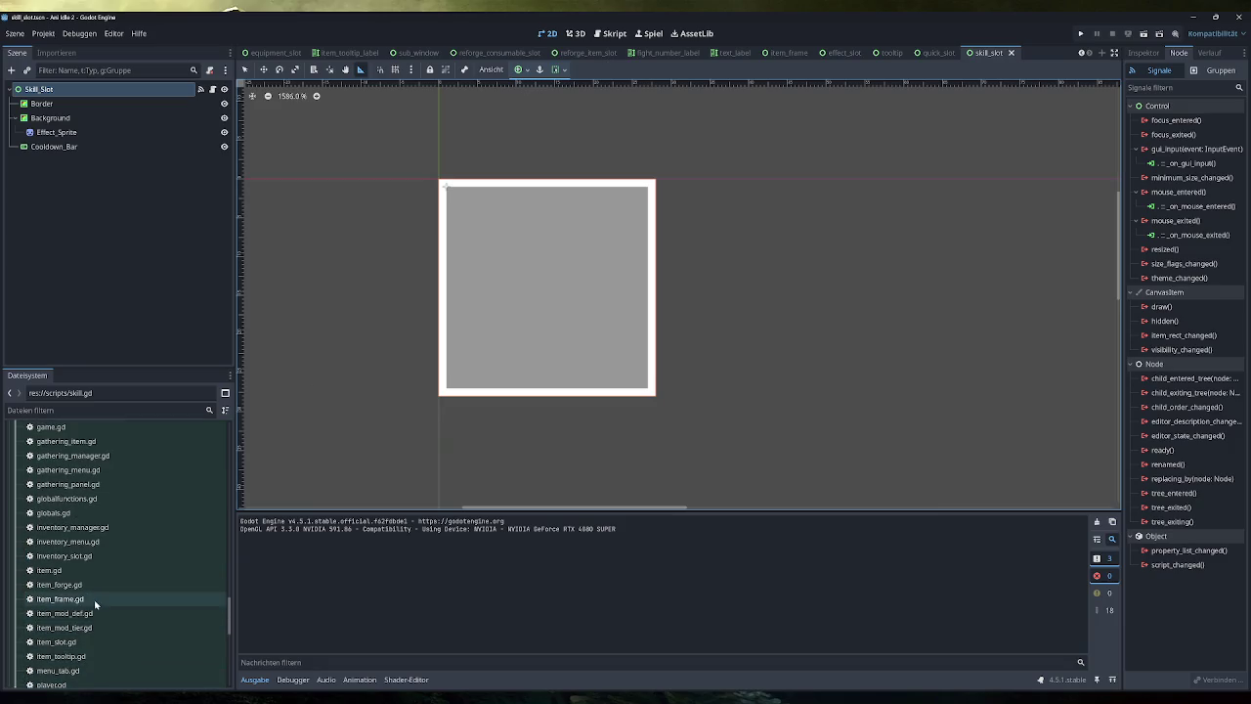
scroll(94, 600, up, 3)
double_click(78, 492)
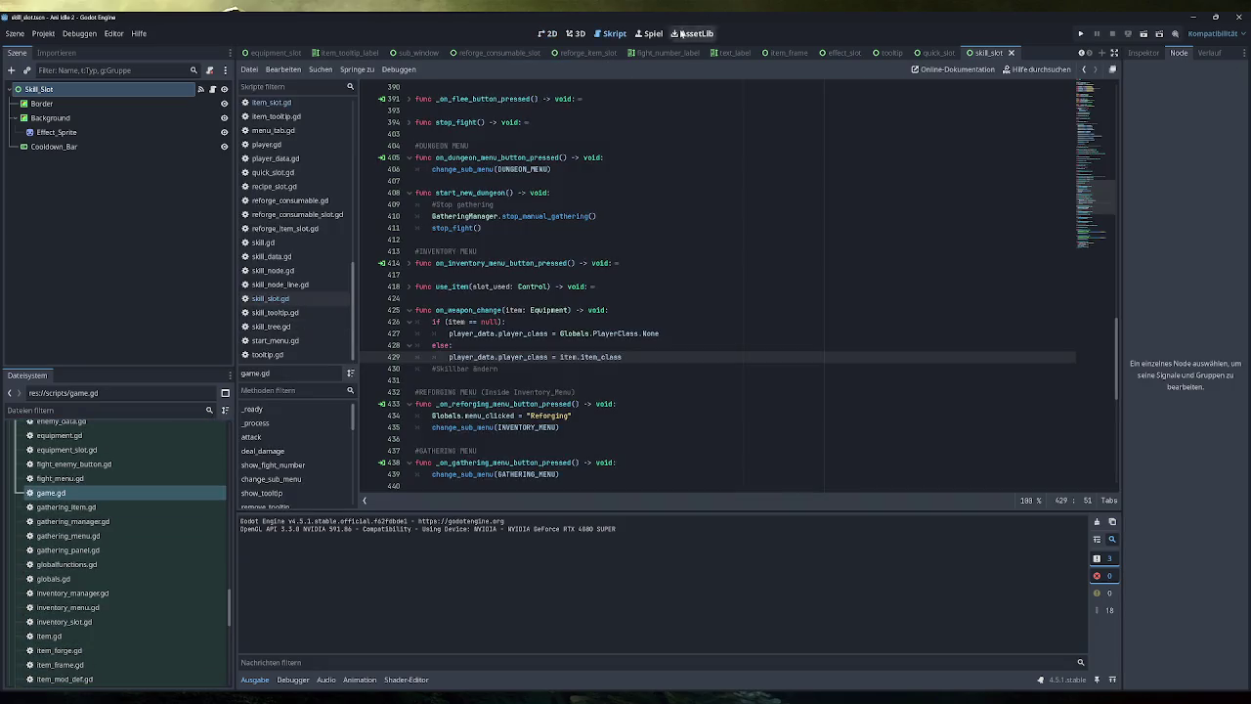
click(551, 35)
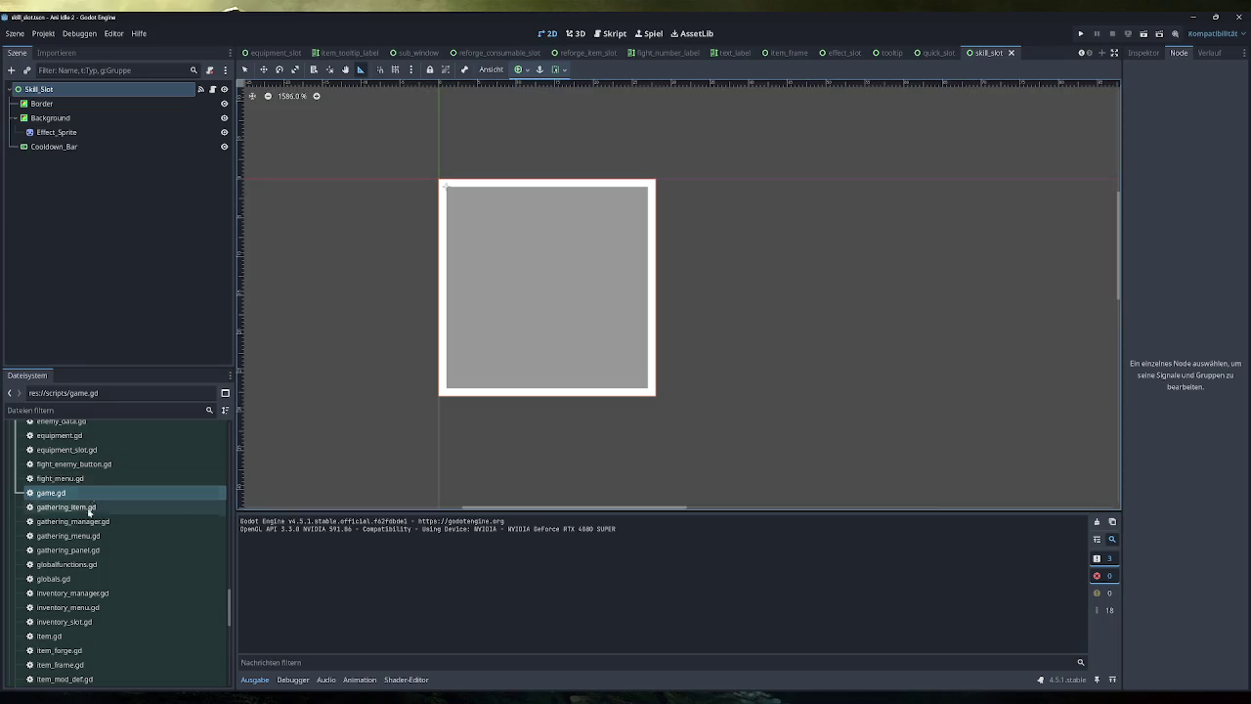
Open game.tscn and expand PanelContainer_Skillbar to reveal MarginContainer and HBoxContainer_Skillbar.
scroll(117, 513, up, 5)
scroll(89, 515, up, 2)
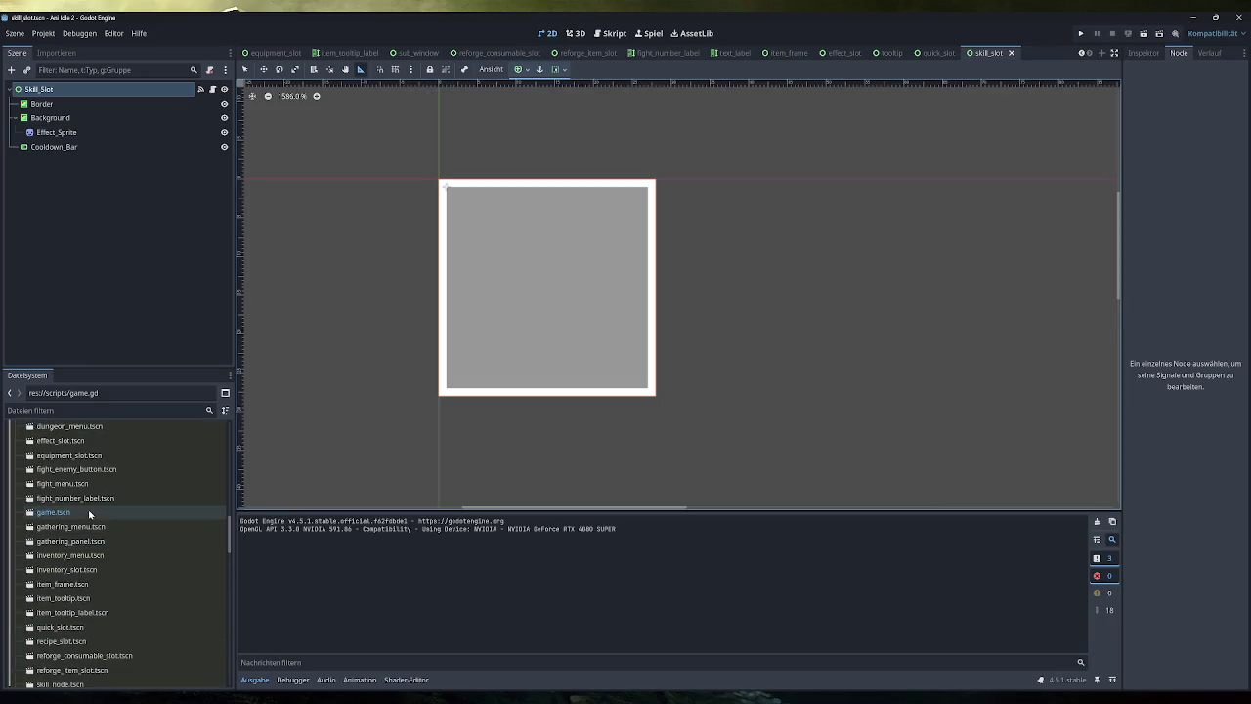
double_click(89, 512)
scroll(541, 291, down, 10)
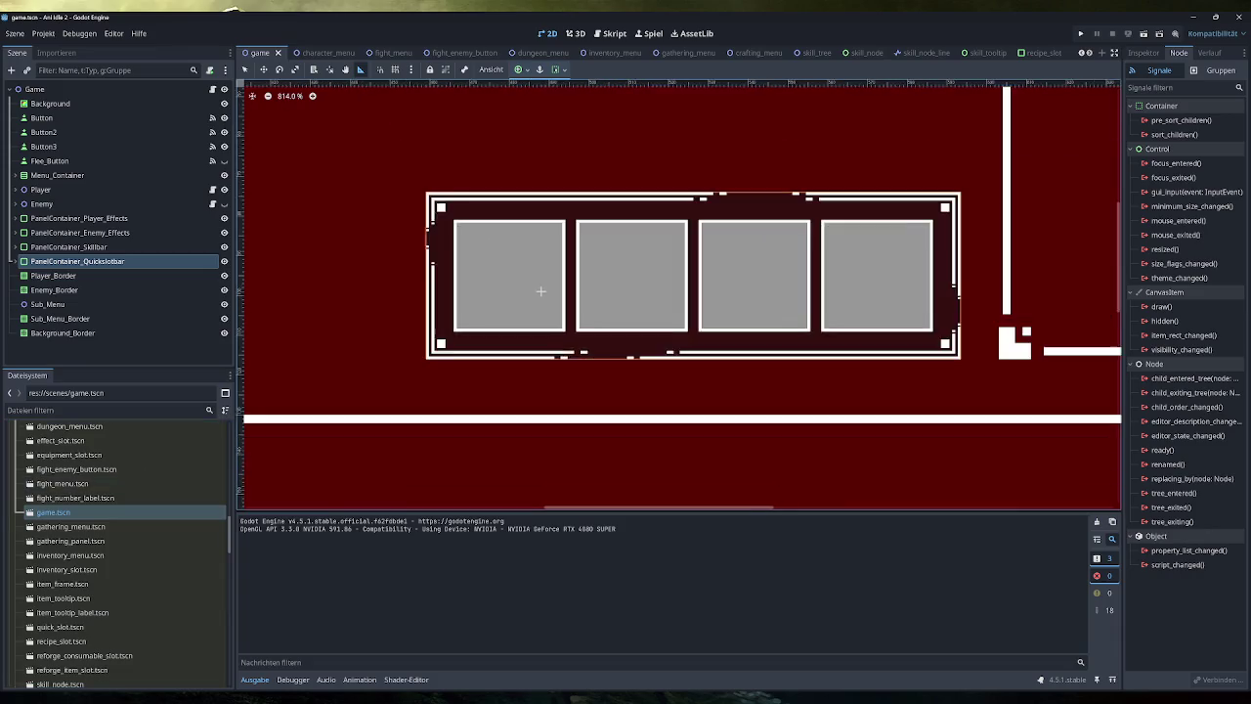
scroll(254, 293, up, 6)
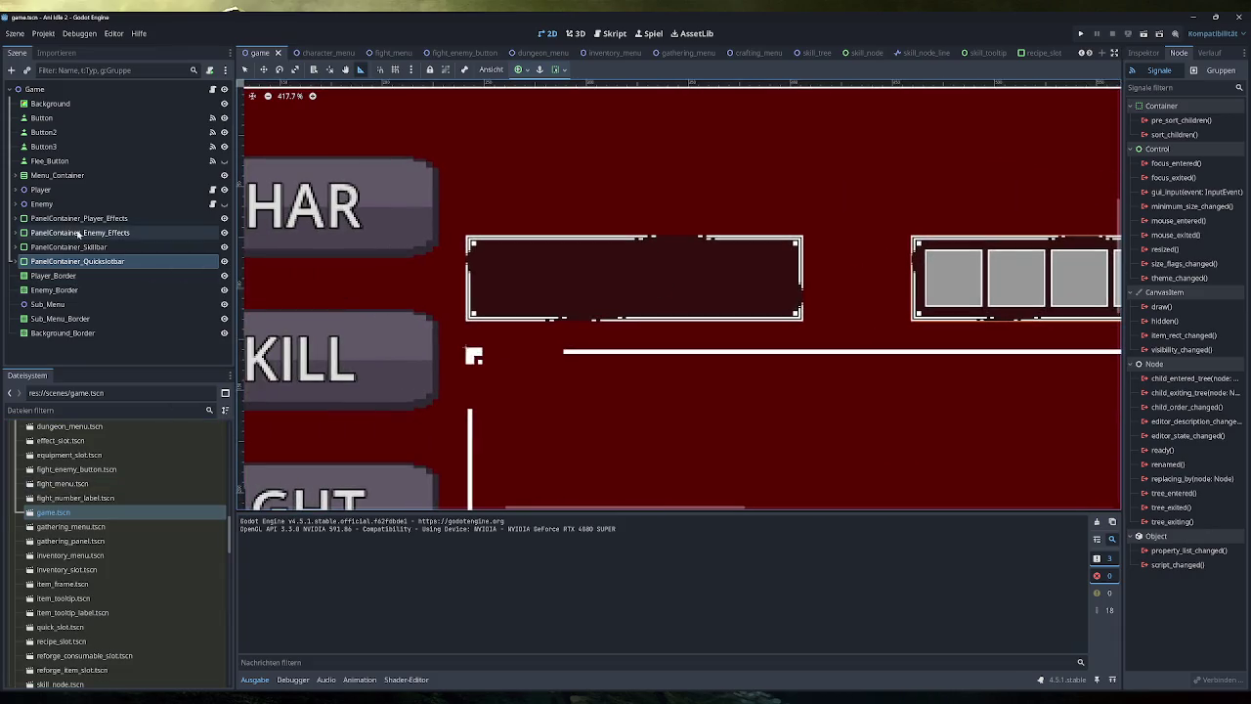
click(17, 247)
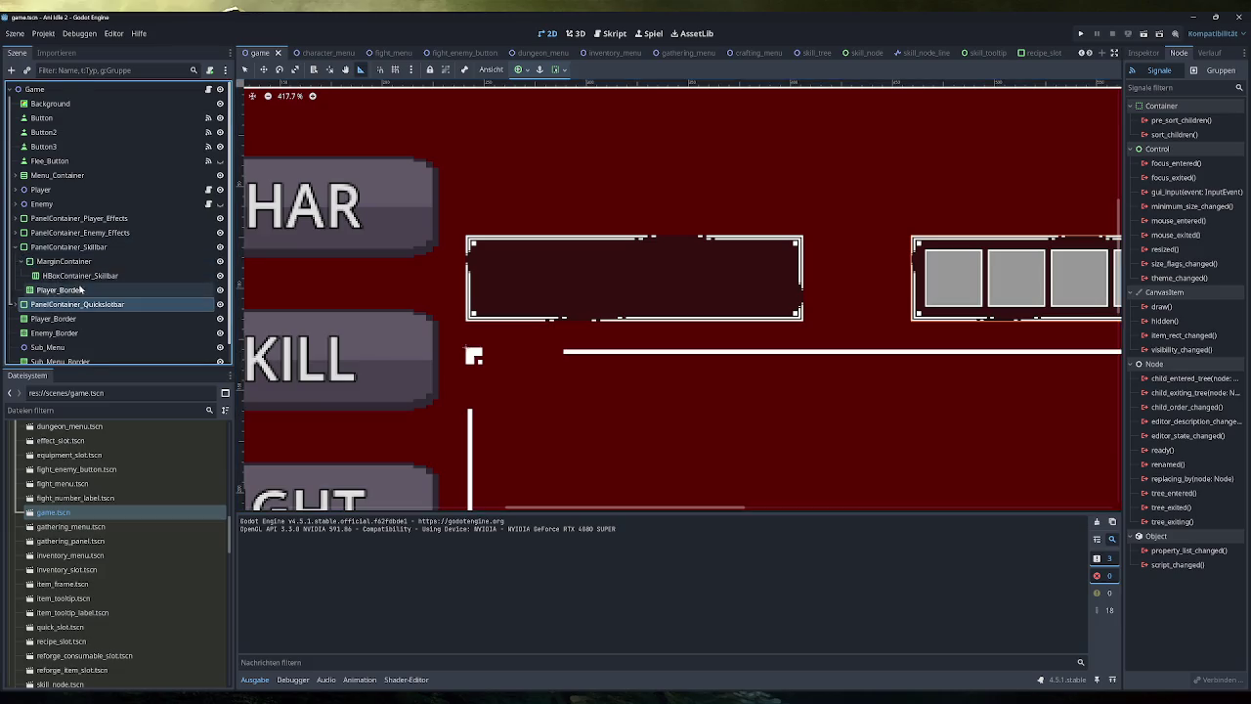
scroll(40, 264, down, 2)
scroll(87, 568, down, 5)
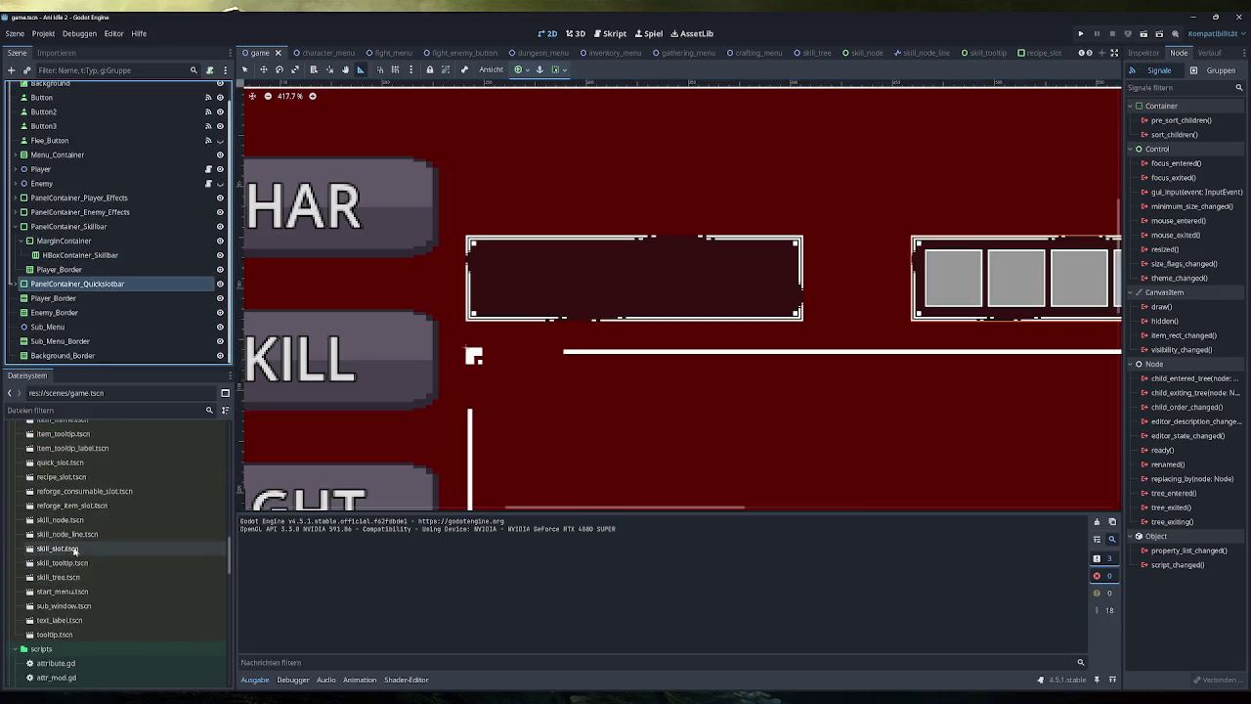
Instance skill_slot.tscn into HBoxContainer_Skillbar as Skill_Slot1 and duplicate it up to Skill_Slot5.
drag(78, 551, 102, 256)
double_click(109, 271)
key(End)
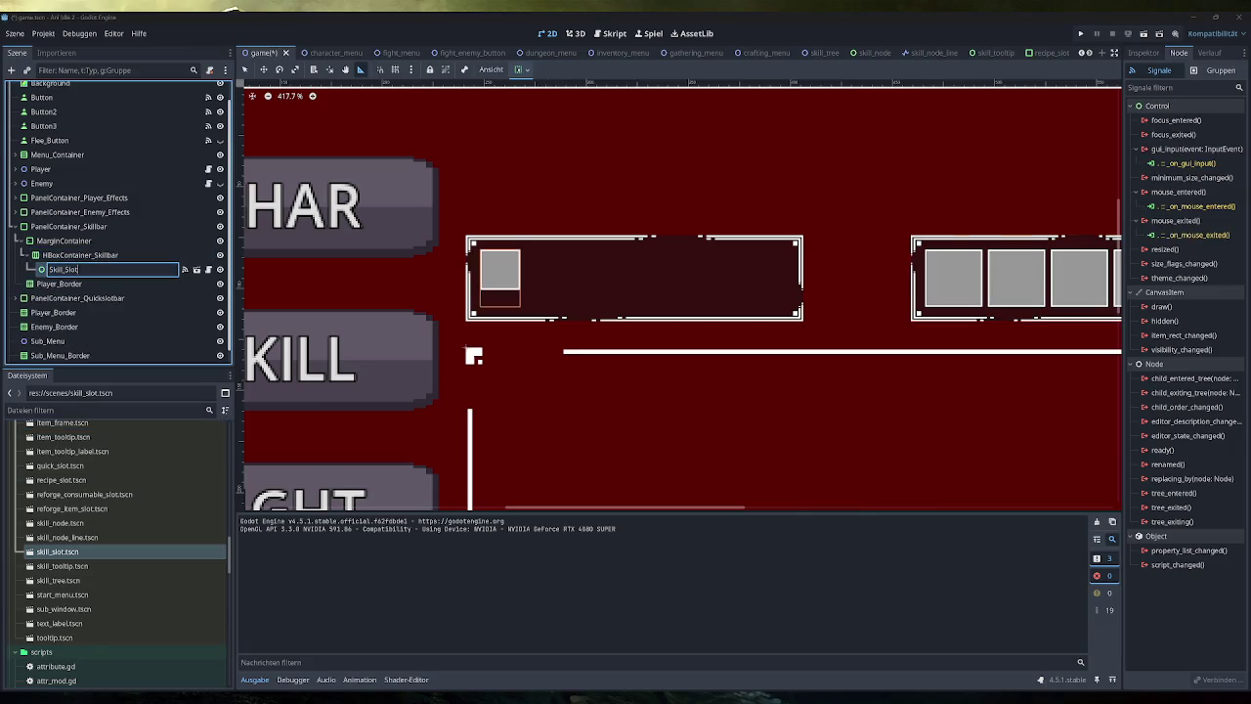
text(1)
key(Return)
key(ctrl+d)
key(ctrl+d)
key(ctrl+d)
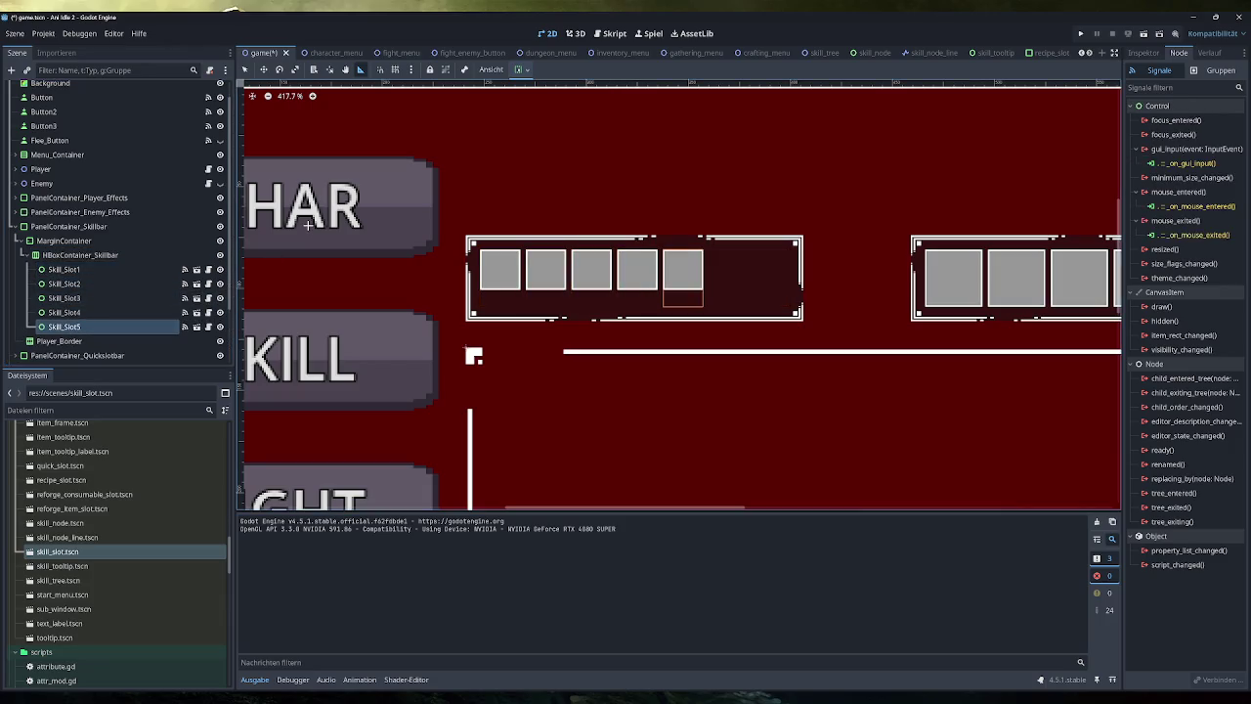
click(91, 228)
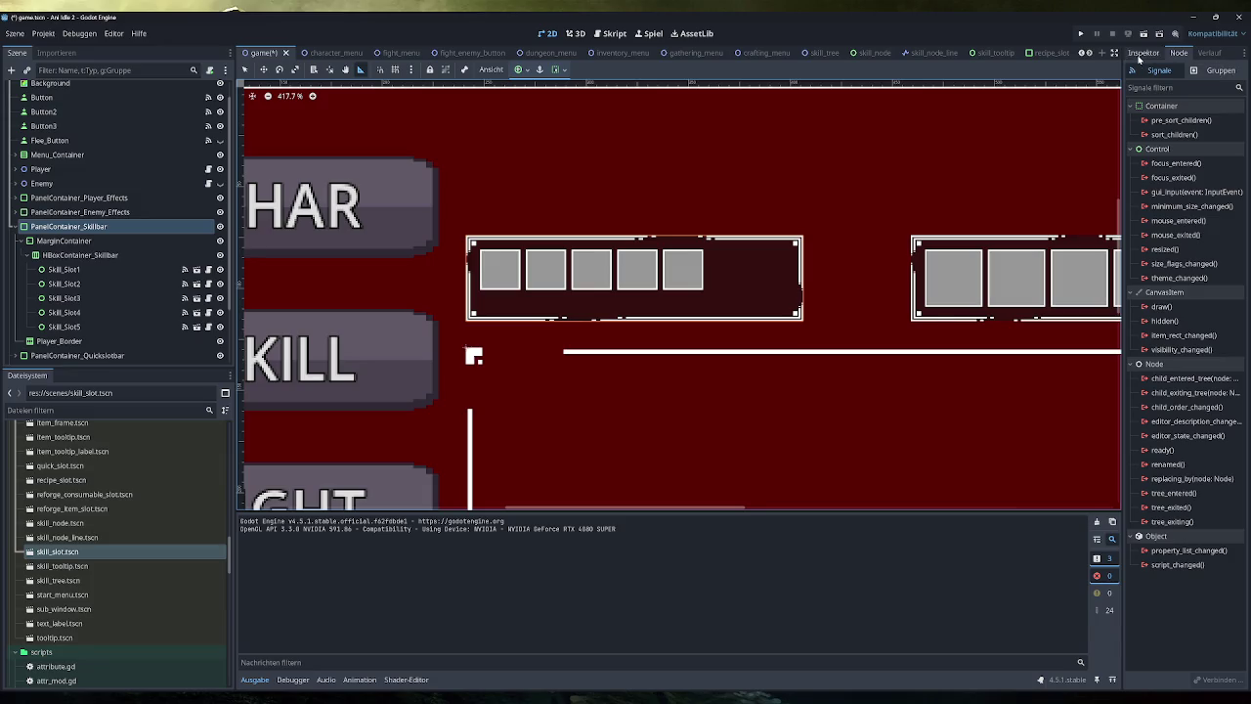
Revert the skillbar panel's scale to 1.0 and restore its size to 176×48.
click(1142, 53)
click(1178, 380)
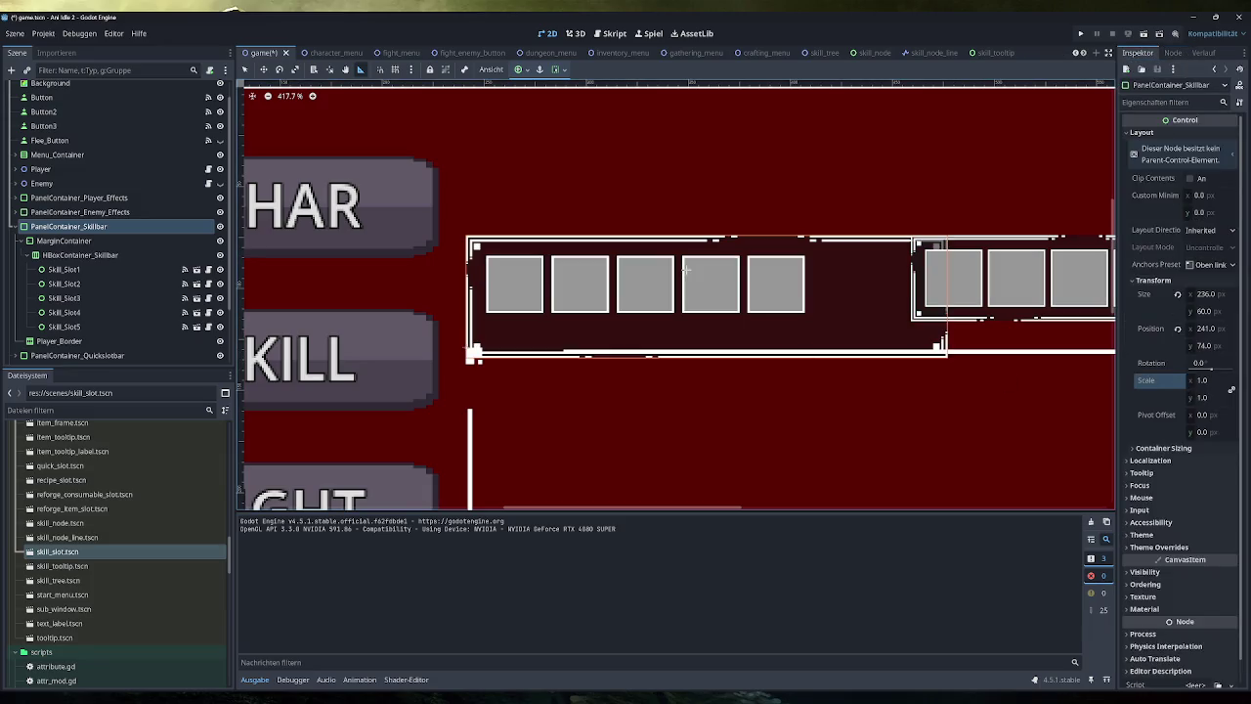
click(104, 240)
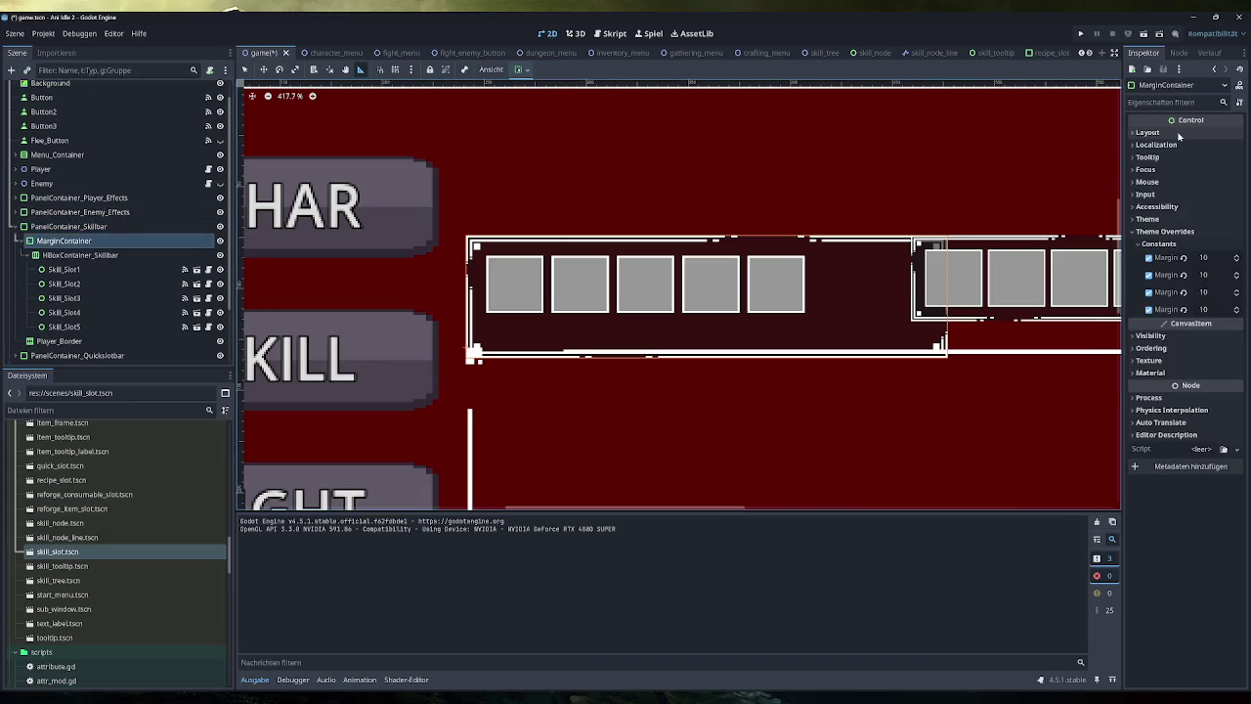
click(1148, 132)
click(840, 231)
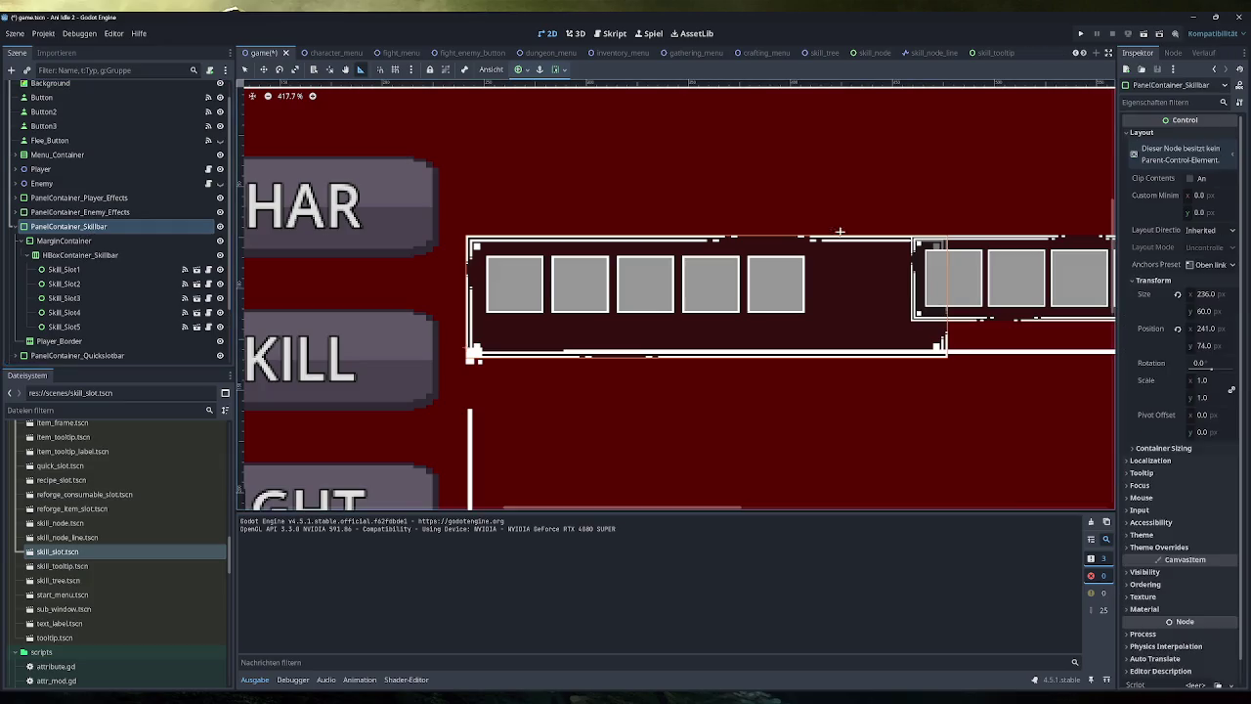
click(1178, 293)
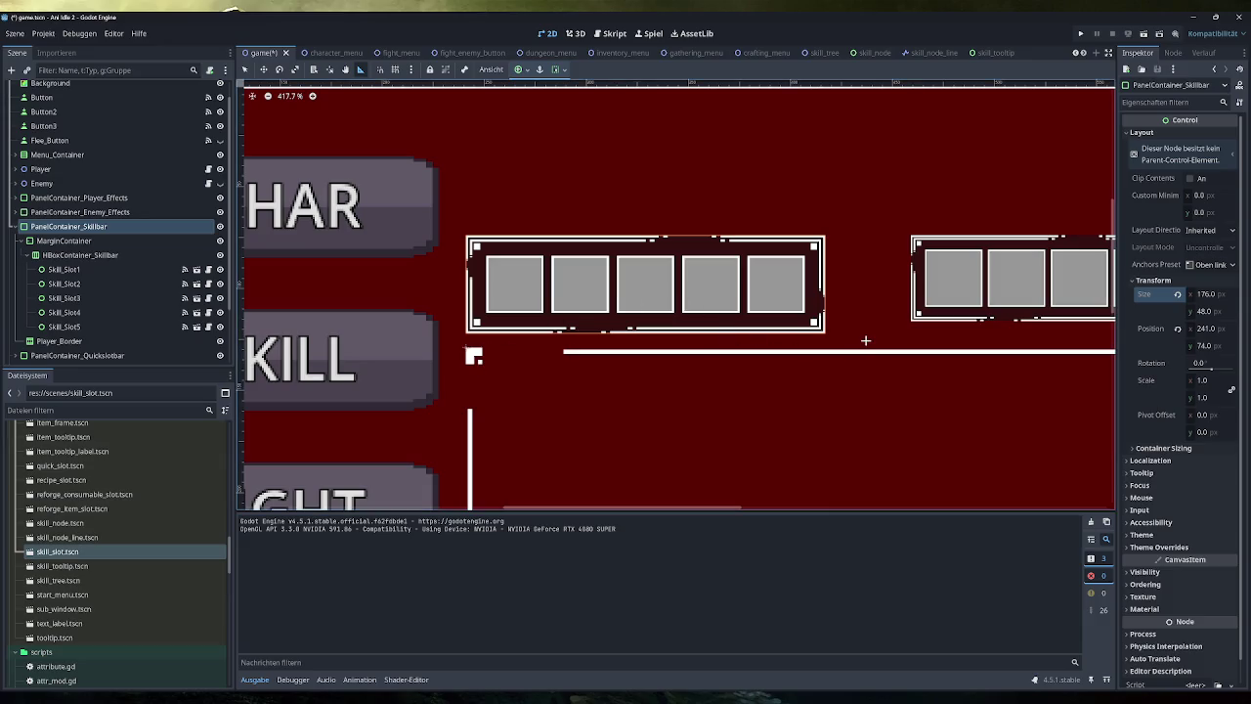
Set the skillbar panel's scale to 0.7.
mouse_move(858, 338)
mouse_down()
mouse_move(579, 343)
mouse_move(675, 328)
mouse_up()
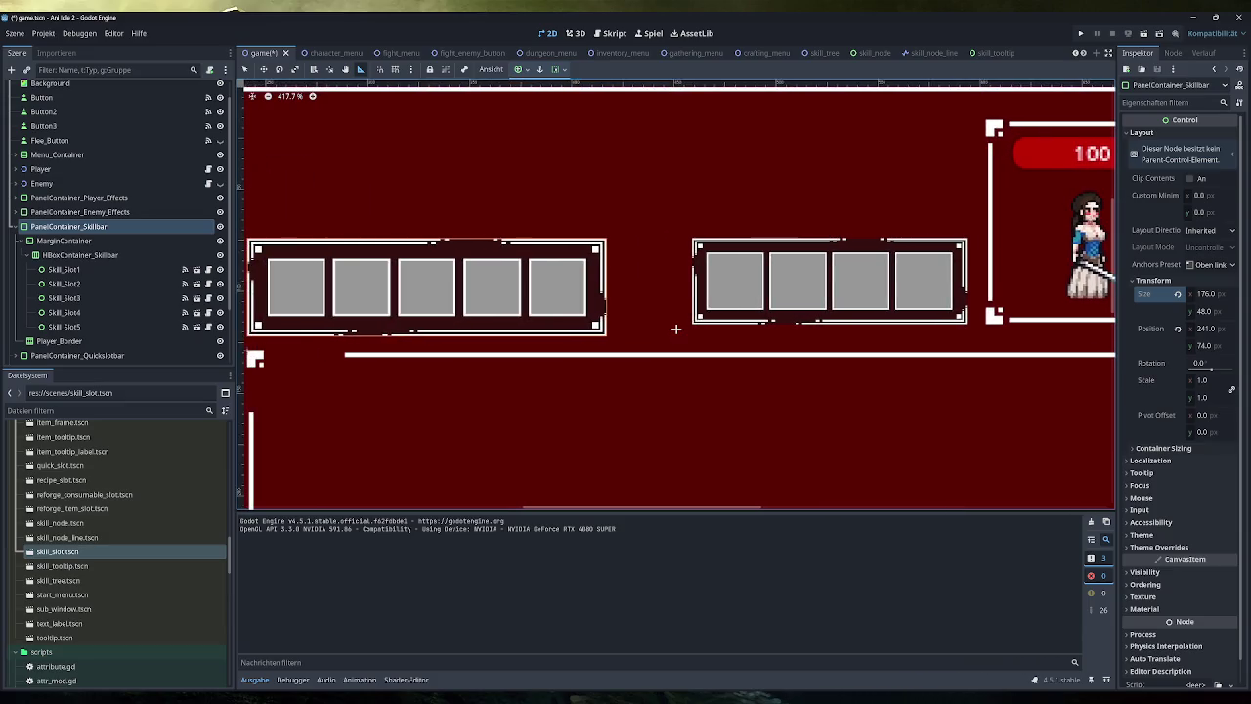
drag(675, 329, 784, 335)
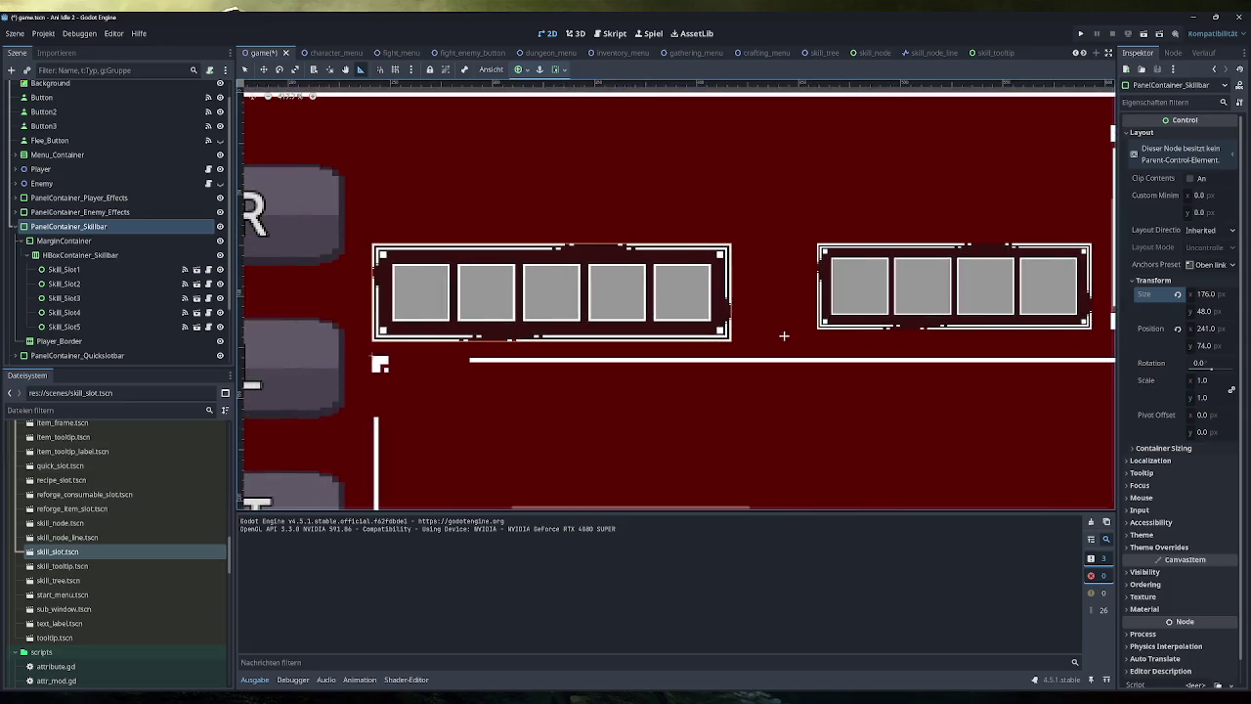
scroll(480, 325, up, 4)
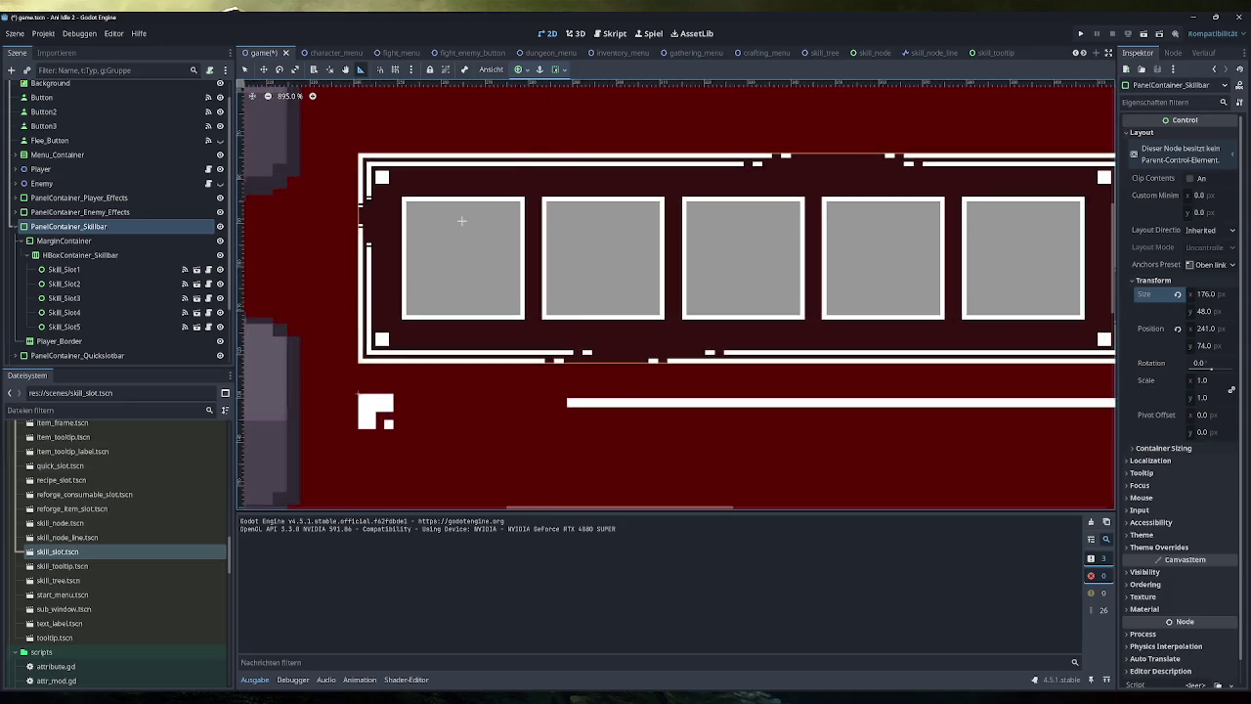
scroll(400, 167, down, 5)
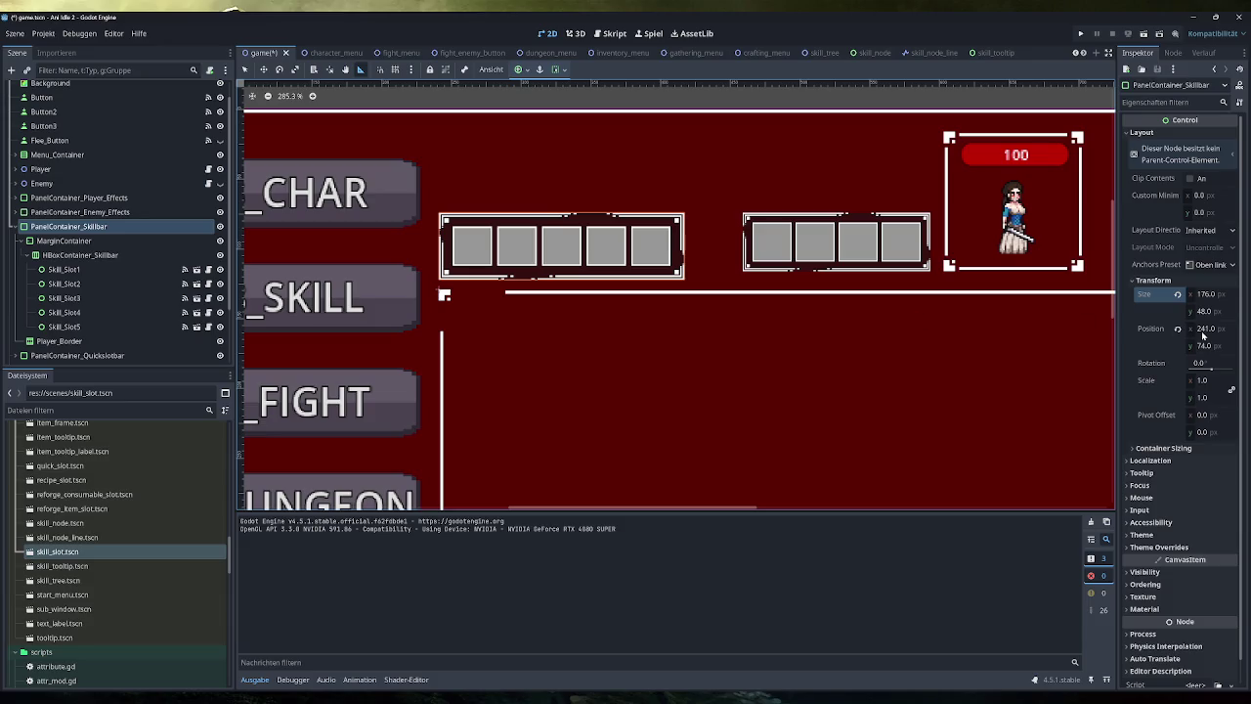
click(1207, 385)
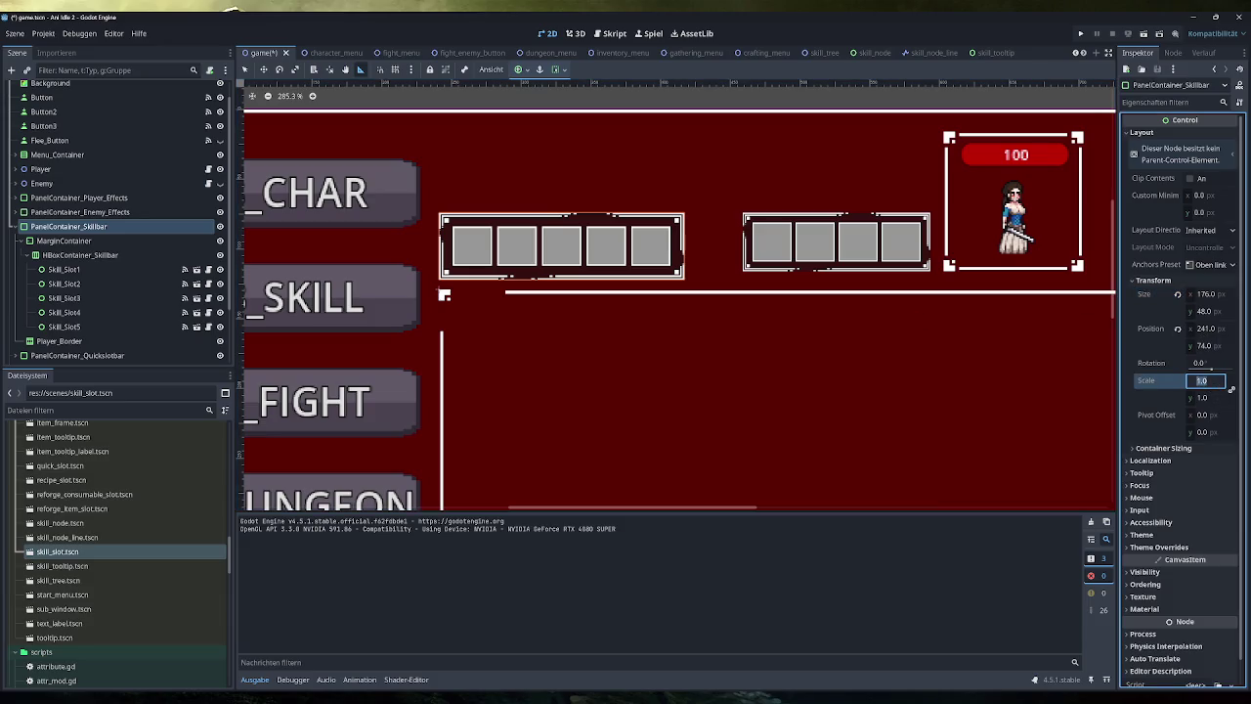
text(0.7)
key(Return)
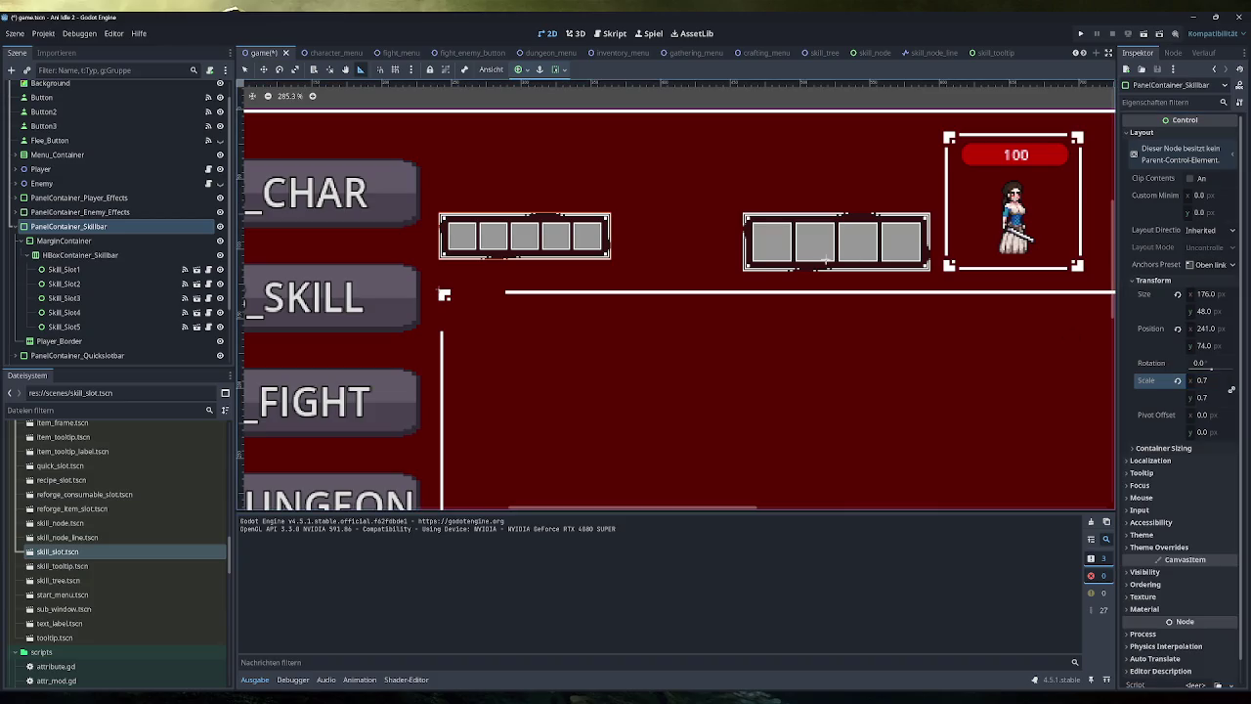
click(996, 53)
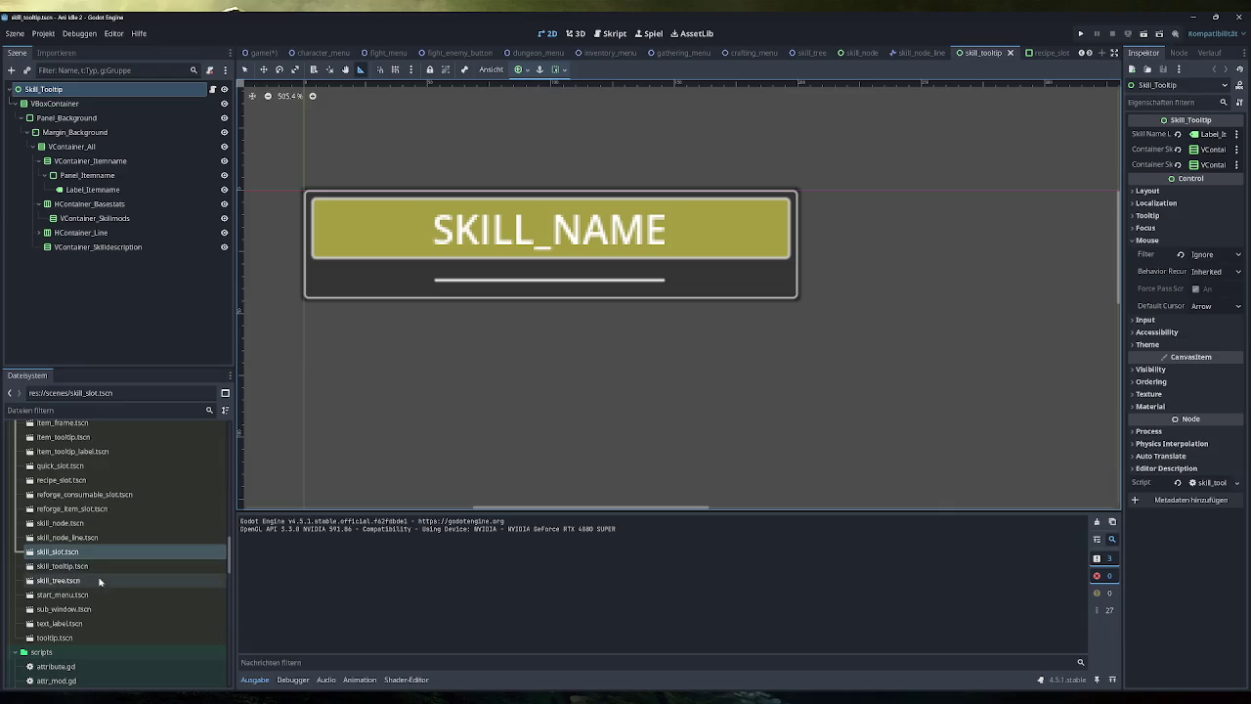
Open skill_slot.tscn and set the Skill_Slot size to 40×40.
double_click(96, 551)
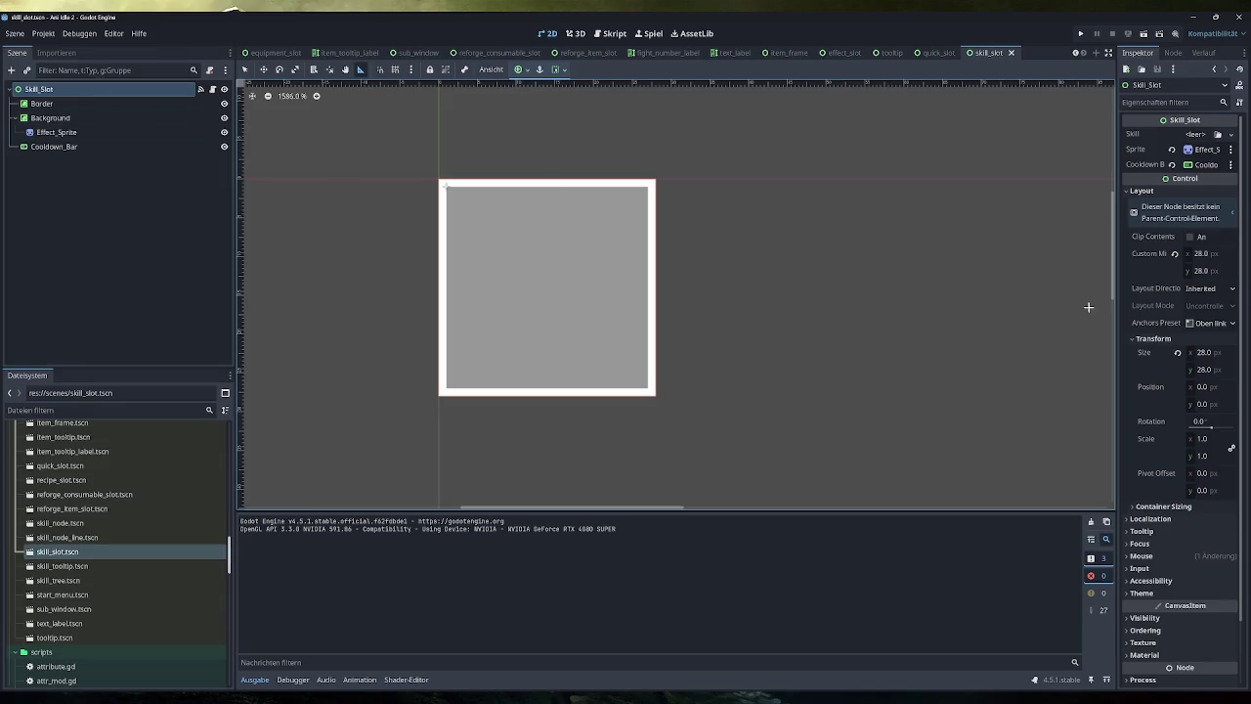
click(1204, 352)
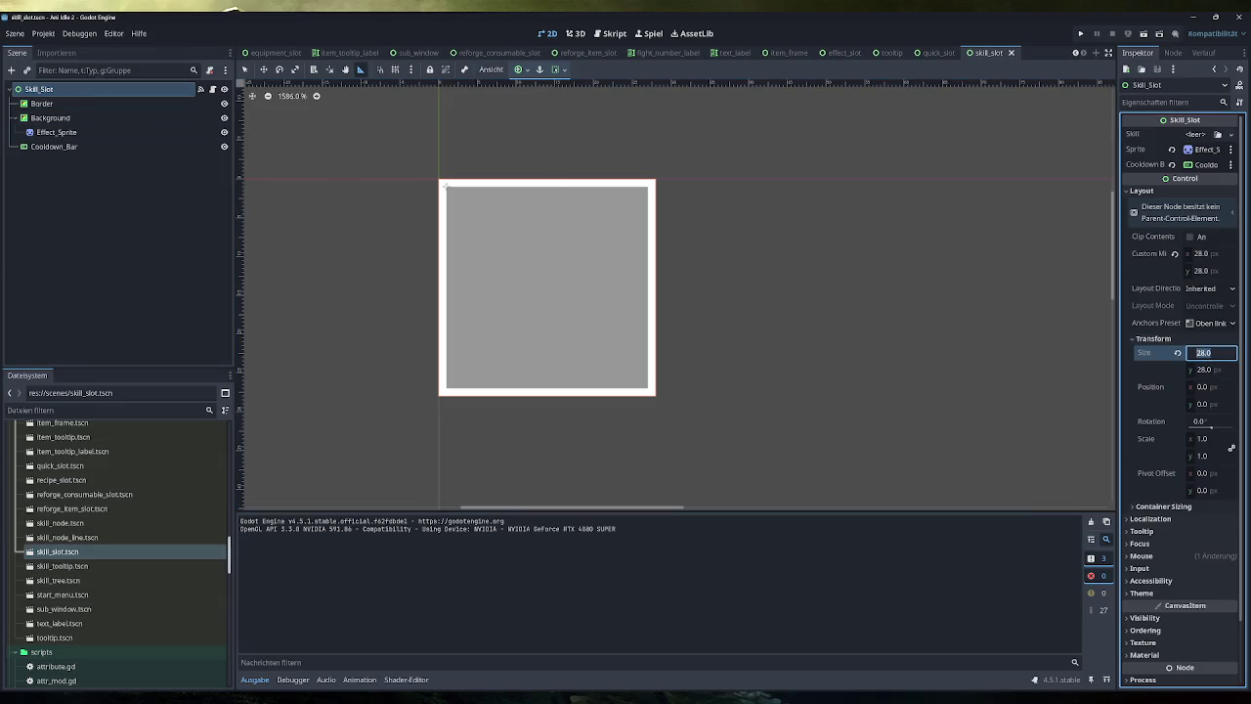
text(40)
key(Tab)
text(40)
key(Tab)
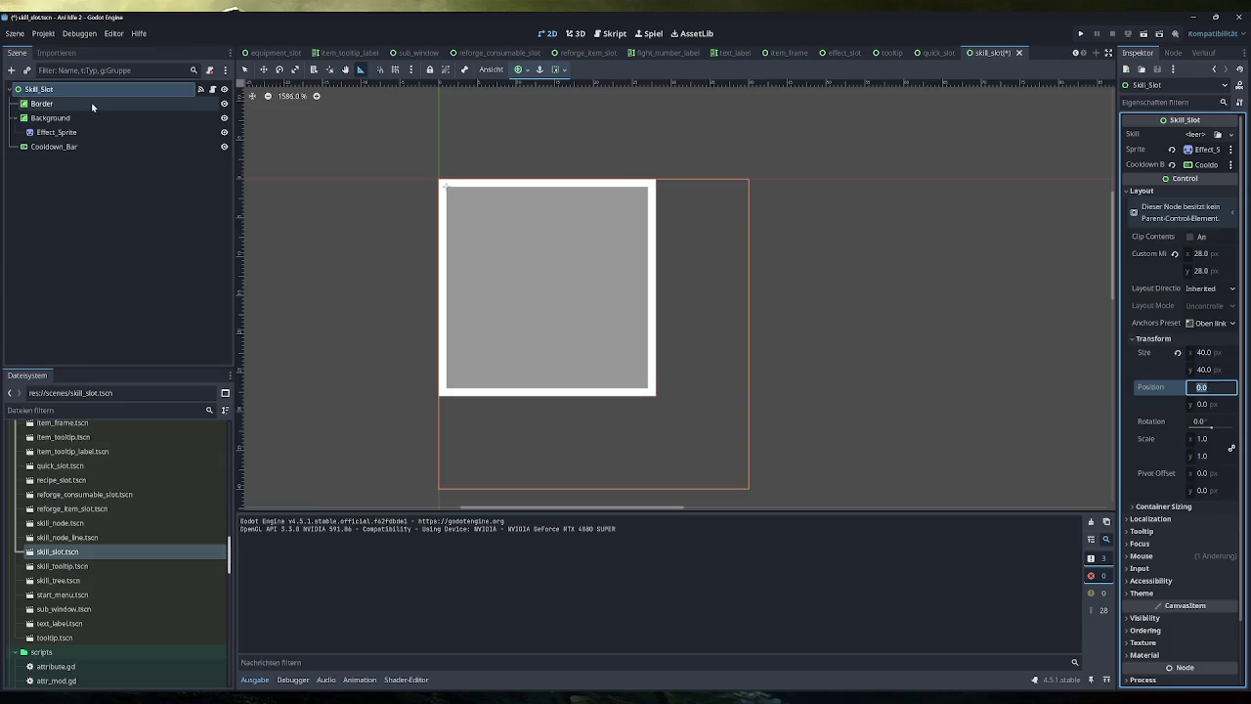
Set the Border node's size to 40×40.
click(92, 103)
click(1208, 315)
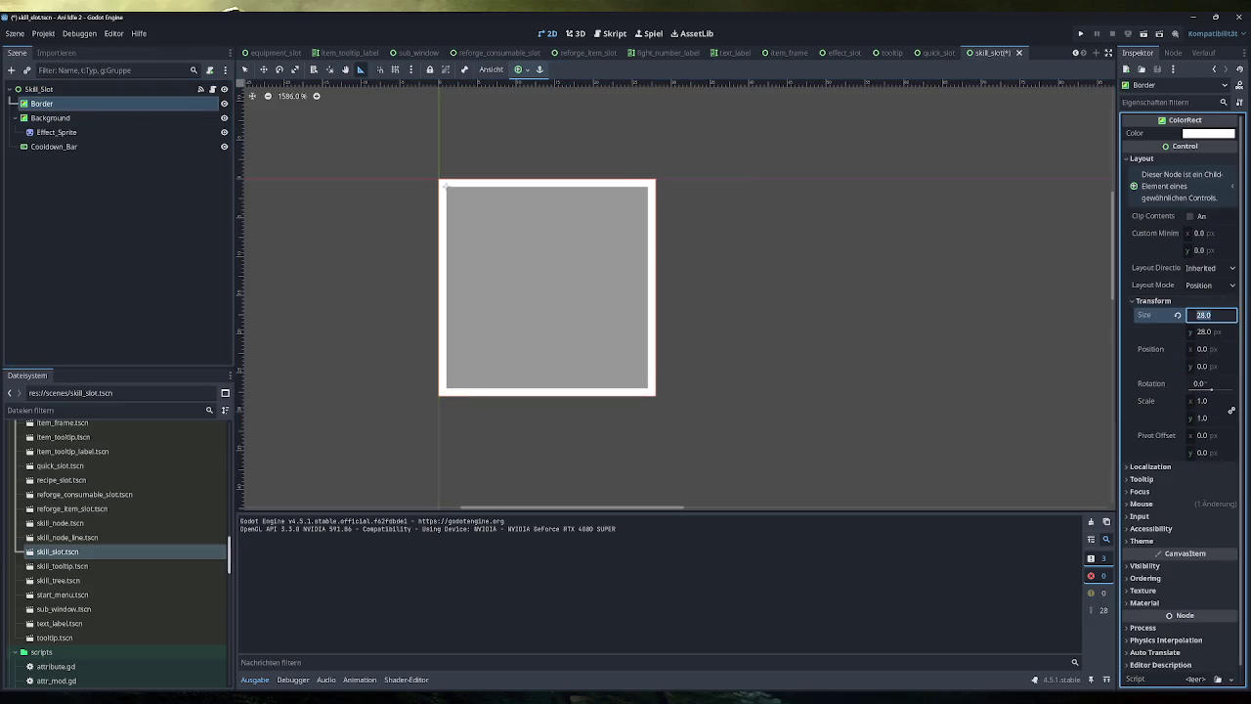
text(40)
key(Tab)
text(40)
key(Tab)
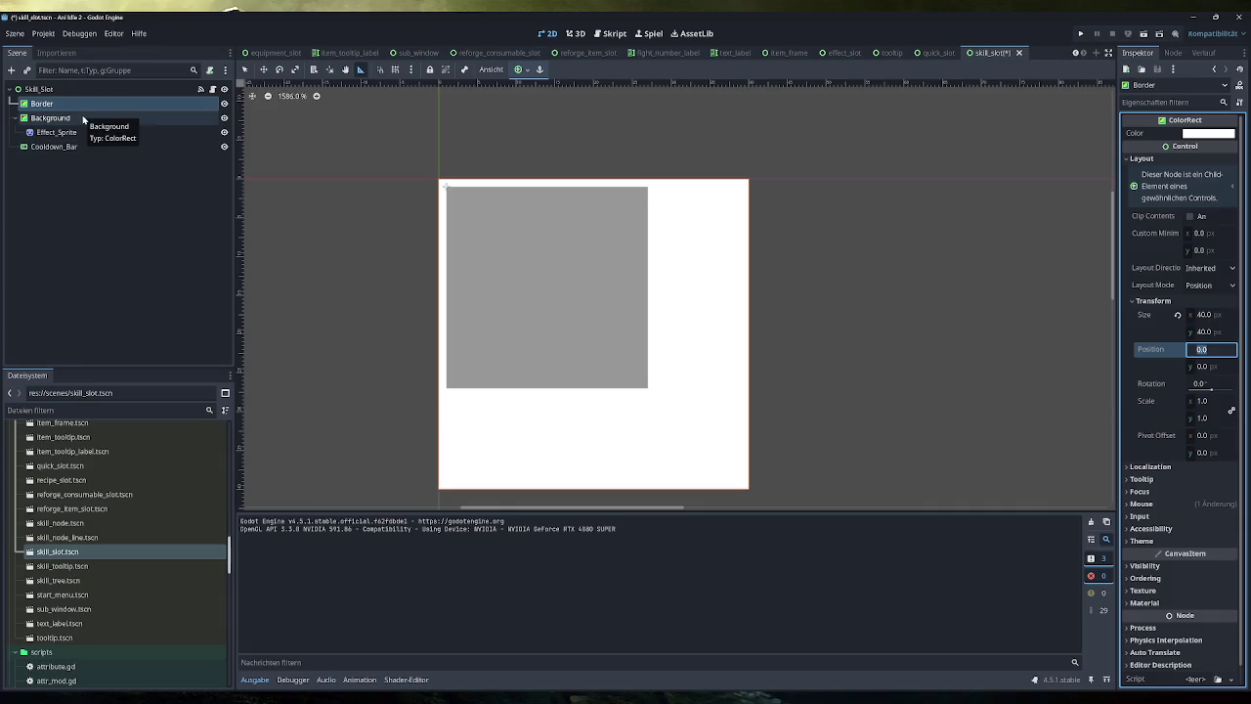
Set the Background's custom minimum size to 38×38.
click(83, 117)
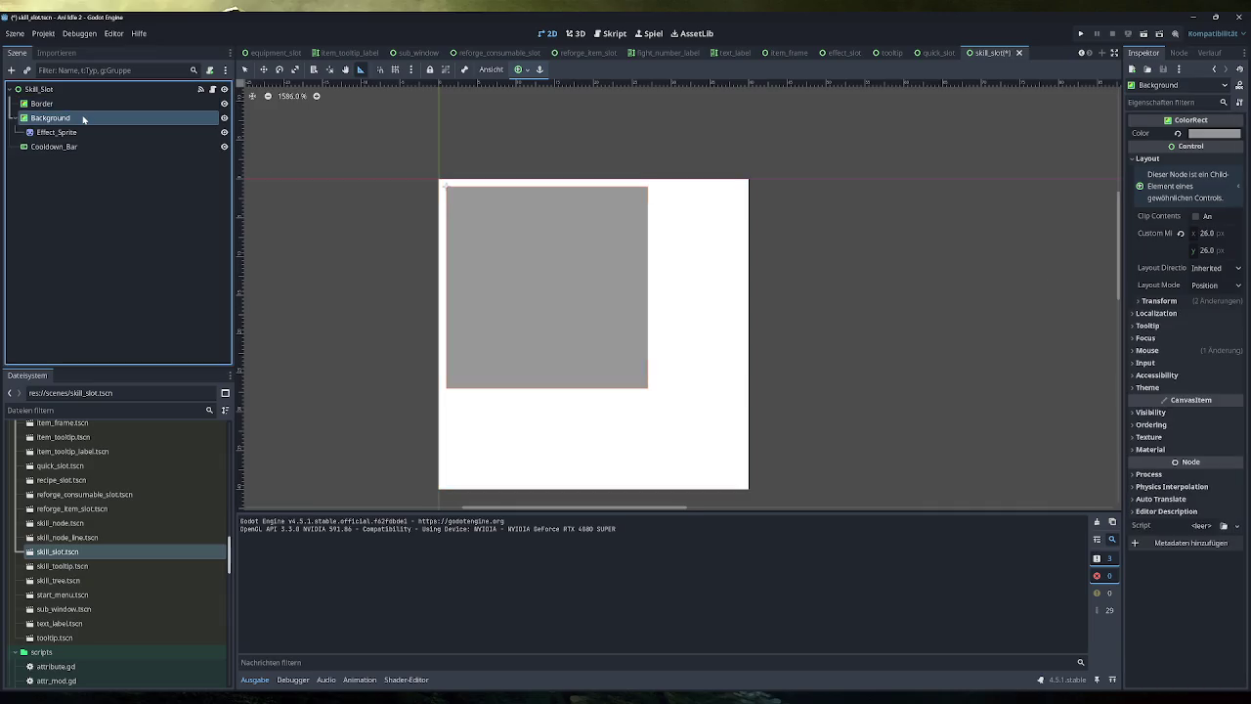
click(1207, 235)
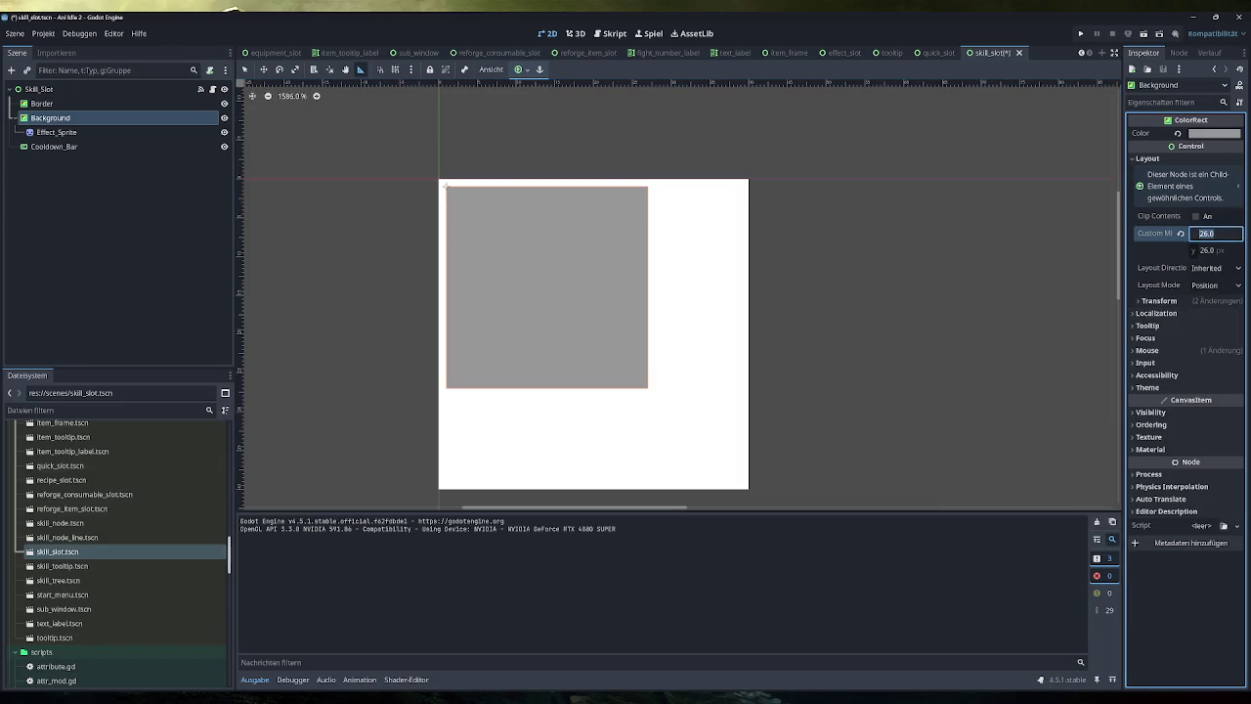
text(38)
key(Tab)
text(38)
key(Tab)
click(118, 133)
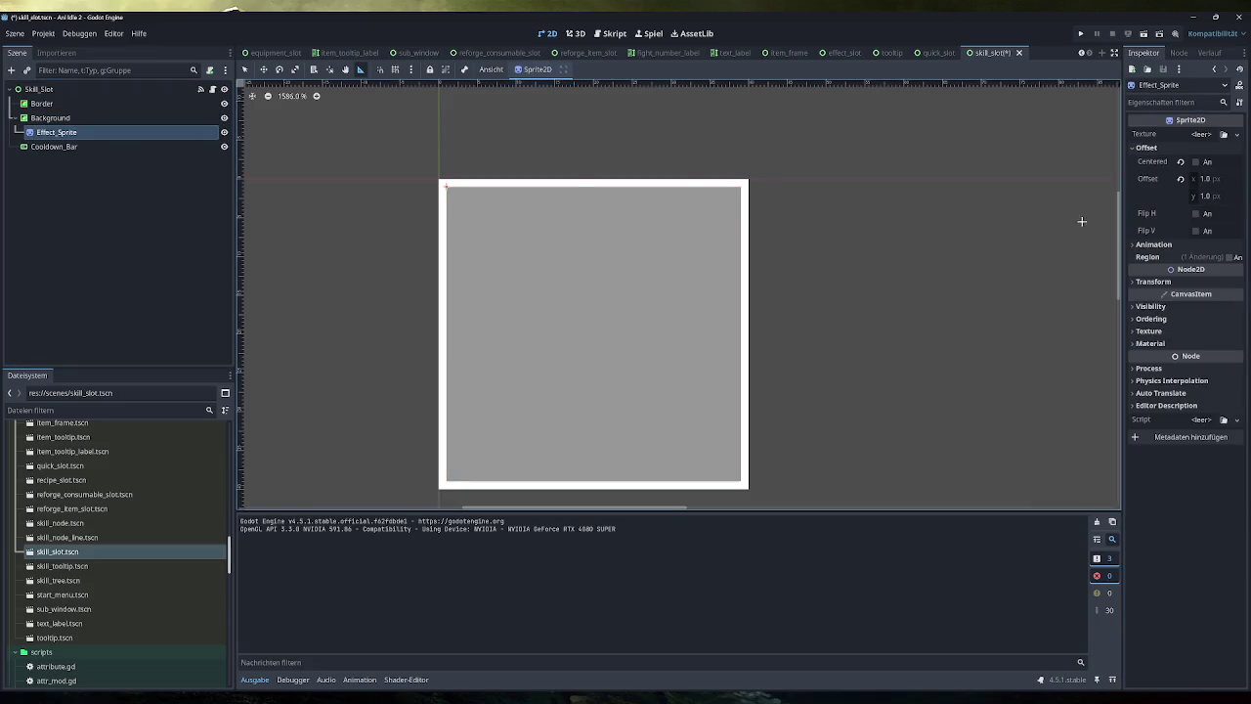
Quick-load schnitzel.png as the Effect_Sprite texture.
click(1233, 137)
click(1215, 134)
click(1215, 134)
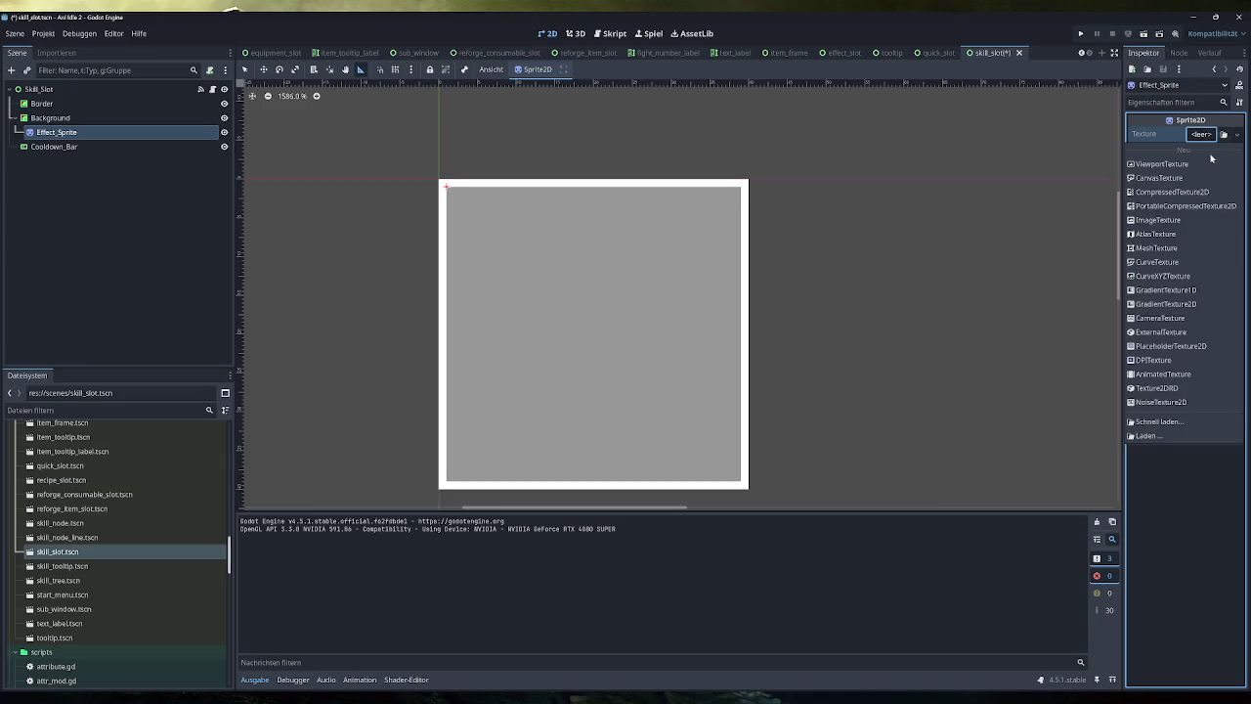
click(1158, 420)
double_click(468, 257)
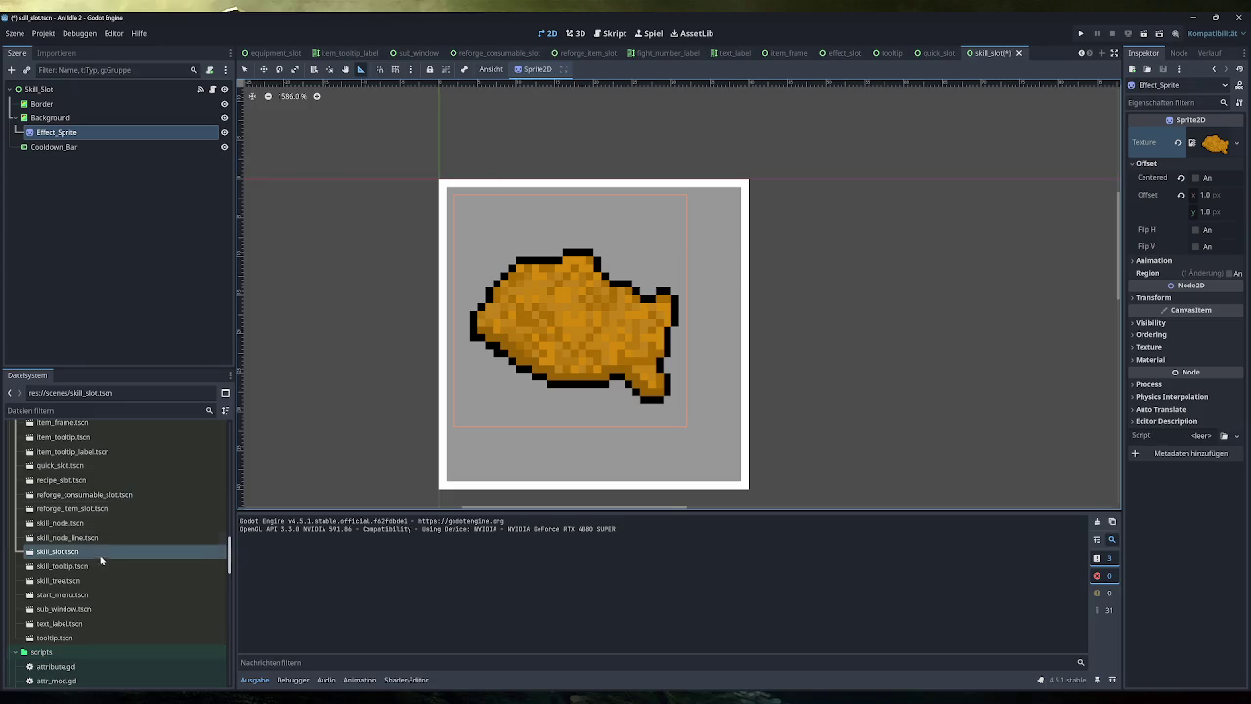
scroll(97, 554, up, 5)
scroll(82, 553, up, 2)
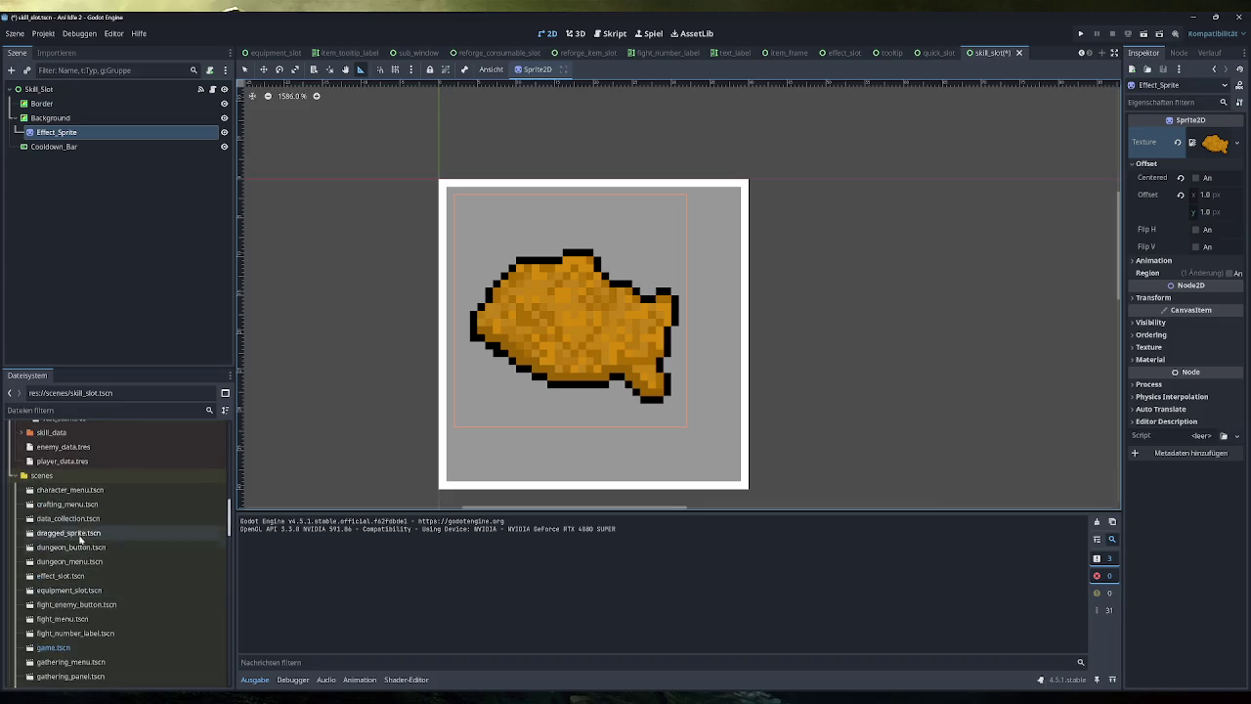
double_click(69, 607)
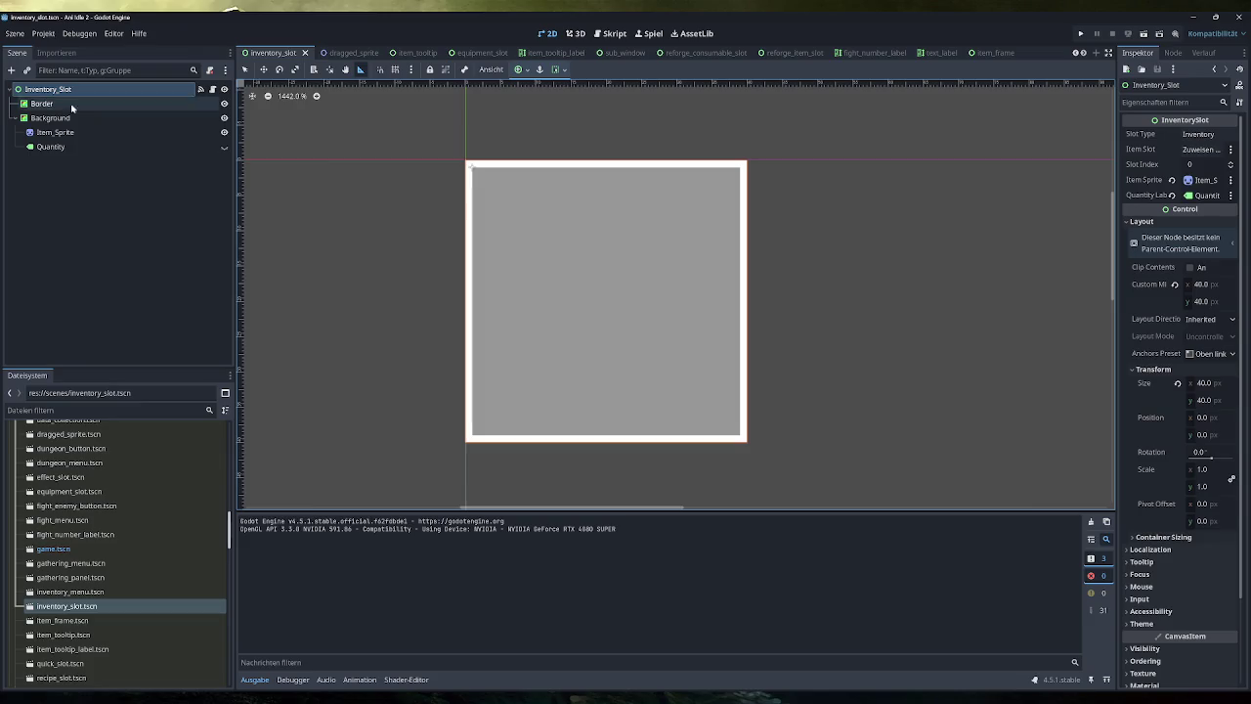
click(41, 103)
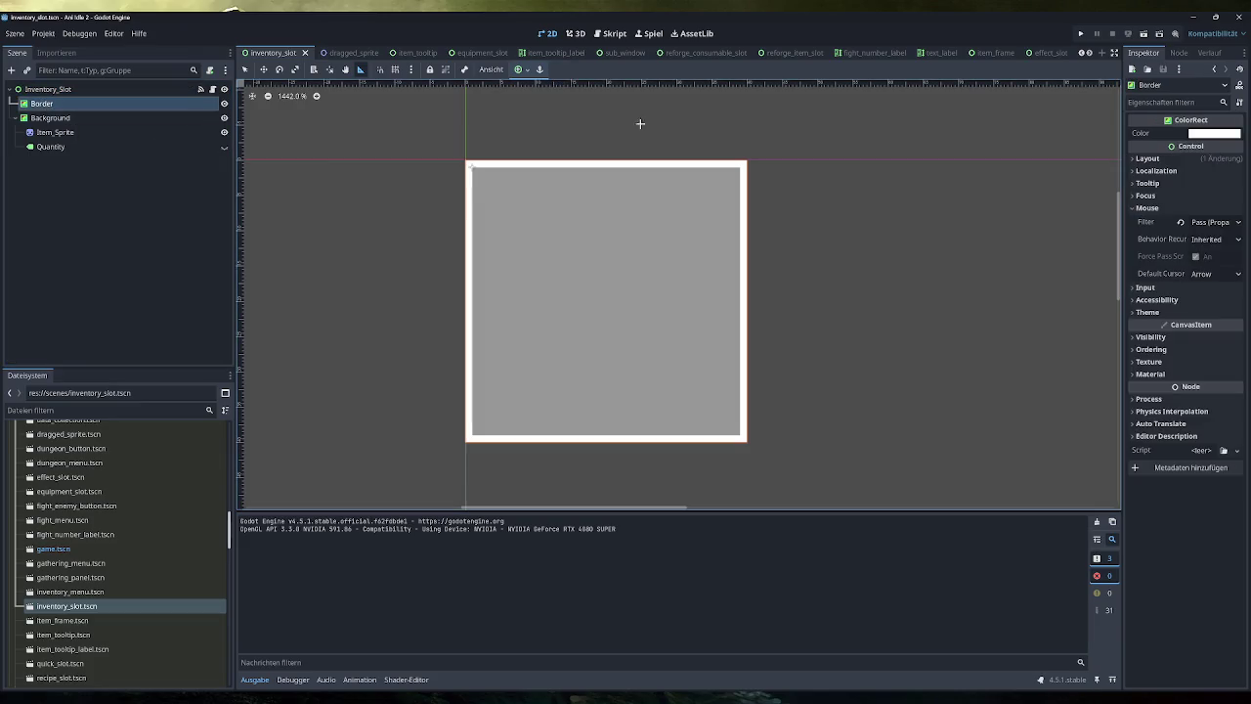
click(1147, 158)
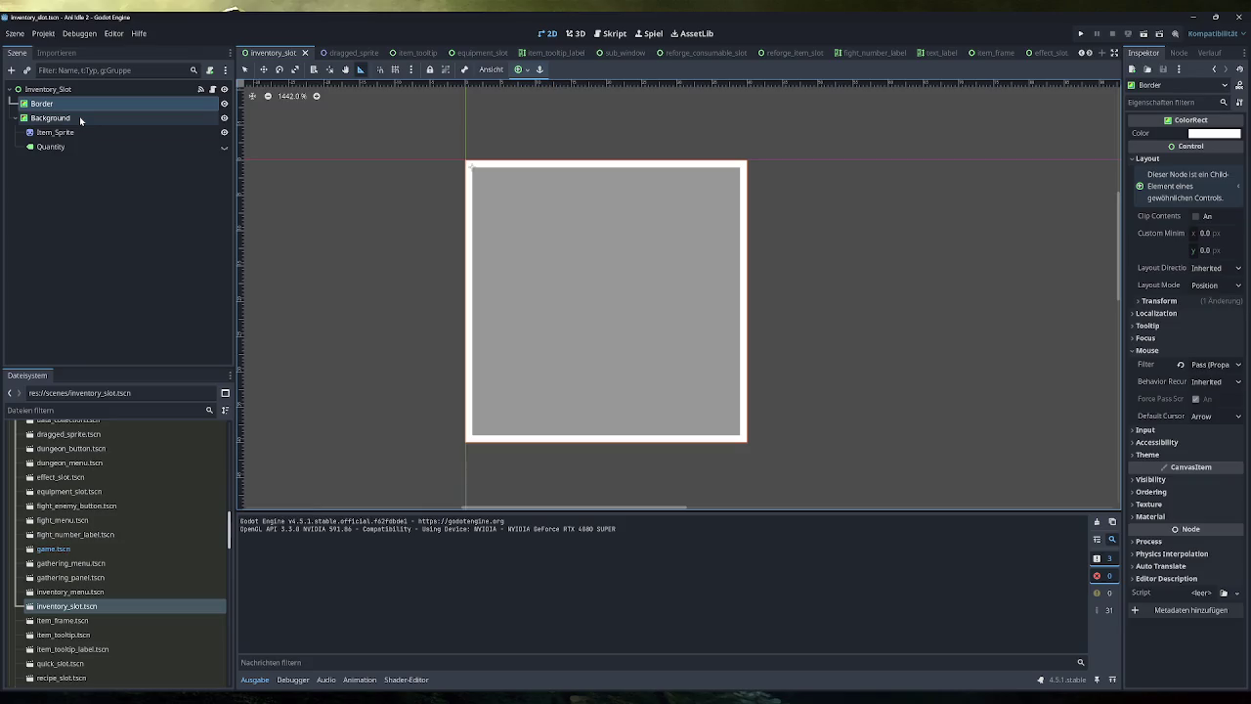
click(1137, 297)
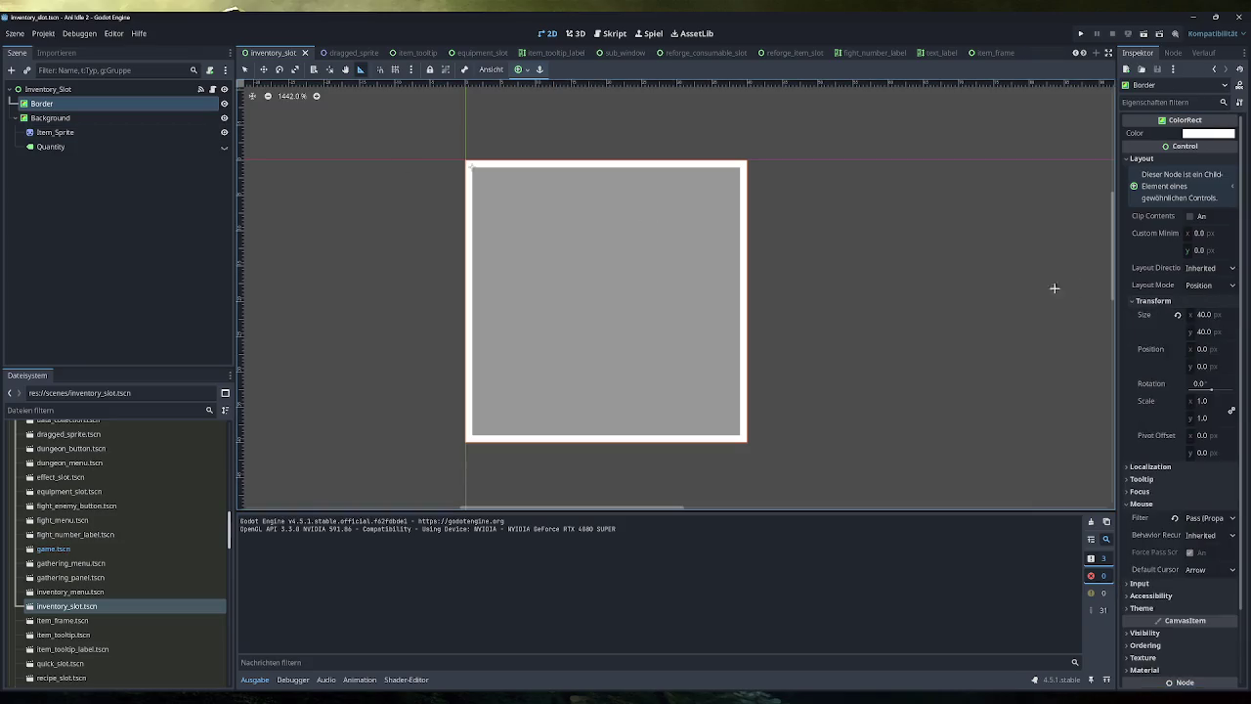
click(67, 118)
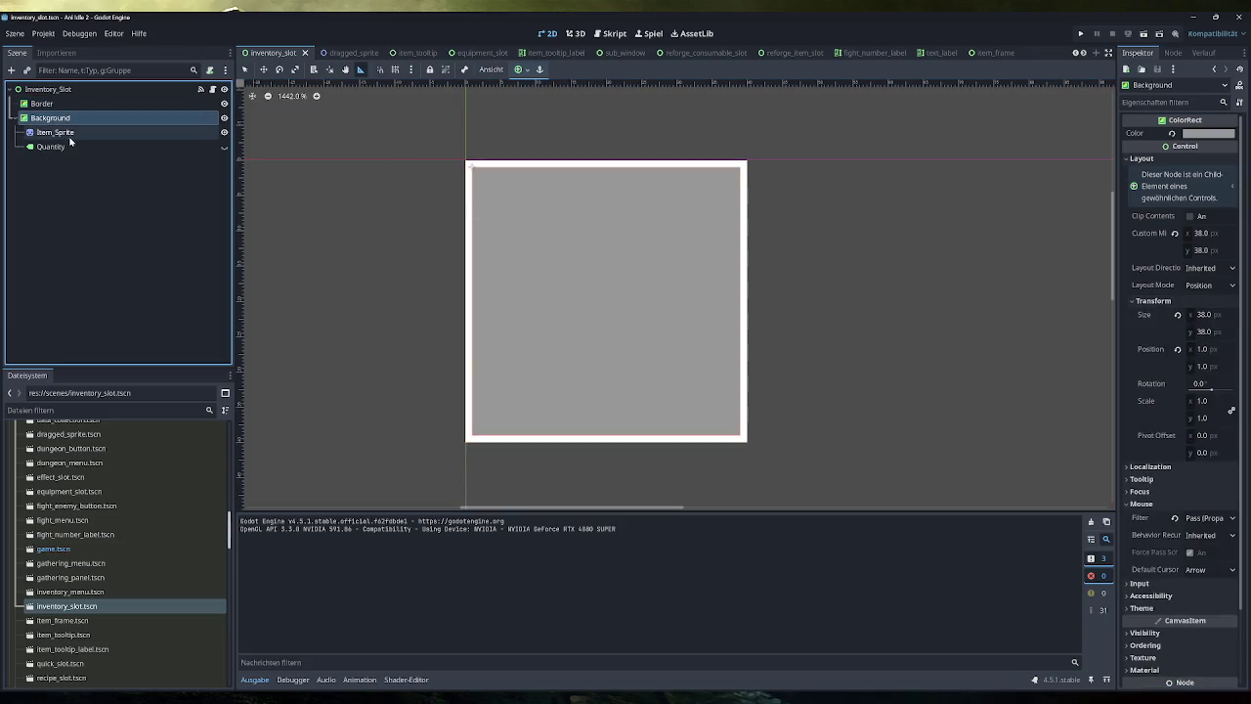
click(60, 132)
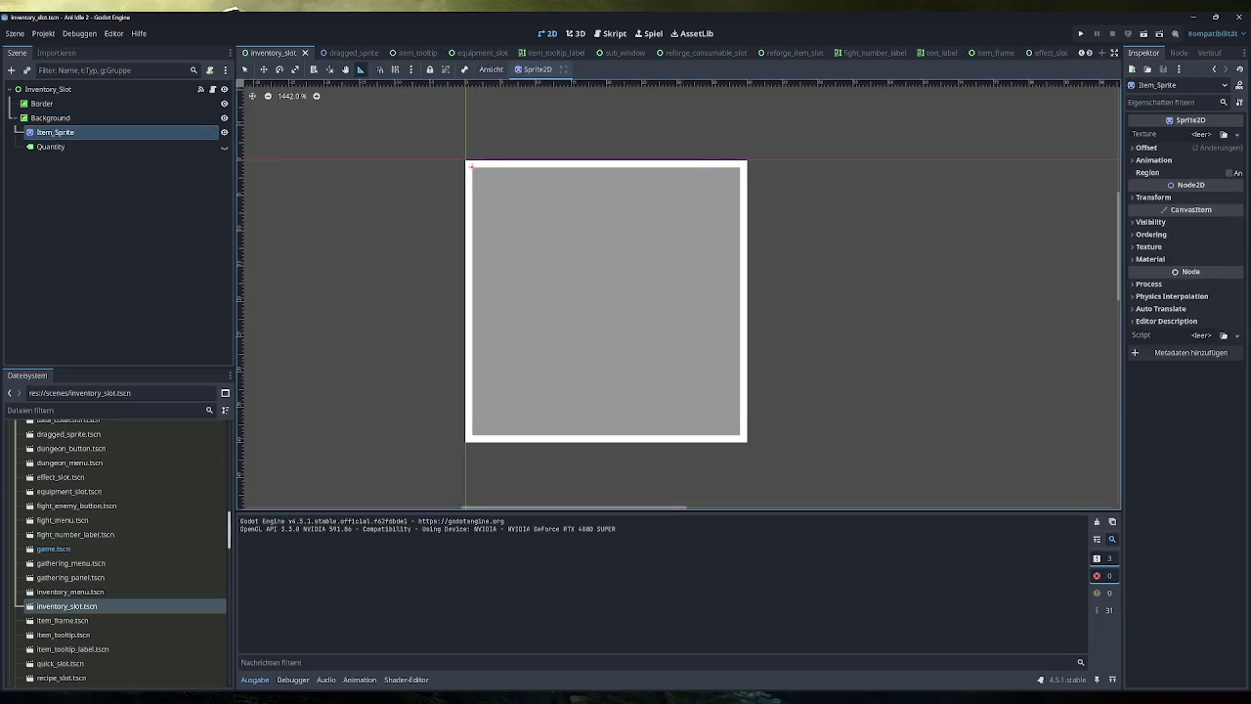
click(1237, 134)
click(1174, 418)
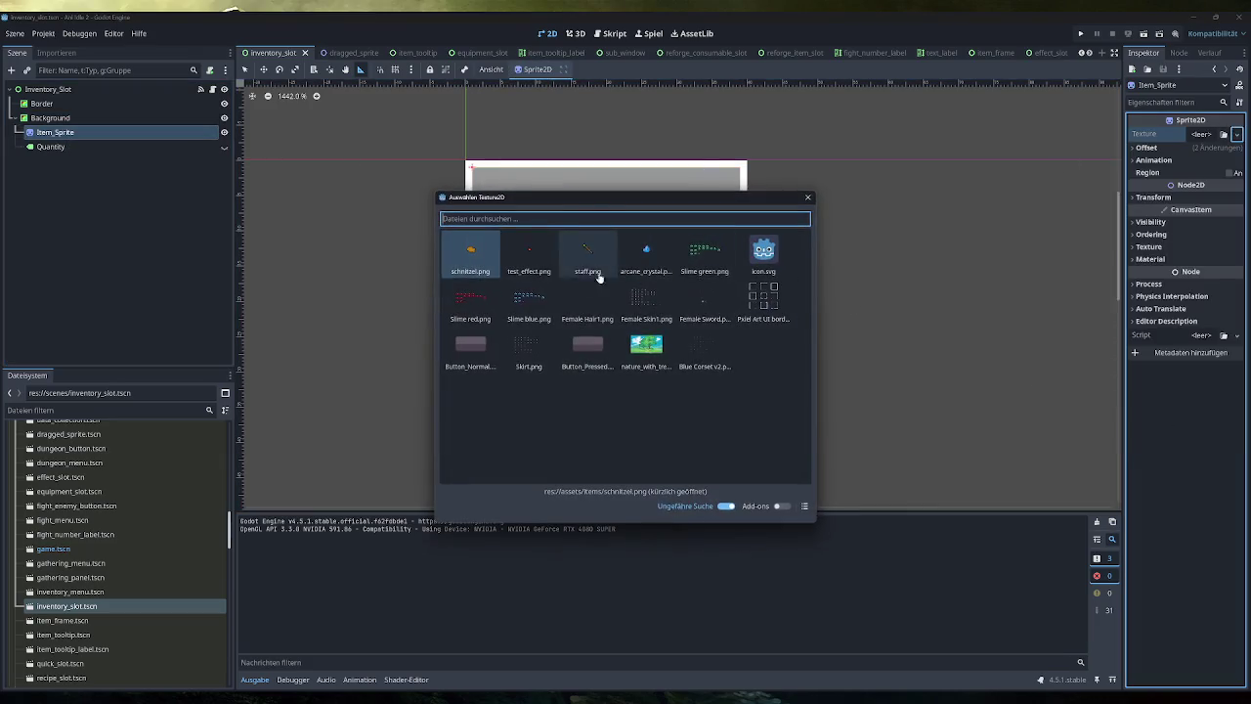
double_click(476, 256)
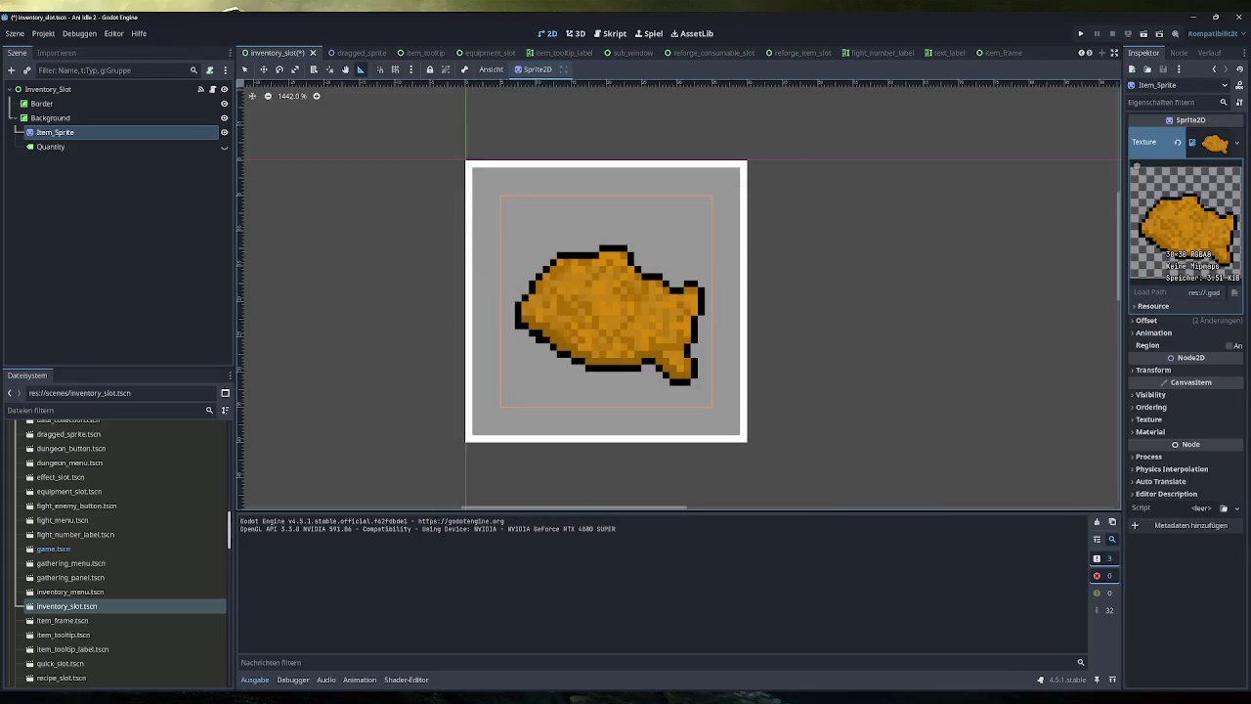
click(1178, 142)
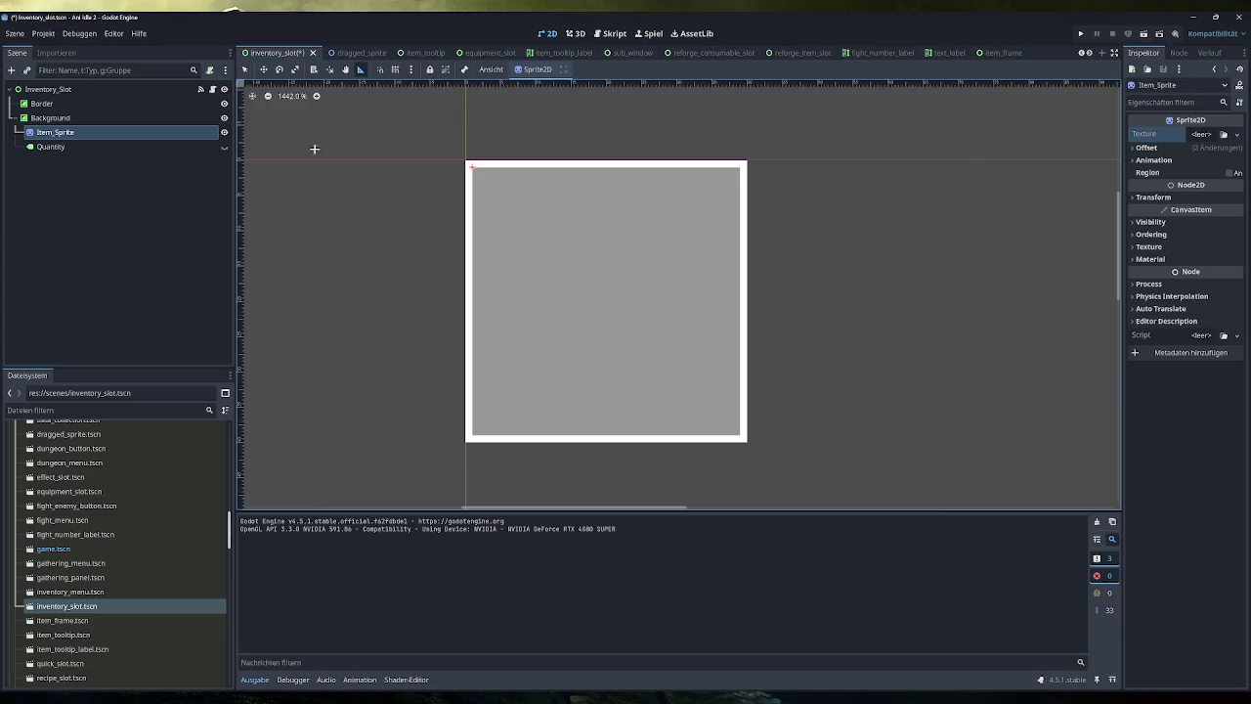
scroll(103, 576, down, 3)
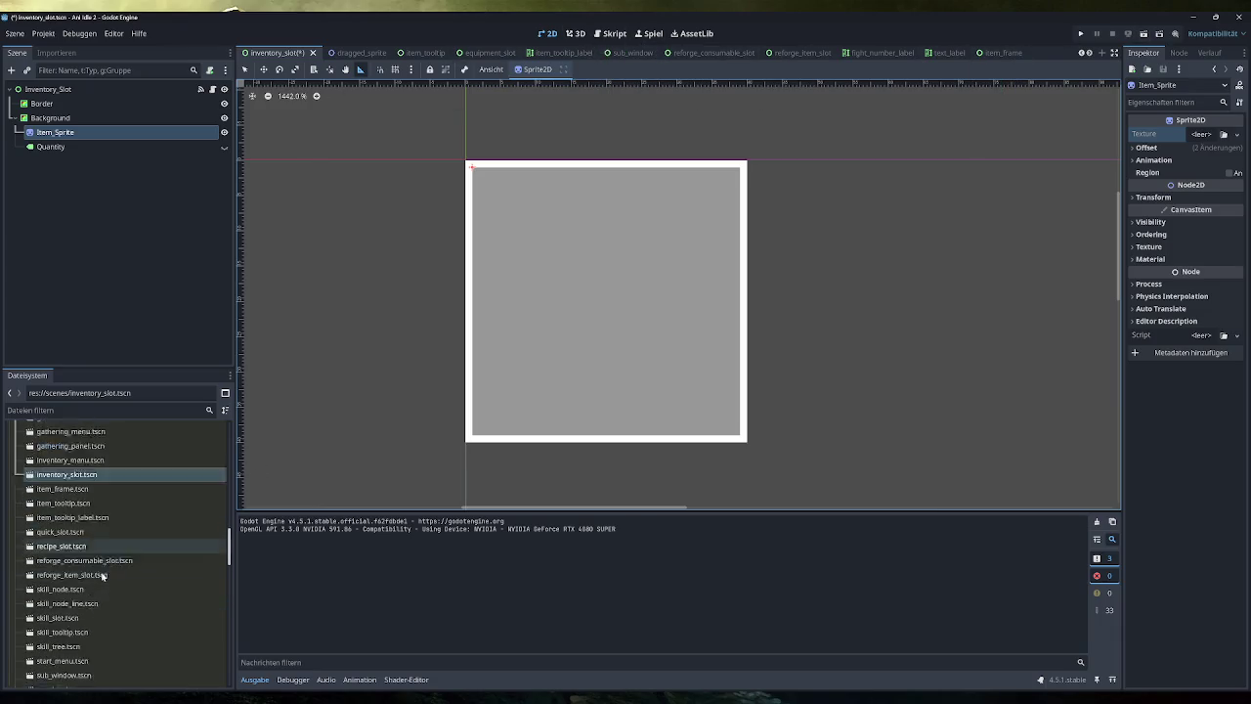
scroll(103, 577, down, 1)
Compare the effect sprite's centering with the inventory slot's Item_Sprite offset settings.
double_click(93, 584)
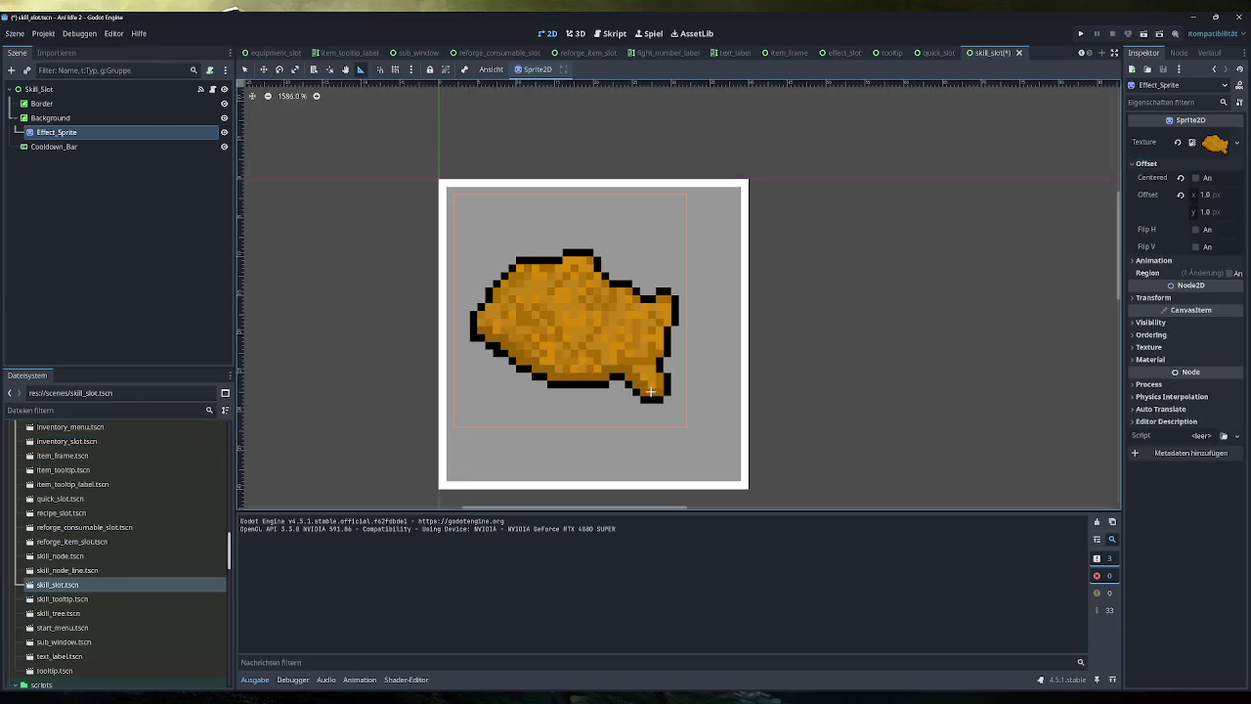
click(1199, 179)
click(1199, 180)
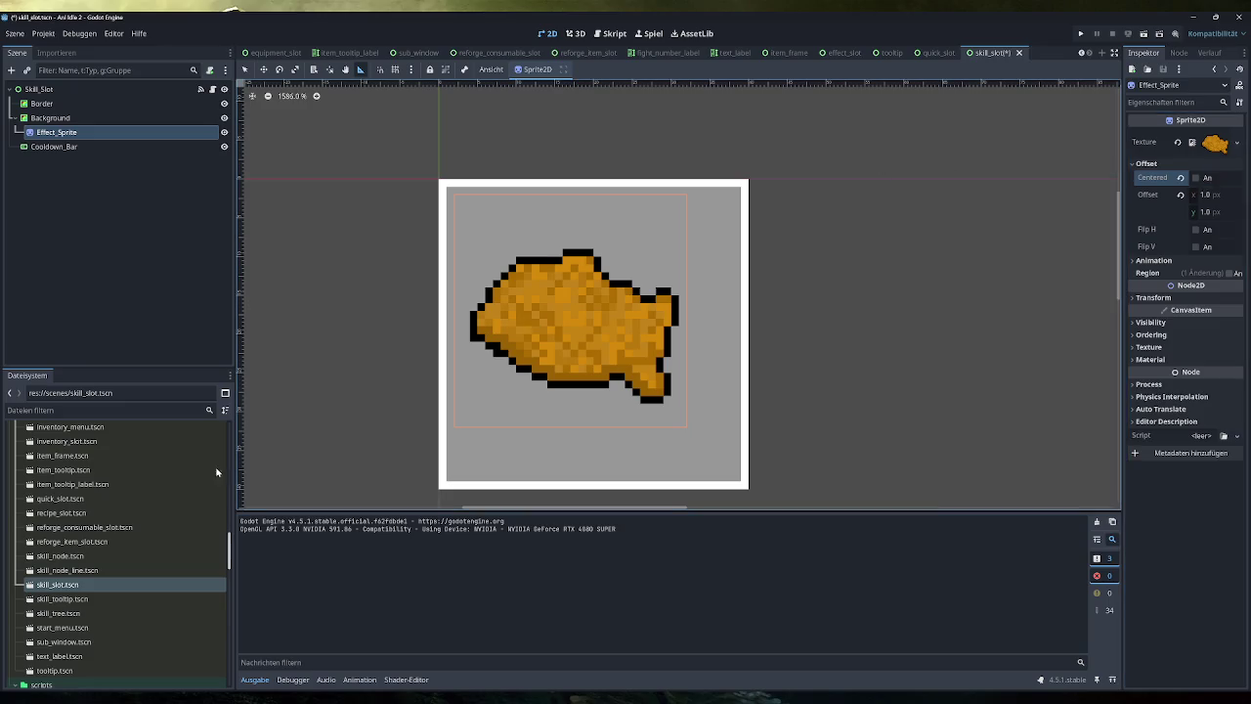
scroll(85, 556, up, 3)
double_click(67, 539)
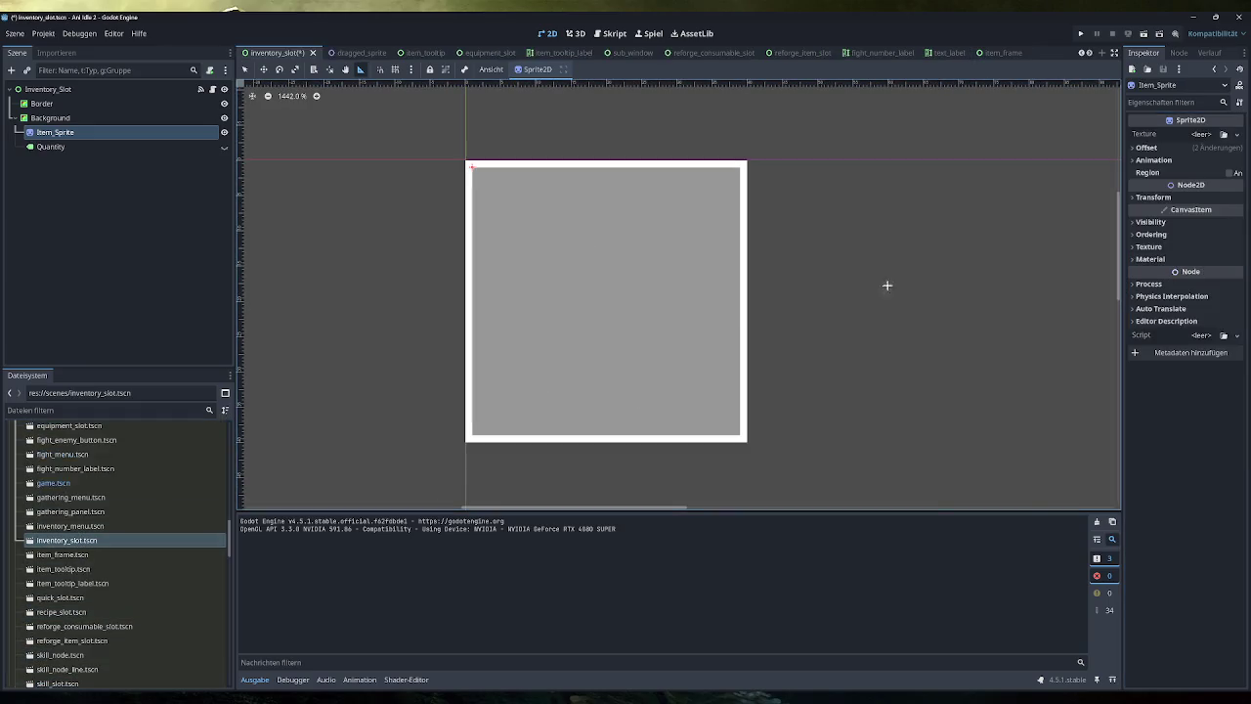
click(1146, 149)
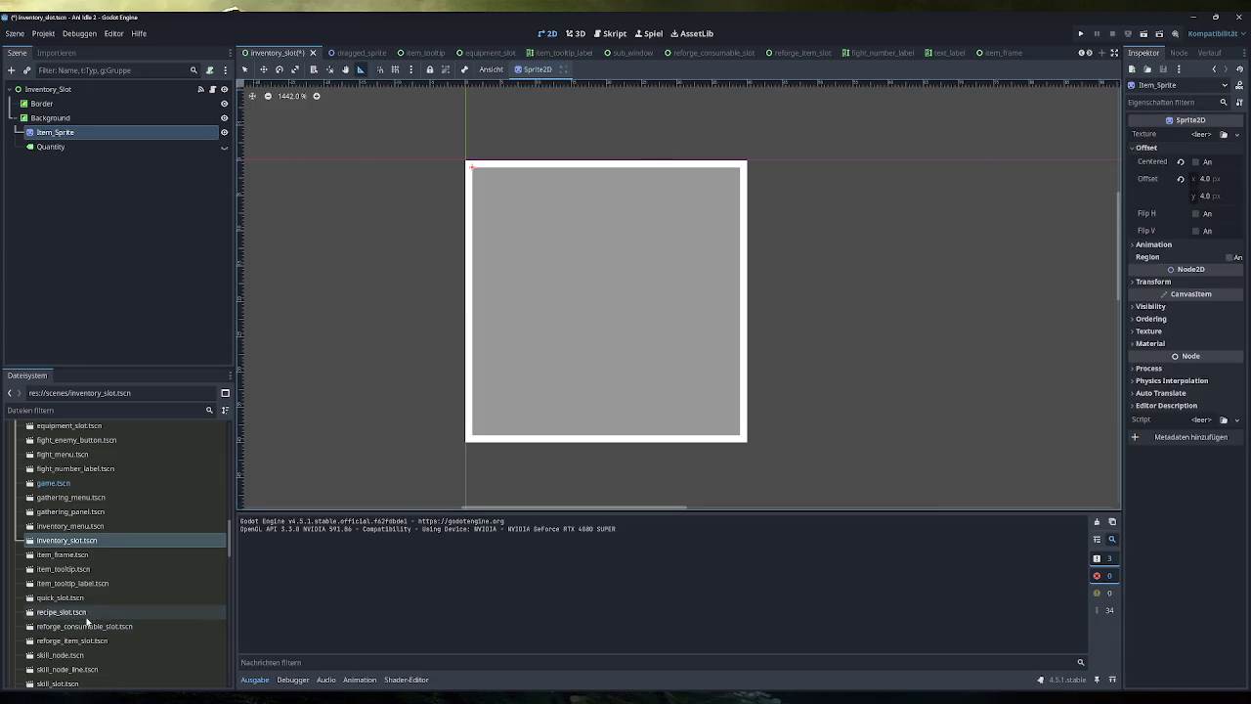
scroll(78, 626, down, 1)
Set Effect_Sprite's offset to 4, 4, clear its texture, and save skill_slot.tscn.
double_click(61, 651)
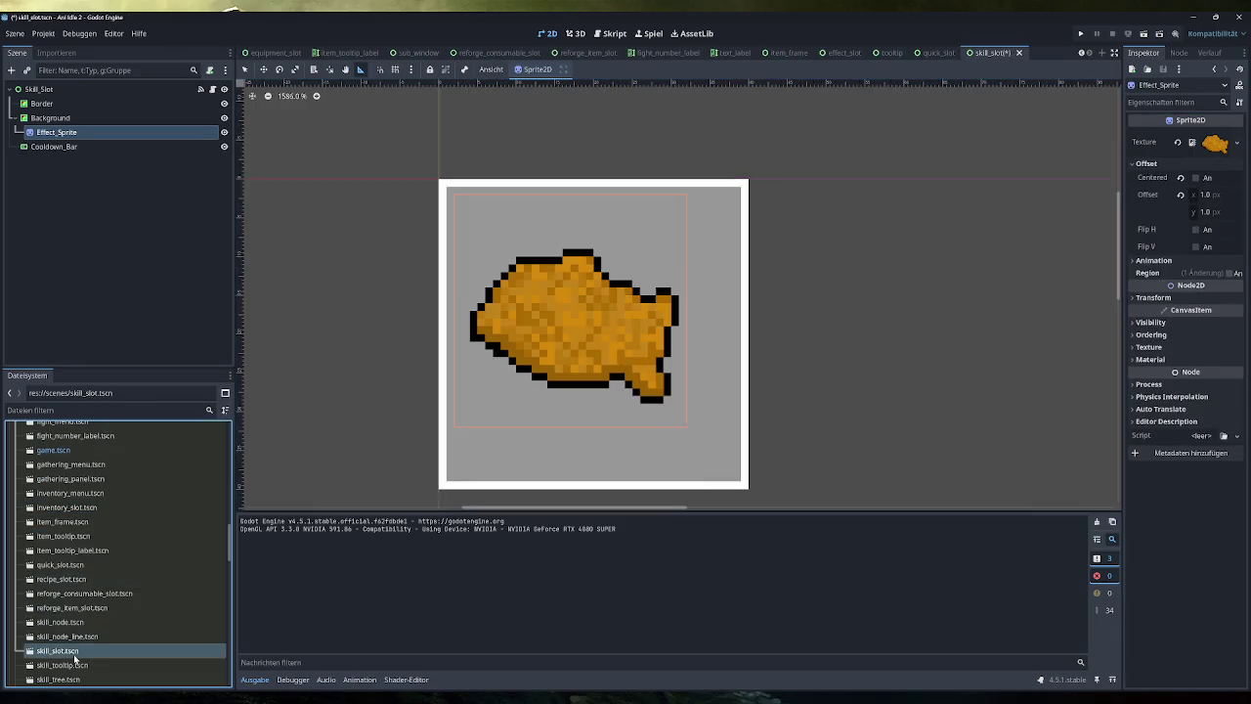
click(1207, 194)
text(4)
key(Tab)
text(4)
key(Tab)
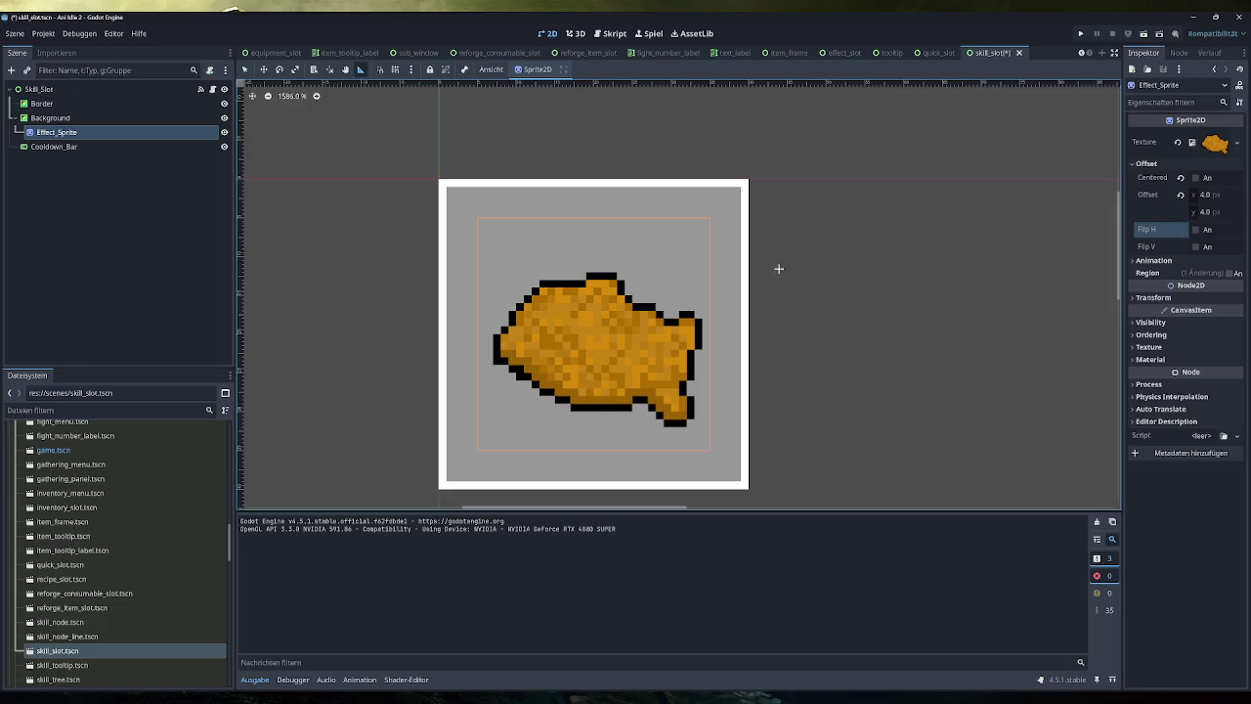
click(1178, 142)
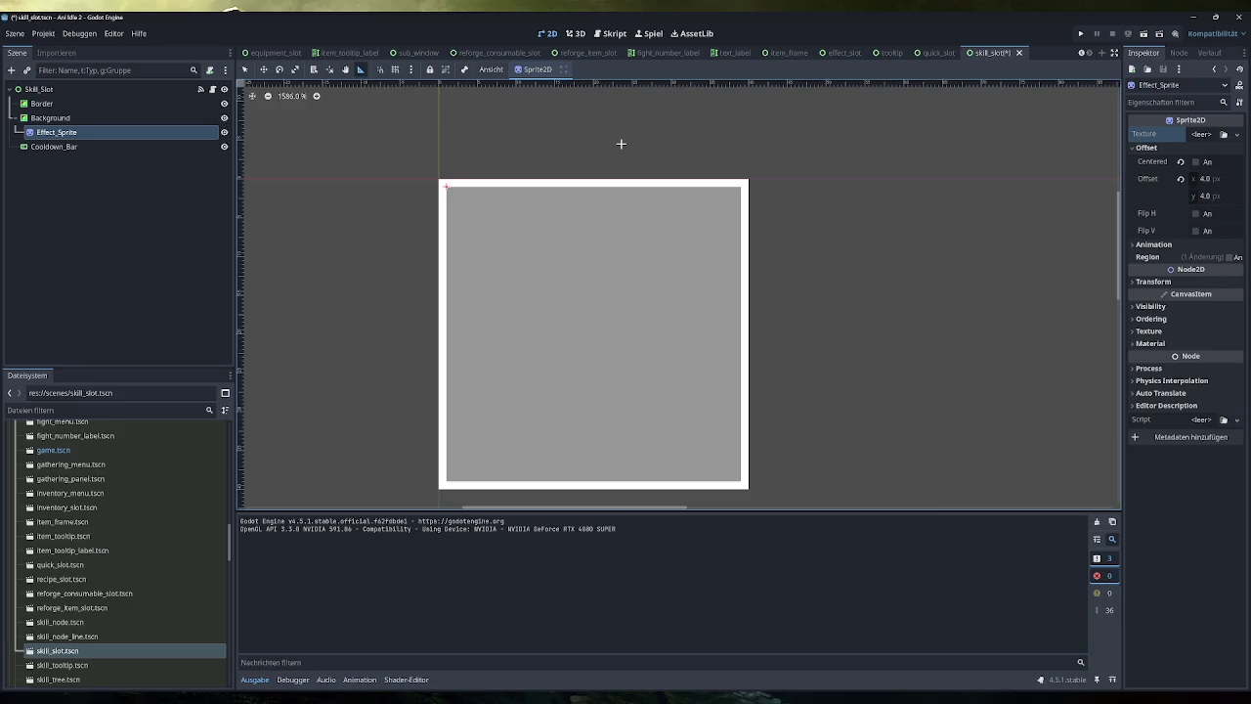
key(ctrl+s)
scroll(59, 533, up, 3)
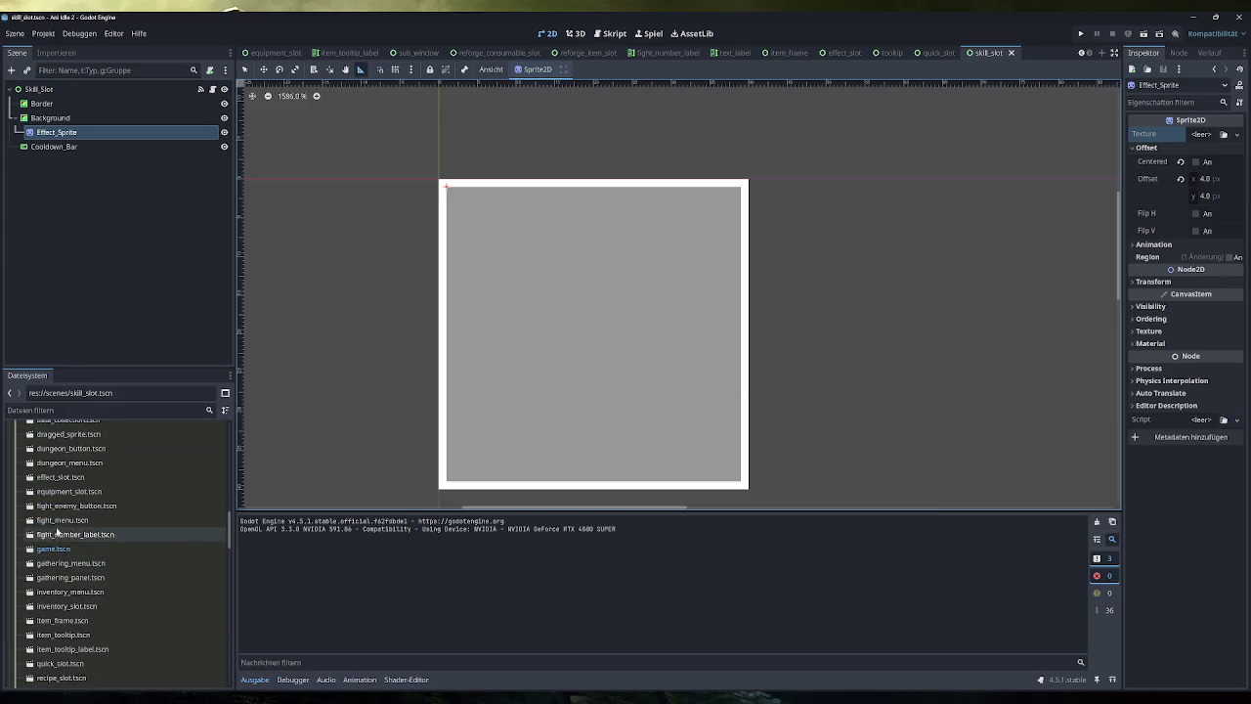
Open game.tscn and select Skill_Slot1 through Skill_Slot5 in the skill bar.
double_click(54, 548)
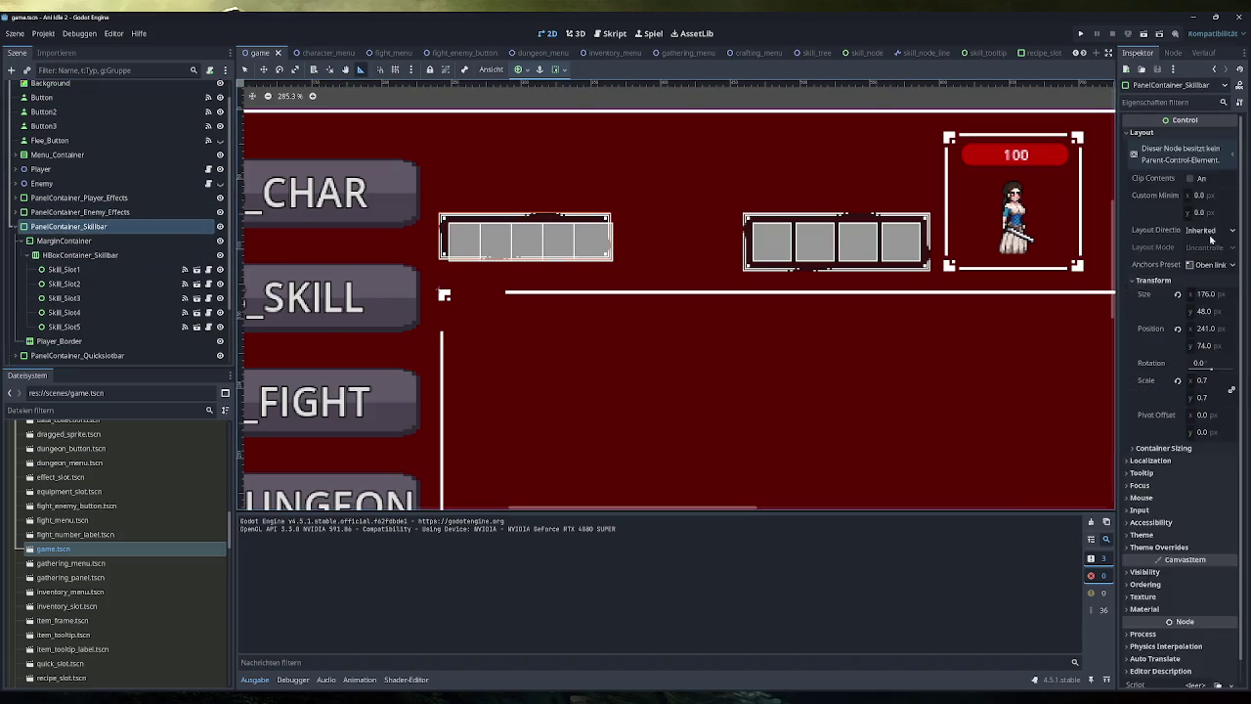
click(1178, 294)
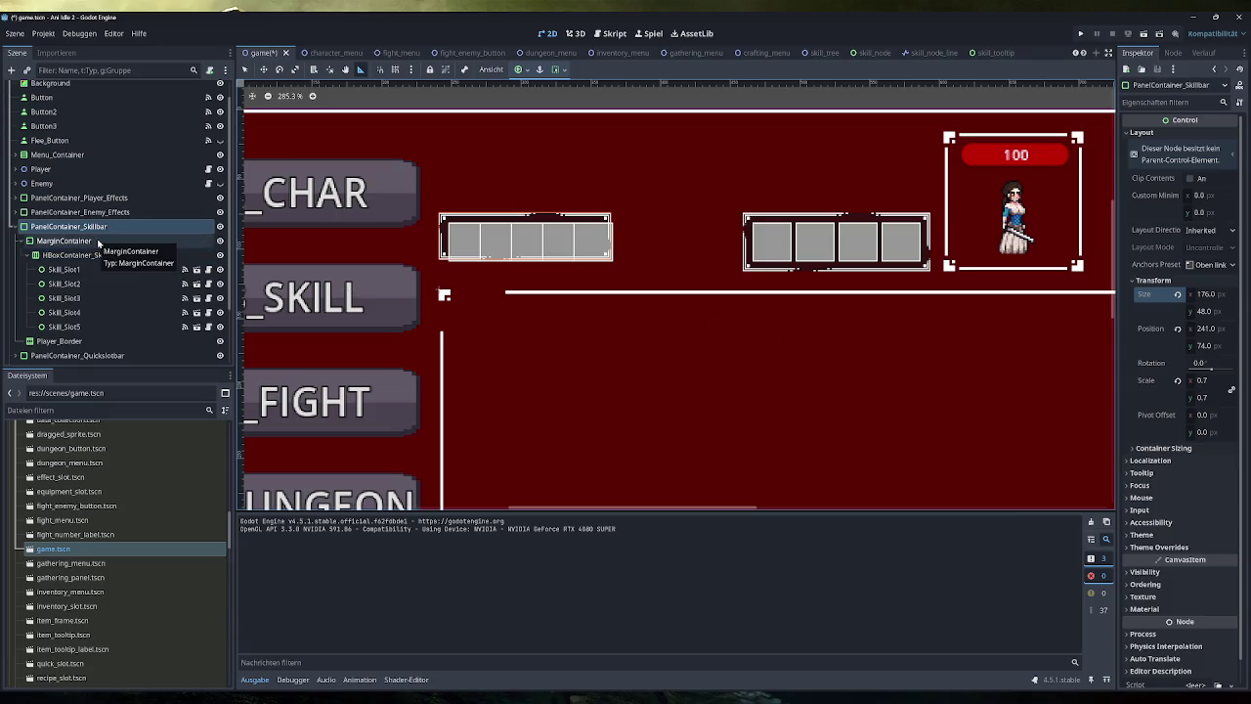
click(64, 241)
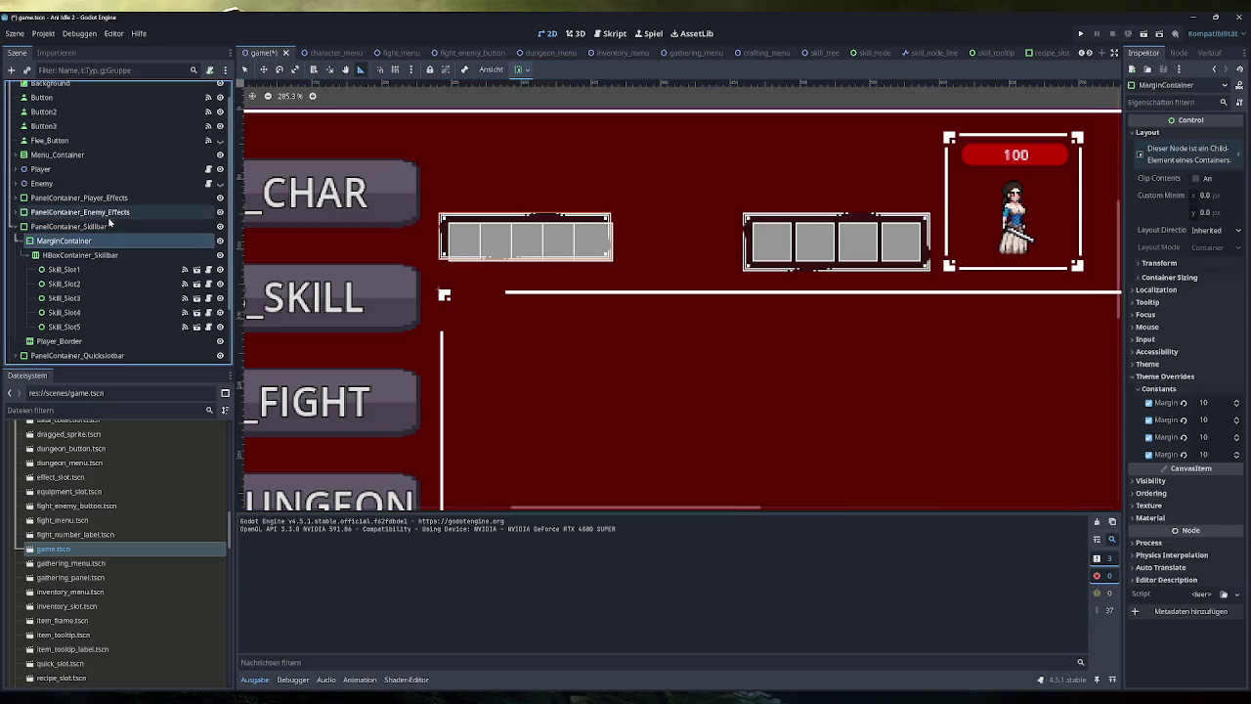
click(112, 269)
click(1149, 191)
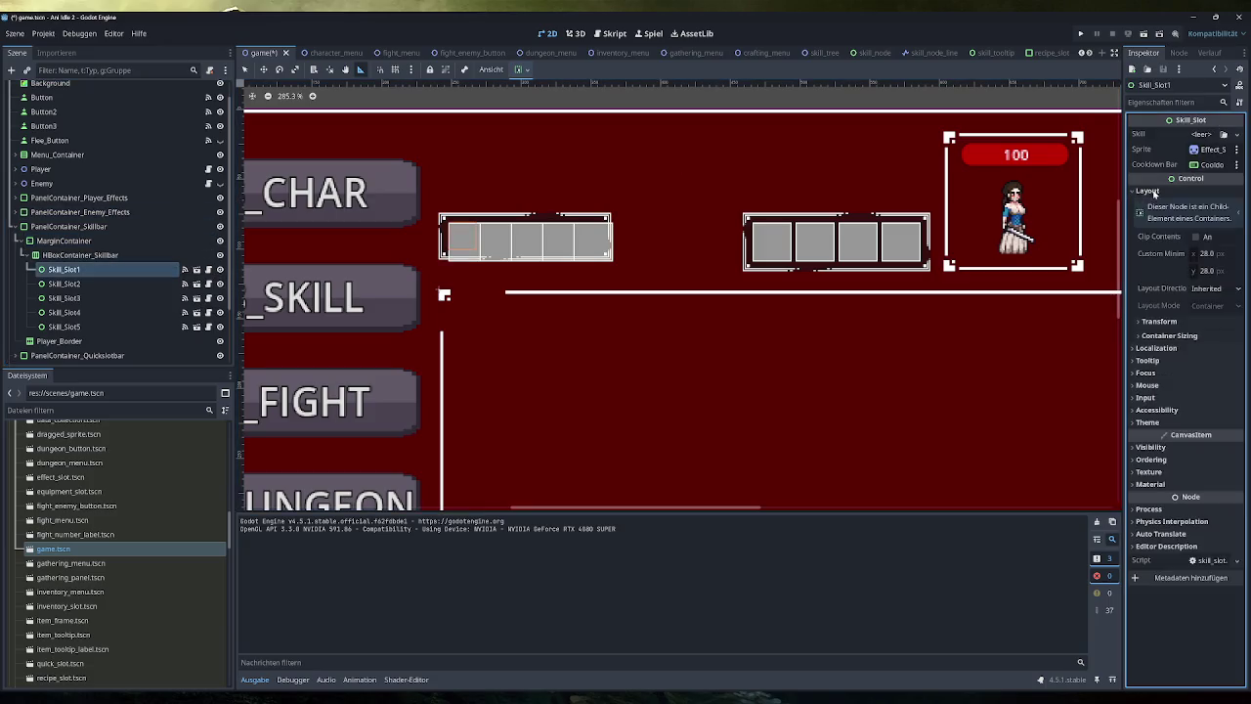
click(1151, 191)
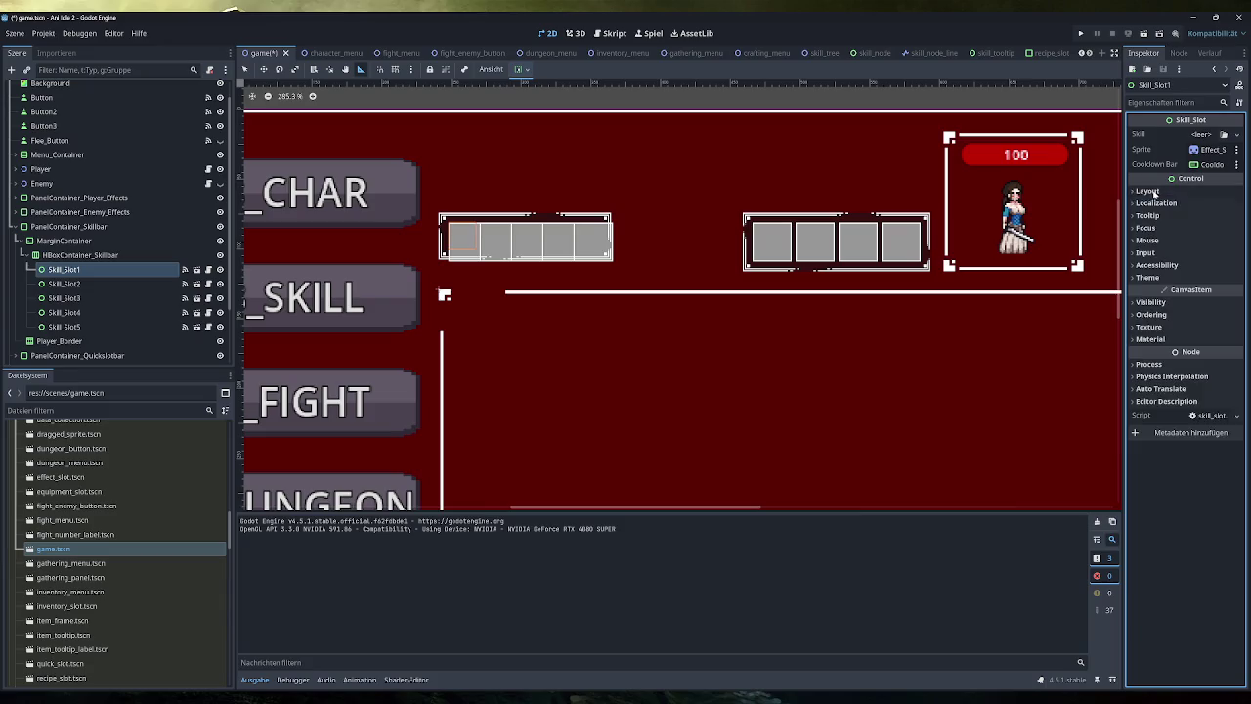
shift+click(89, 328)
right_click(103, 330)
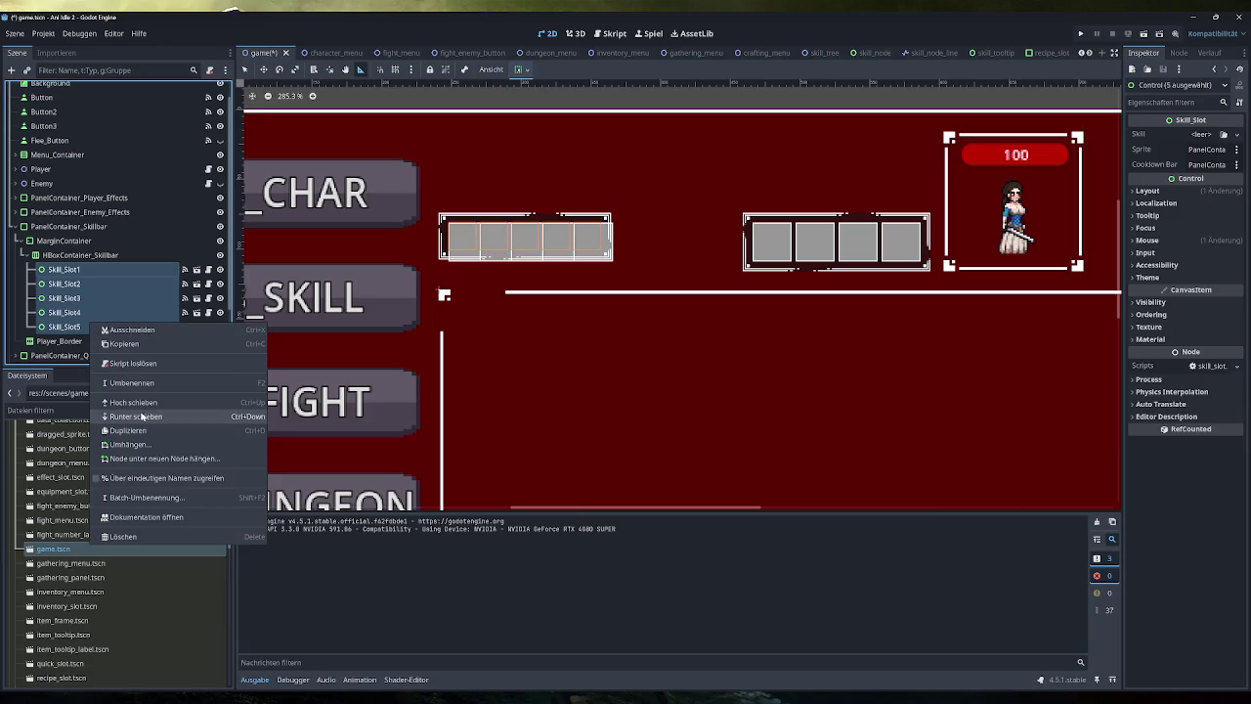
click(71, 252)
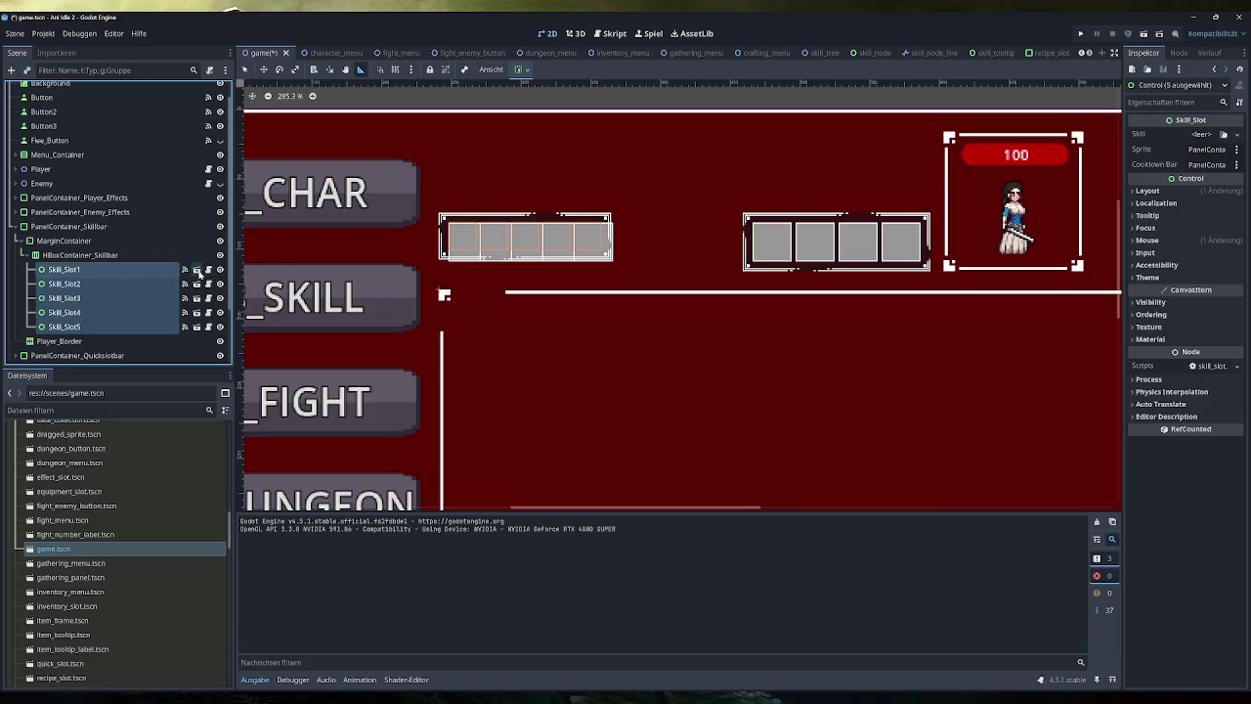
Delete the five slots, re-instance skill_slot.tscn under HBoxContainer_Skillbar, and duplicate it to five.
key(Delete)
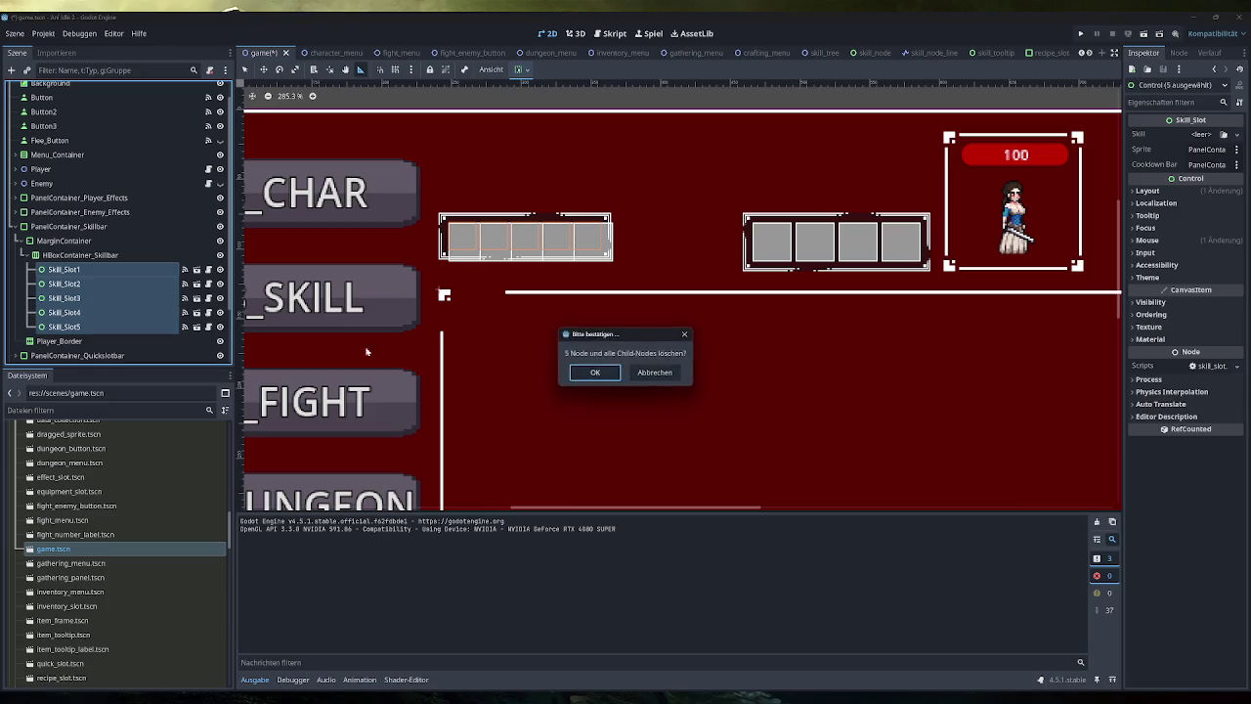
key(Return)
scroll(108, 557, down, 2)
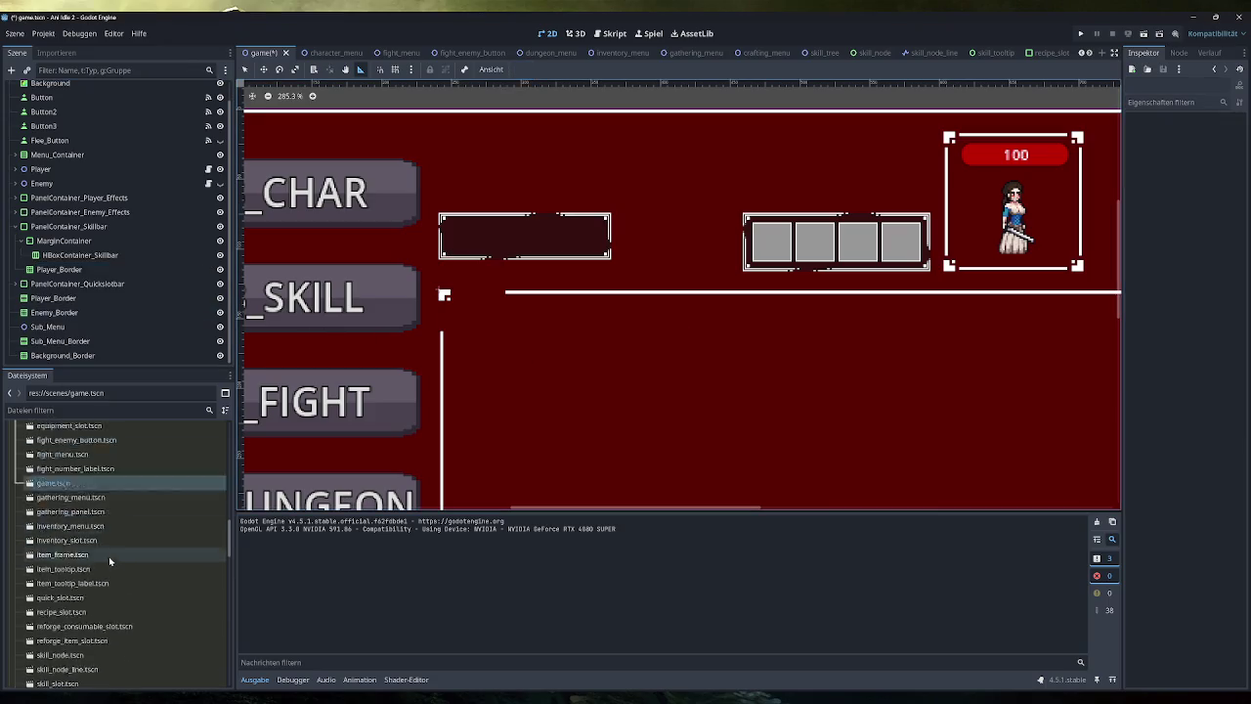
scroll(109, 556, down, 2)
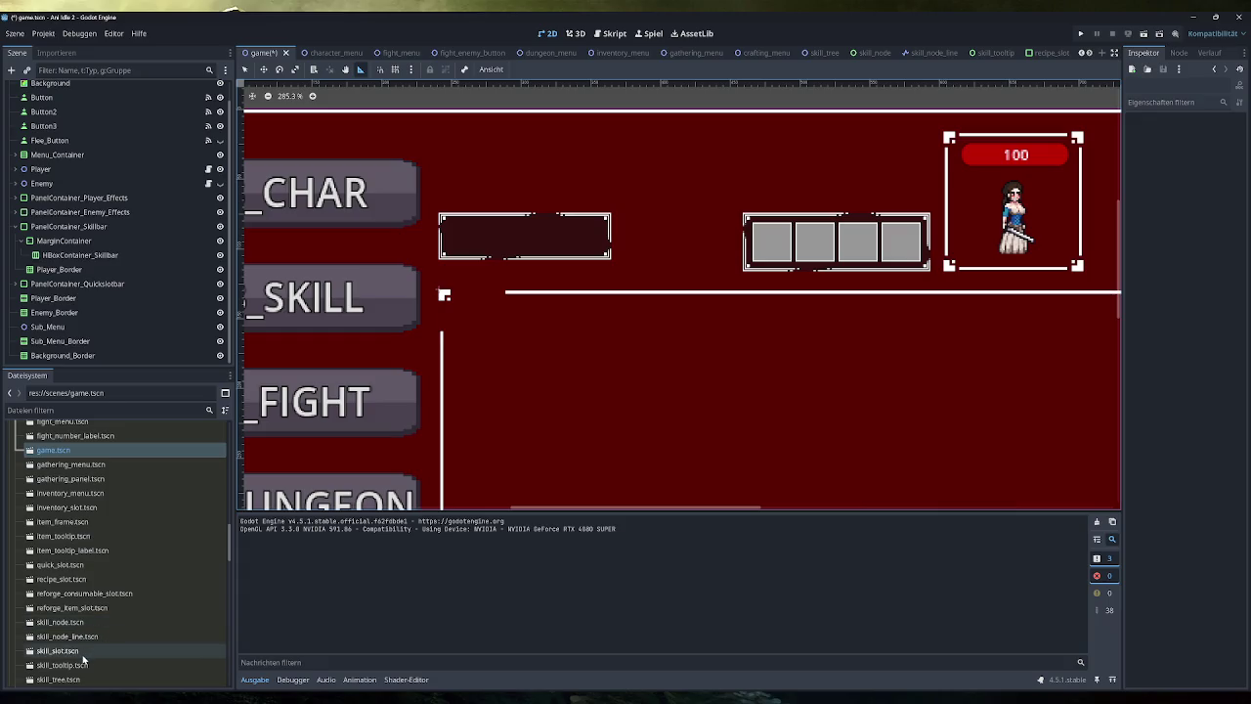
drag(85, 652, 104, 257)
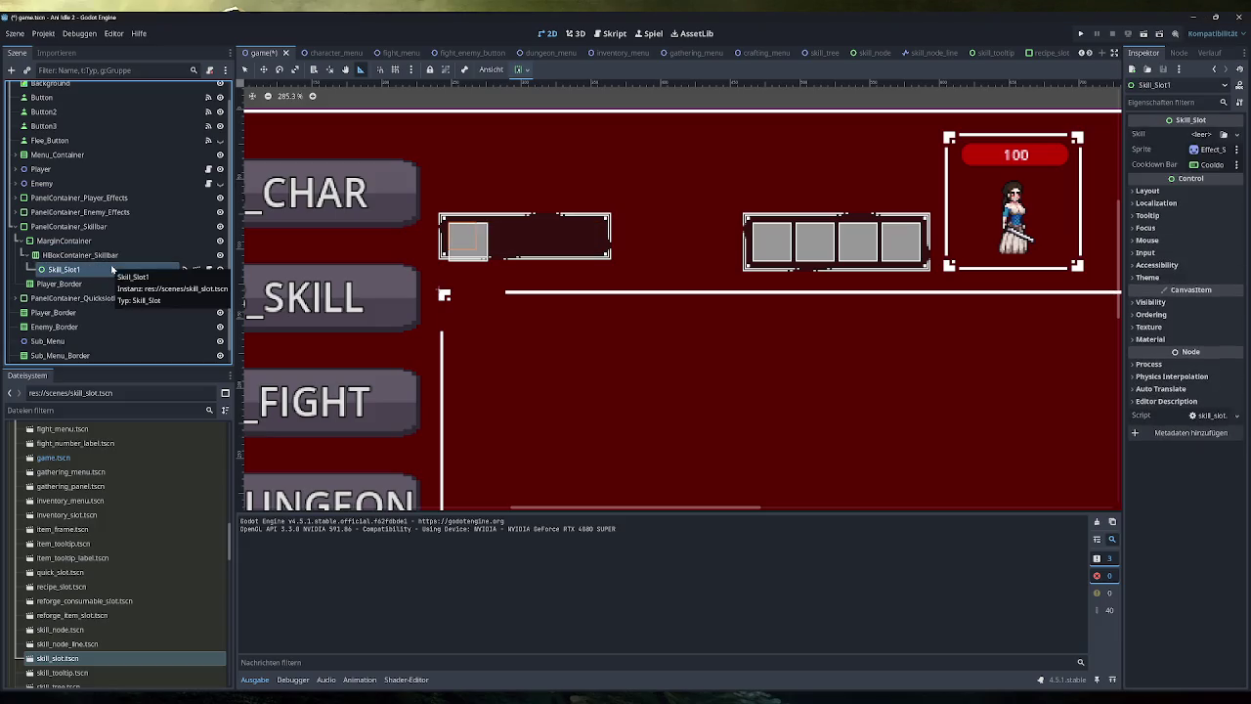
key(ctrl+d)
key(ctrl+d)
key(ctrl+d)
key(ctrl+d)
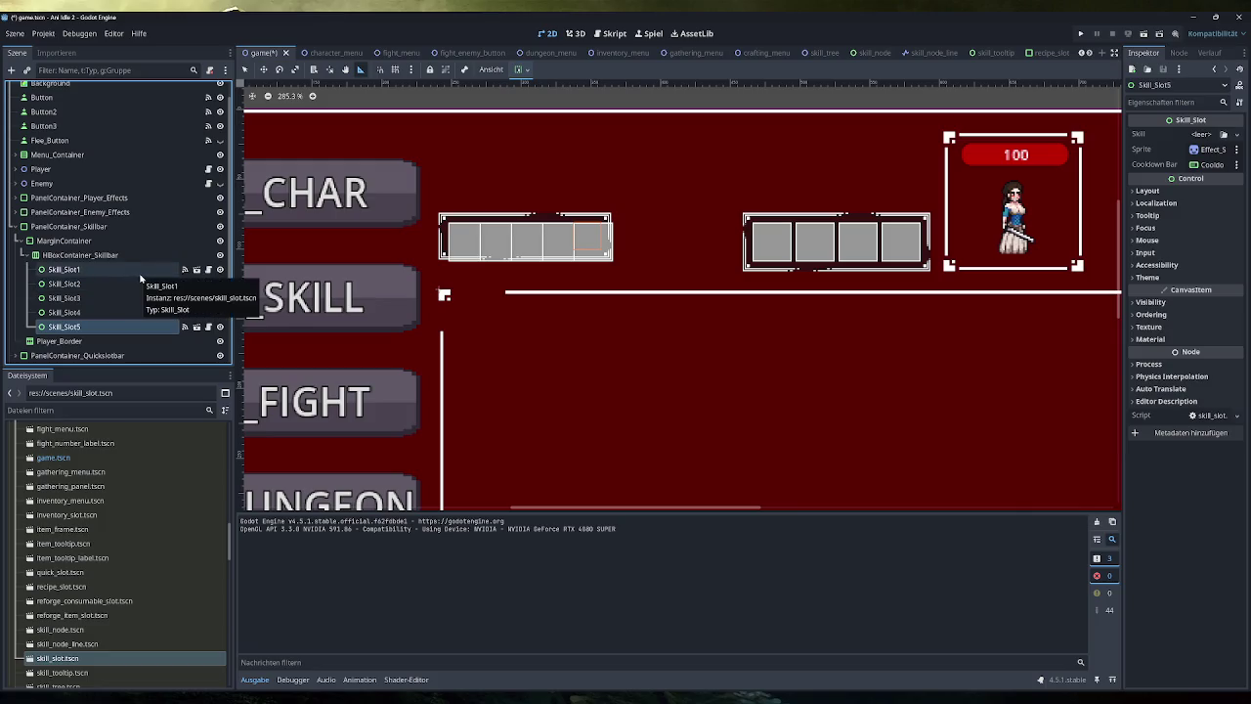
click(88, 254)
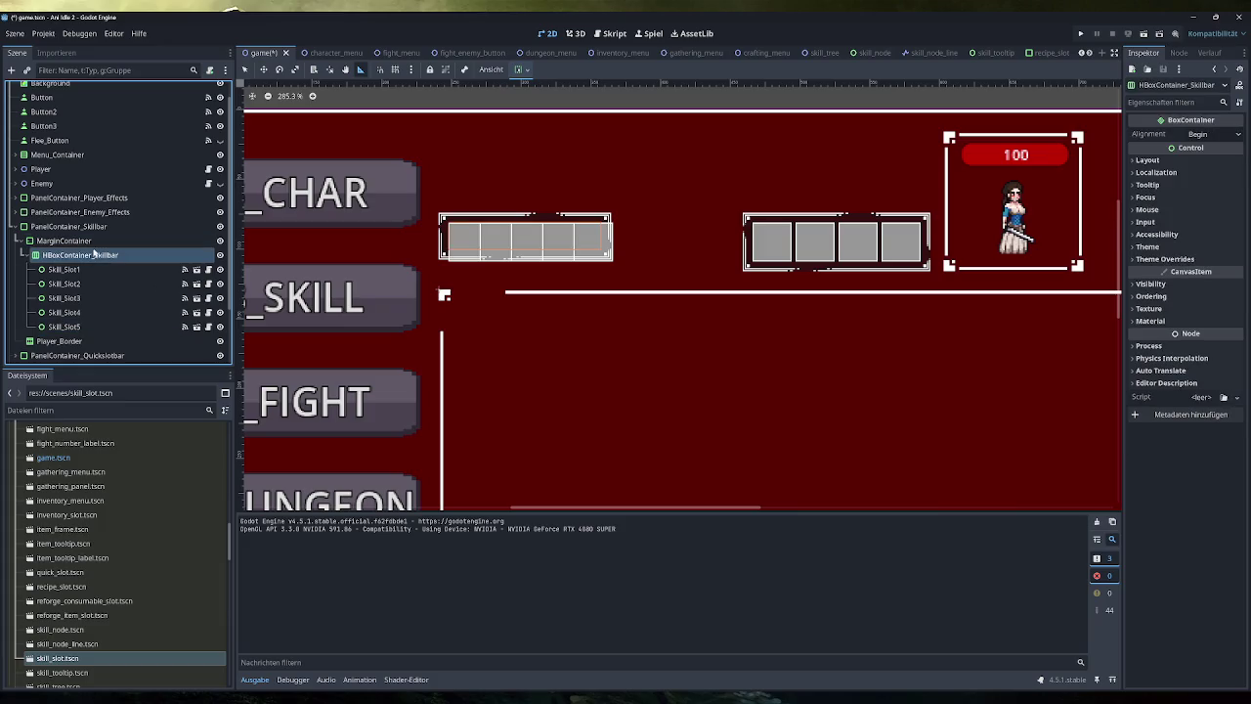
click(1165, 259)
click(1173, 272)
click(610, 277)
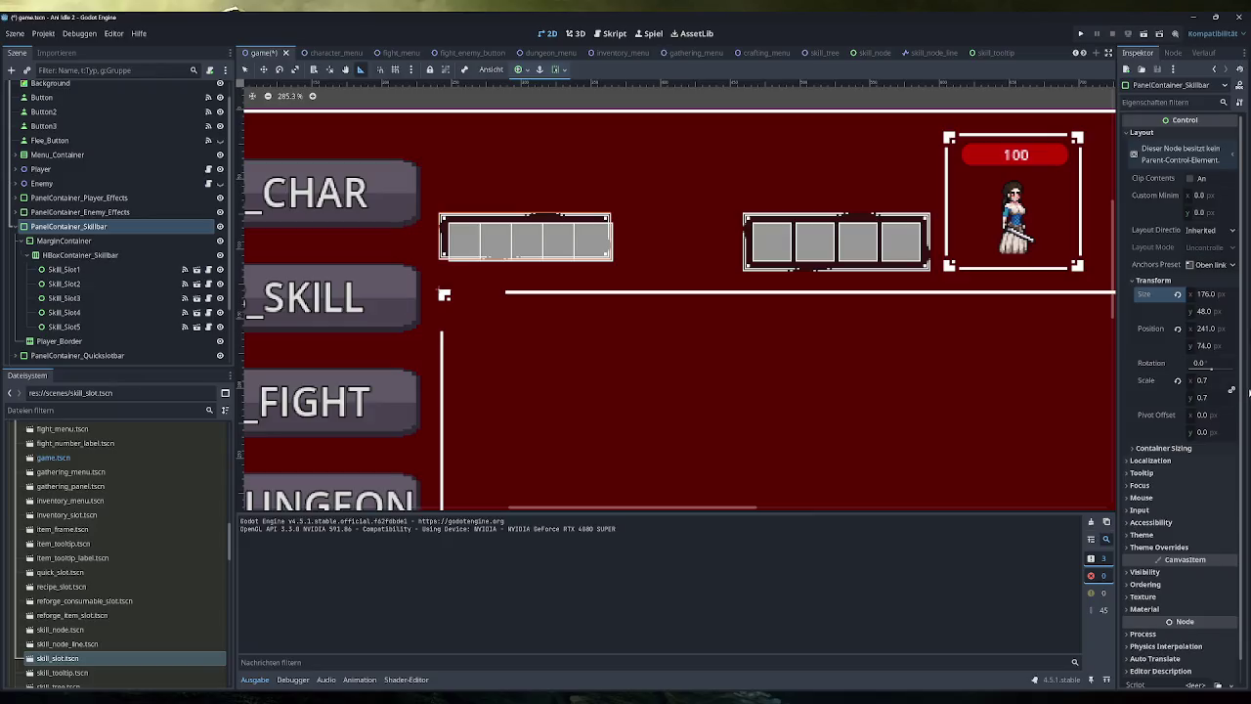
click(1180, 381)
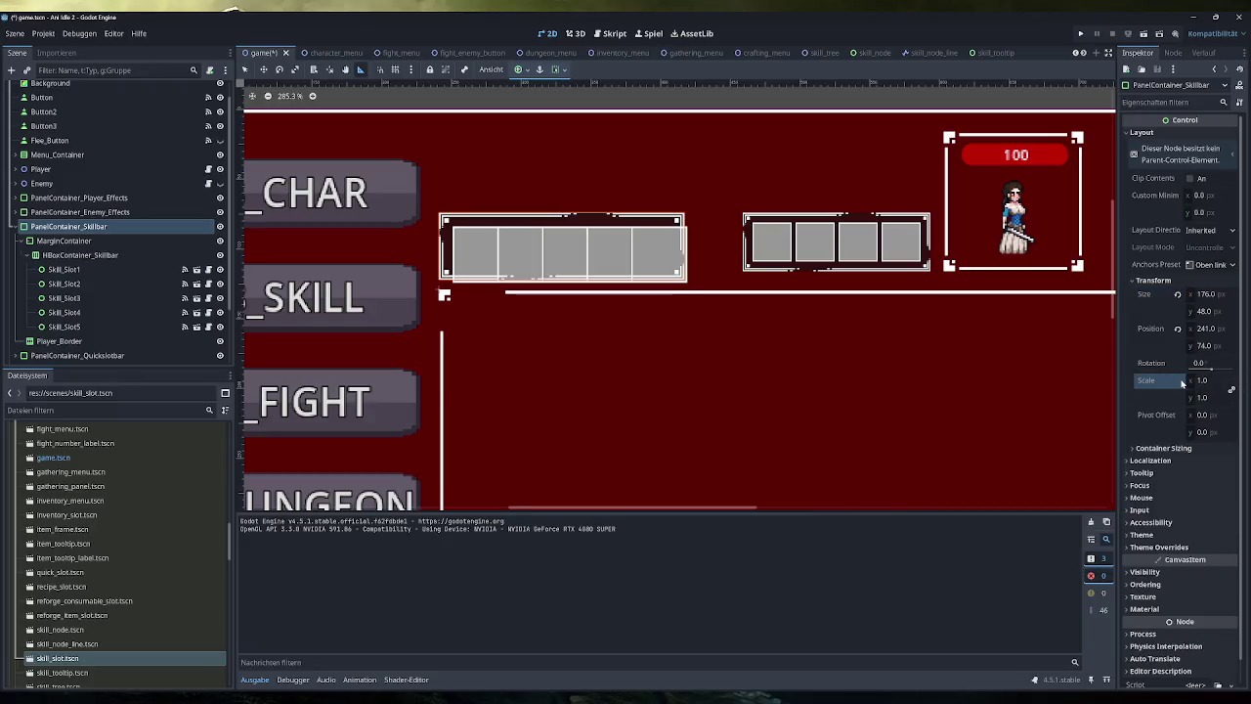
click(1204, 381)
text(0.7)
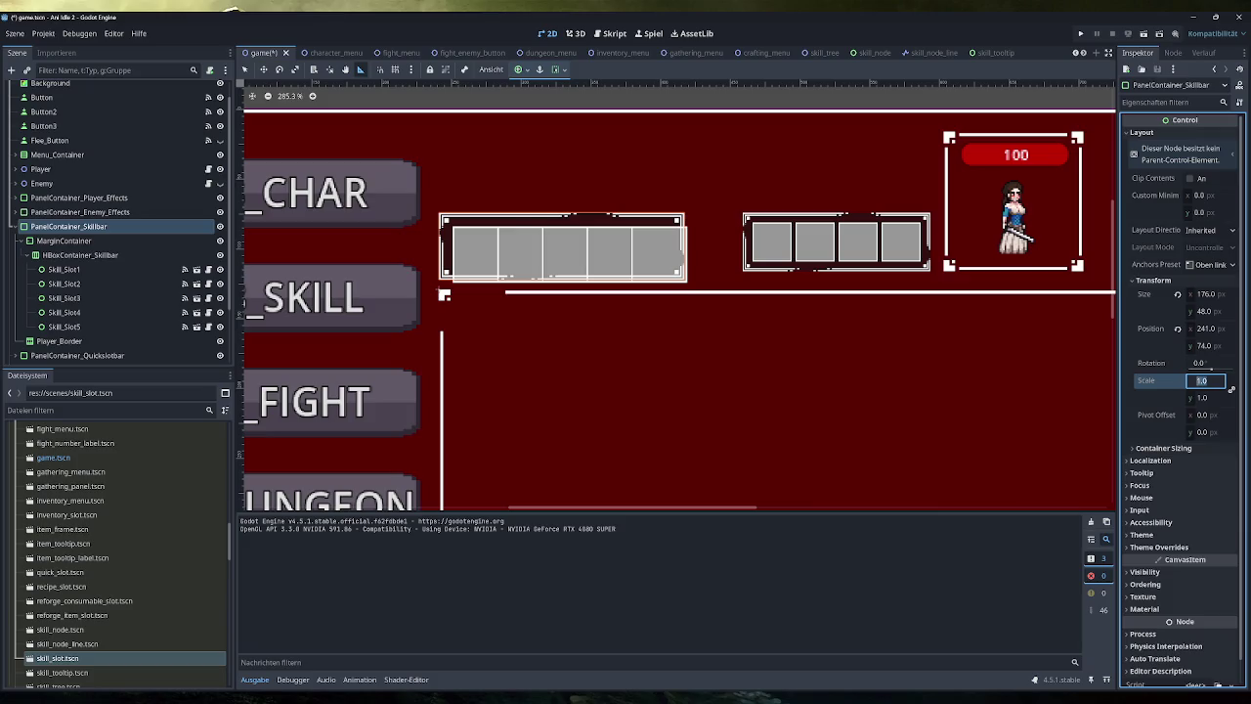
key(Return)
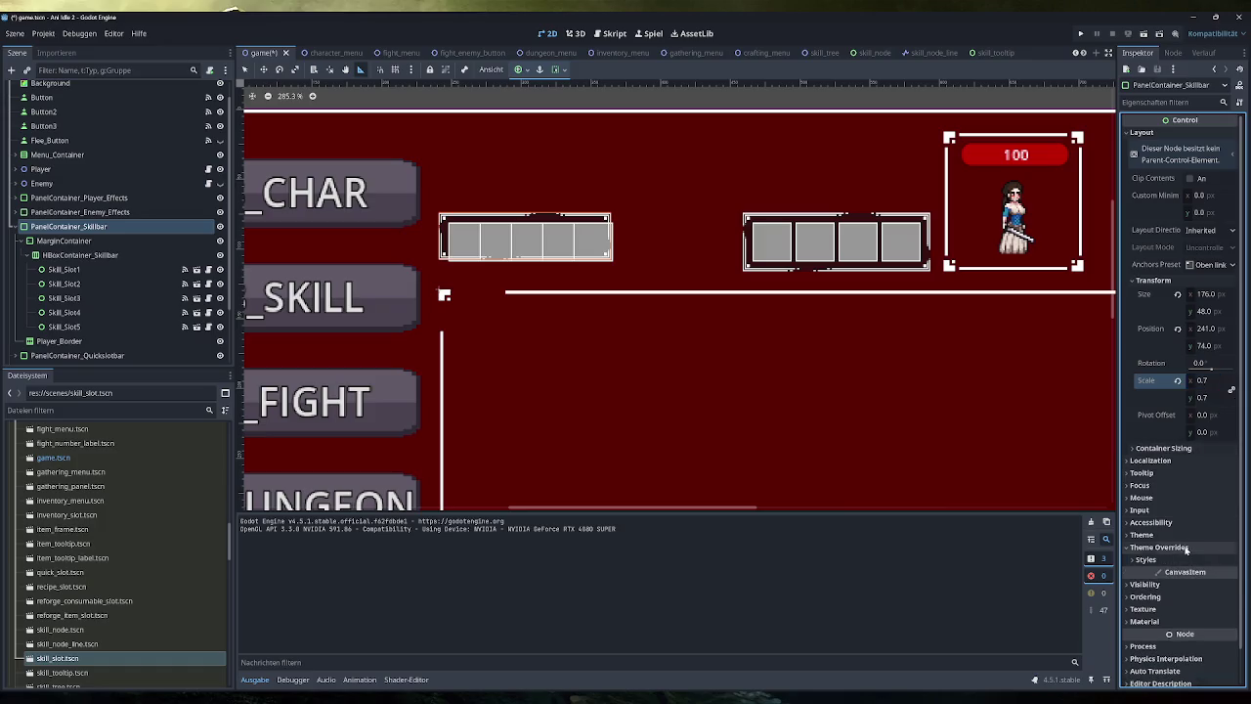
click(1193, 451)
click(1195, 449)
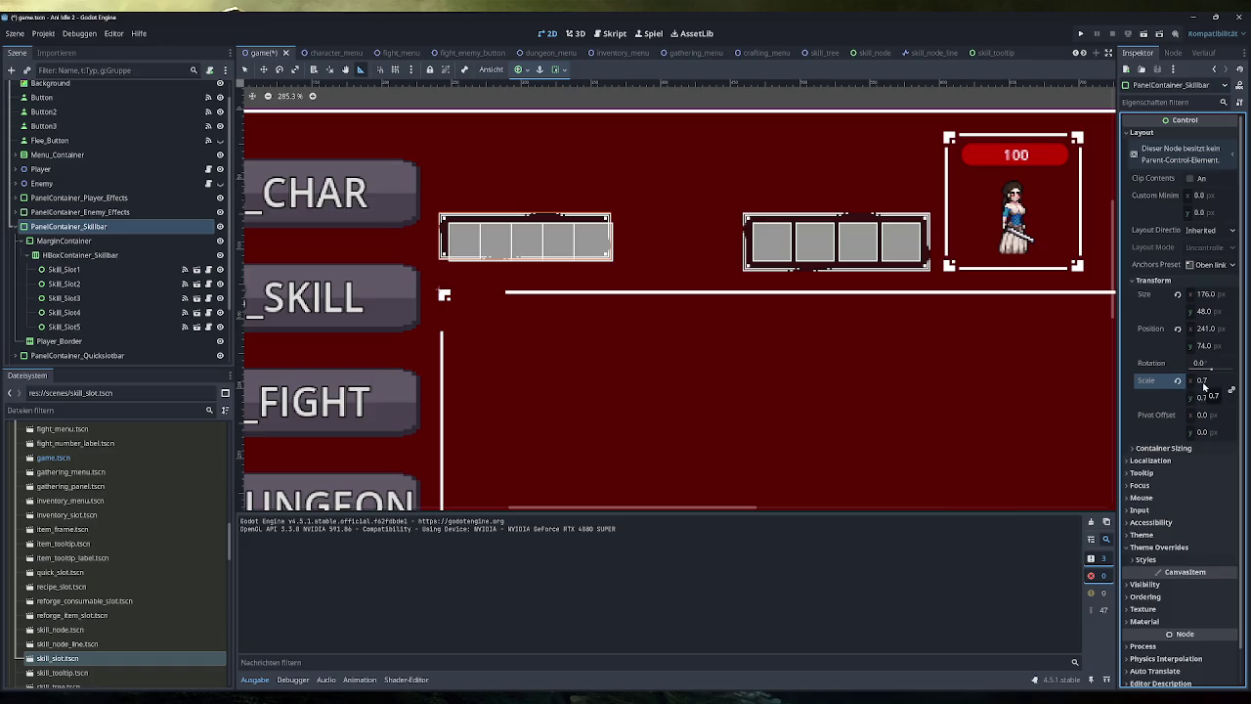
drag(1201, 301, 1241, 301)
key(ctrl+z)
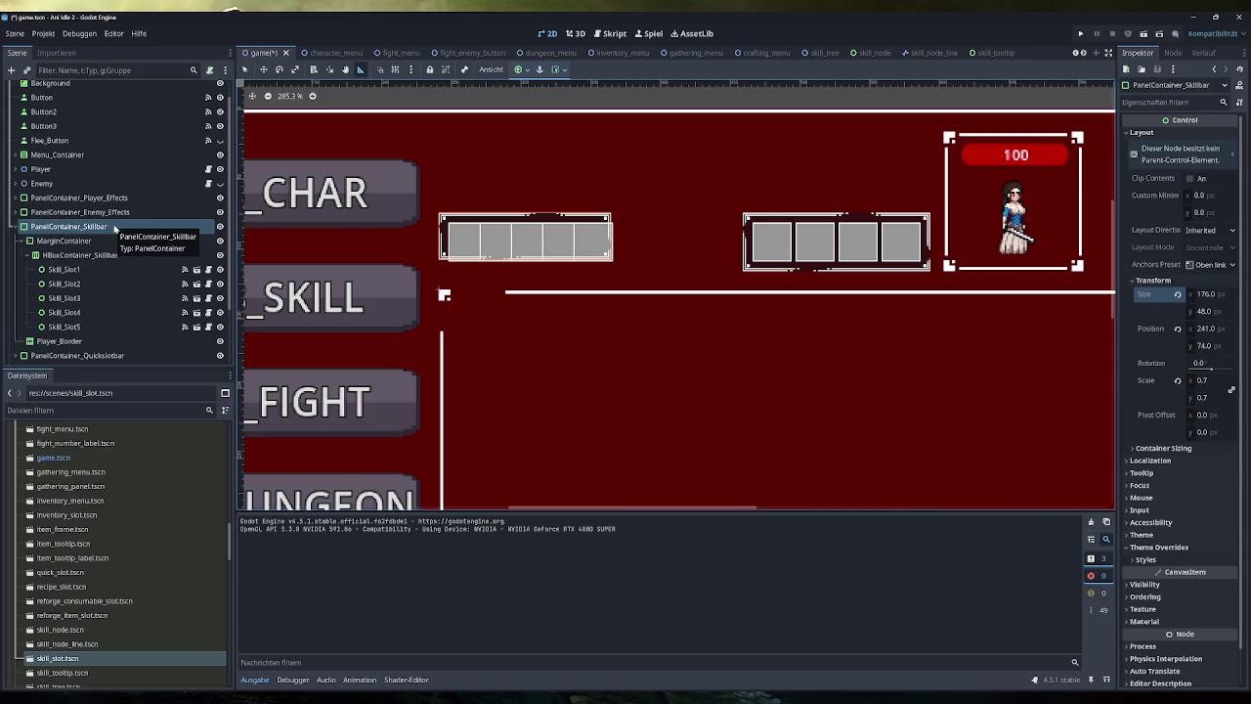
click(105, 269)
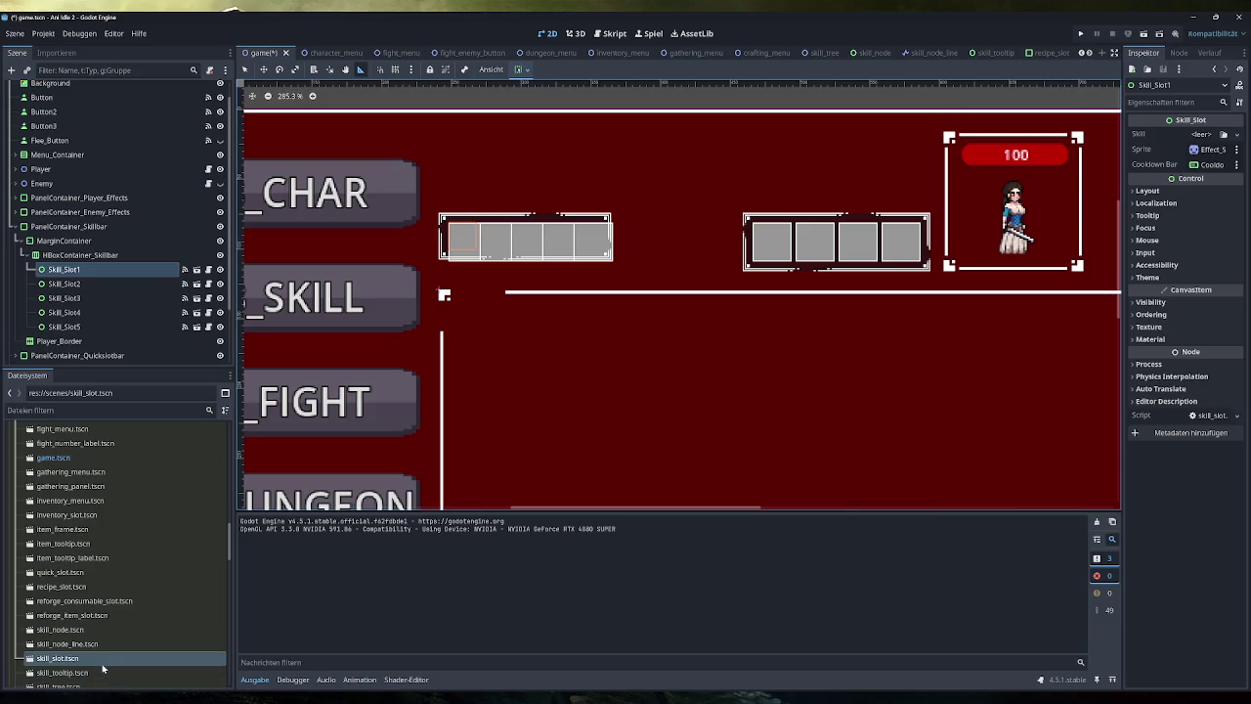
click(185, 283)
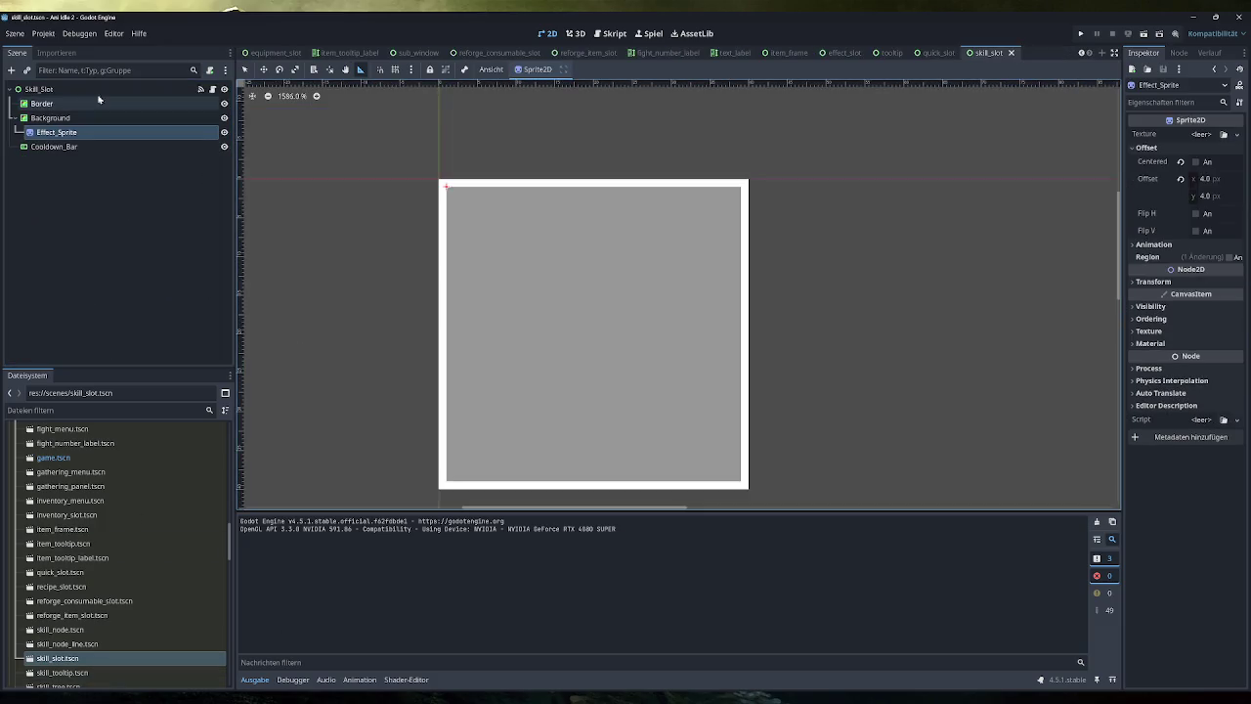
Set Skill_Slot's Custom Minimum Size to 40×40, check its child nodes, then reopen game.tscn.
click(103, 89)
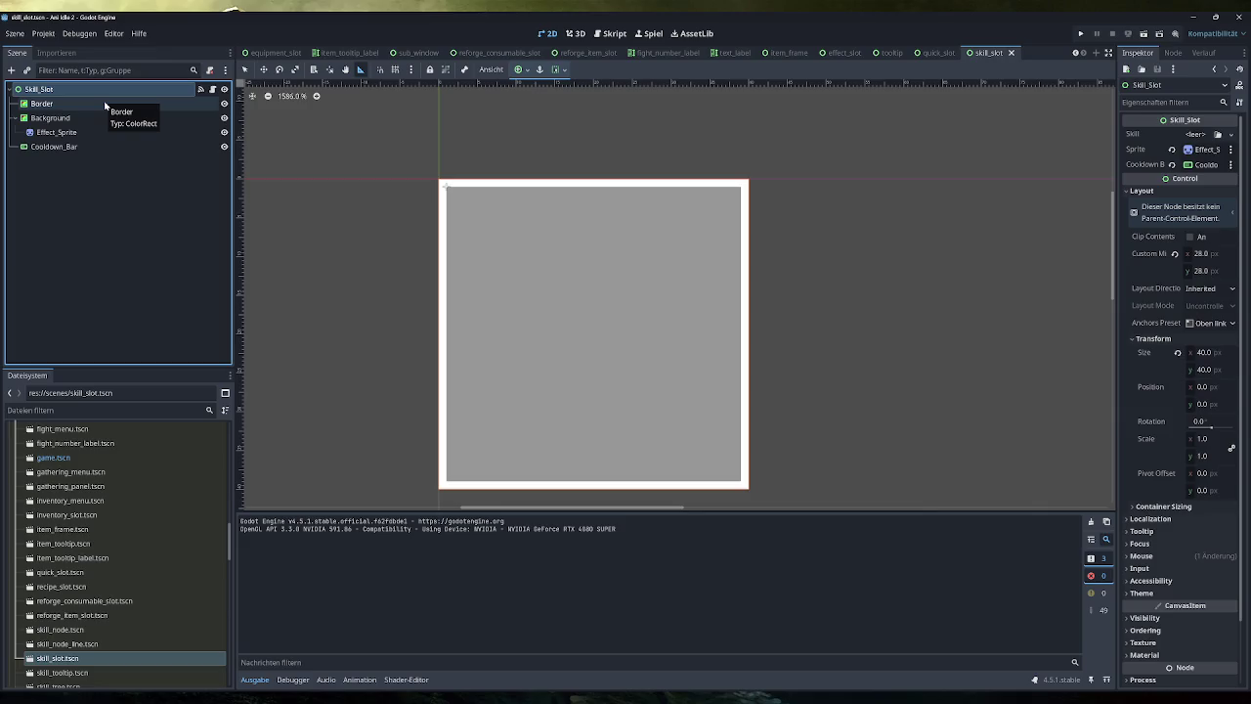
click(1211, 251)
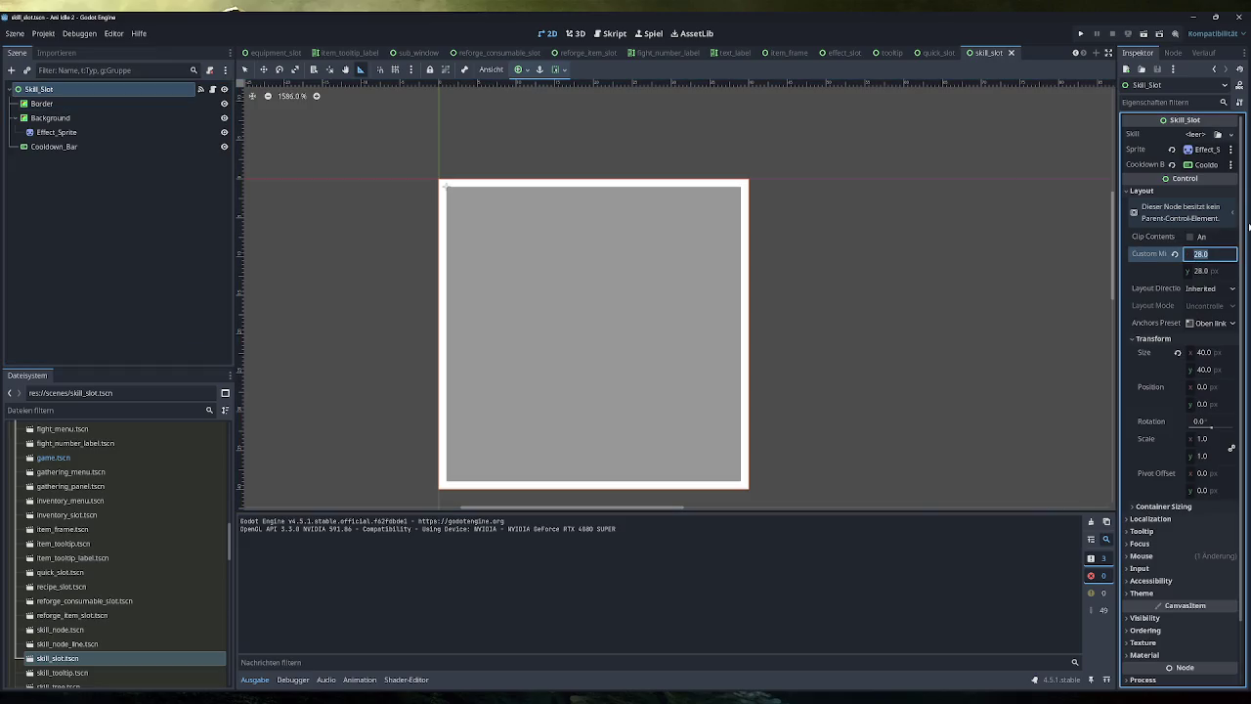
text(40)
key(Tab)
text(40)
key(Tab)
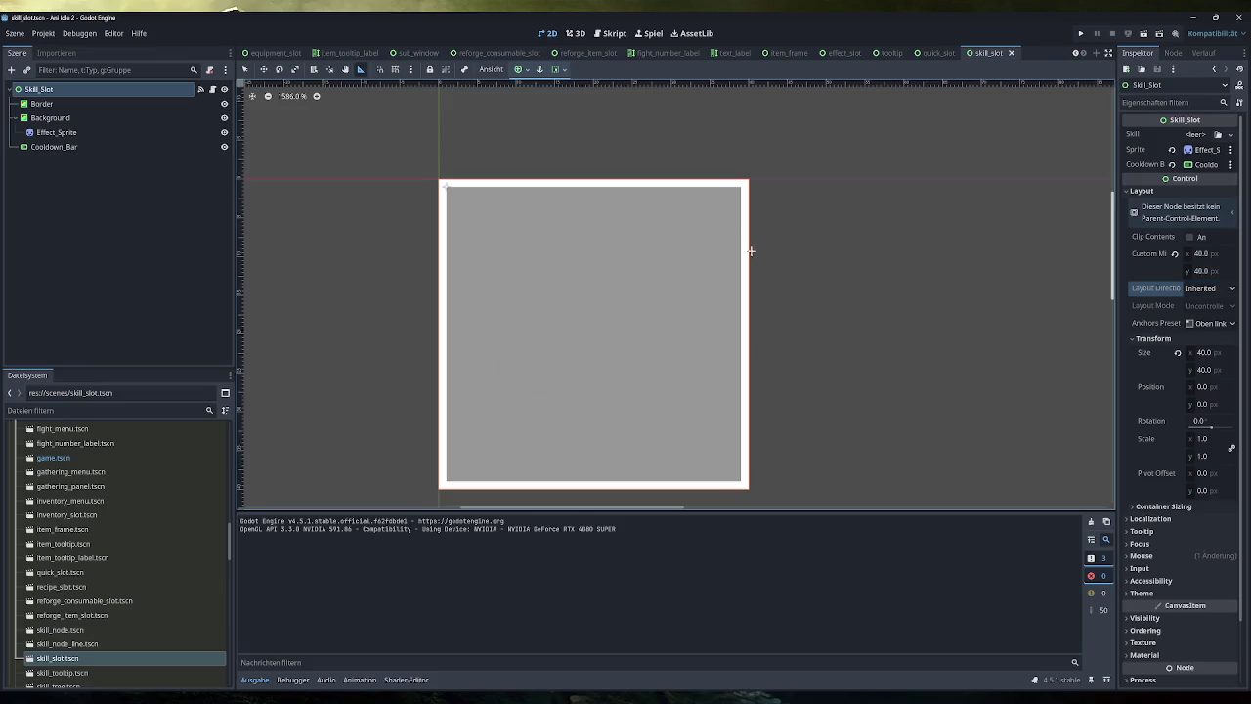
click(69, 104)
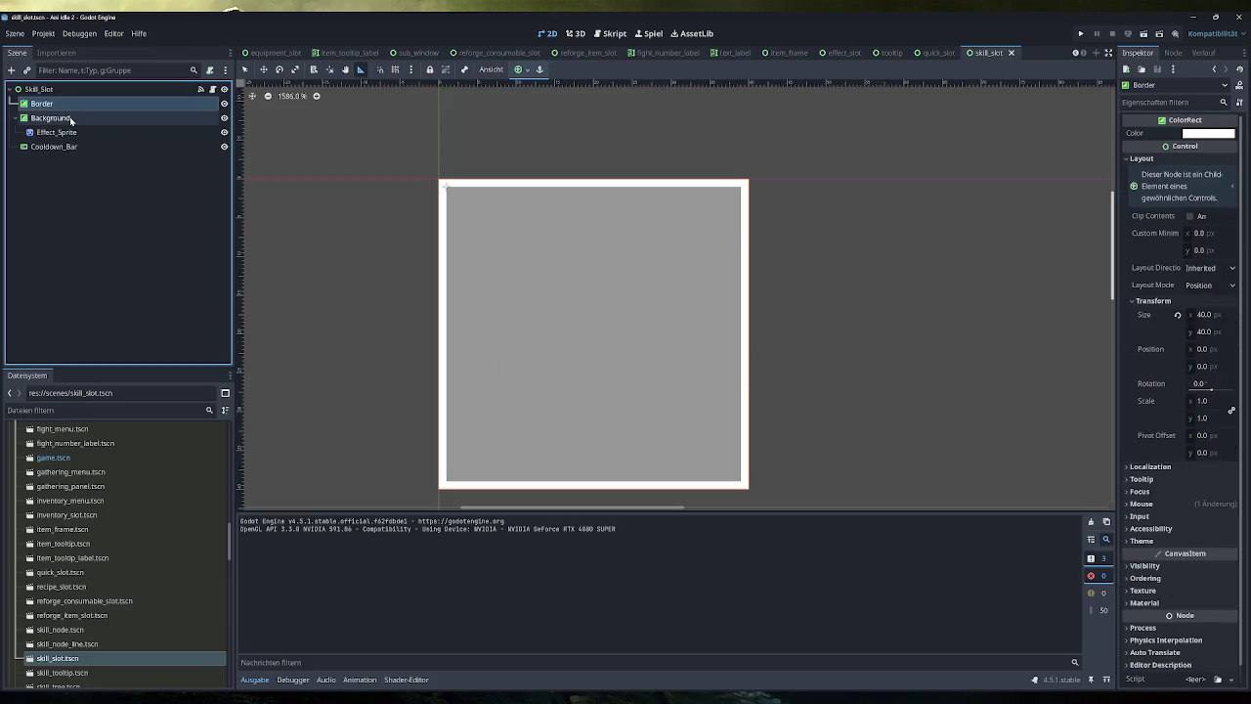
click(71, 119)
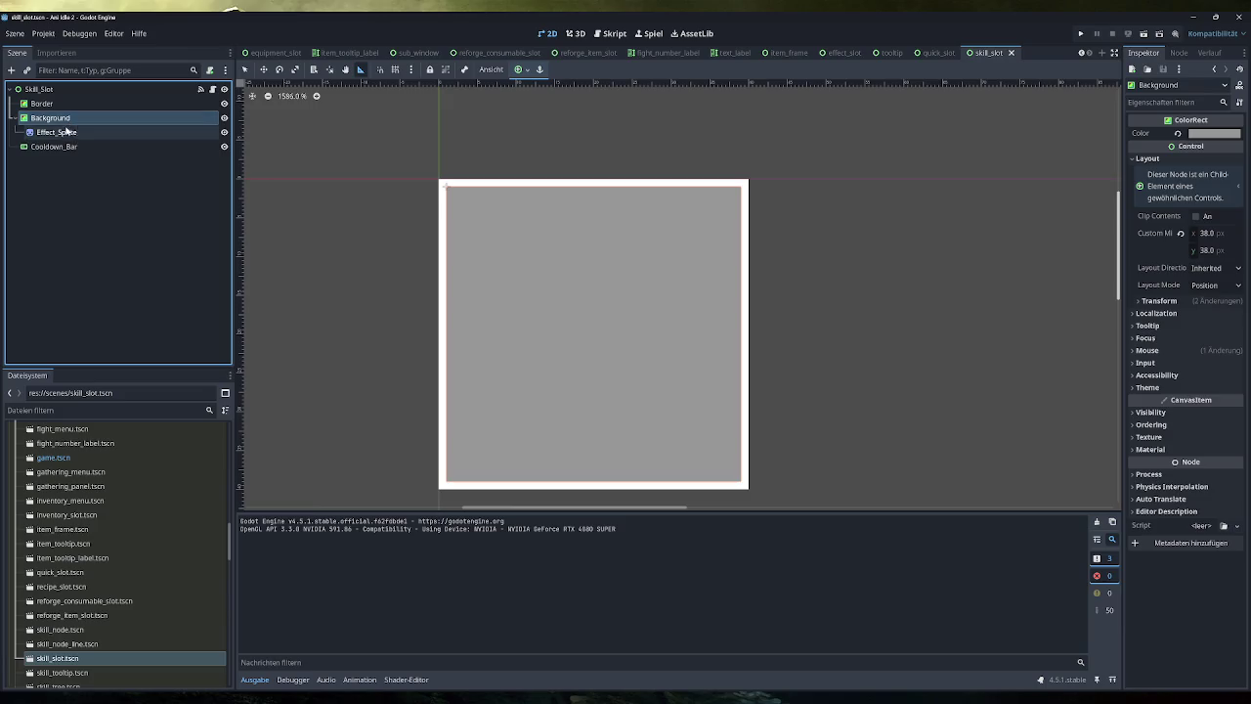
click(65, 131)
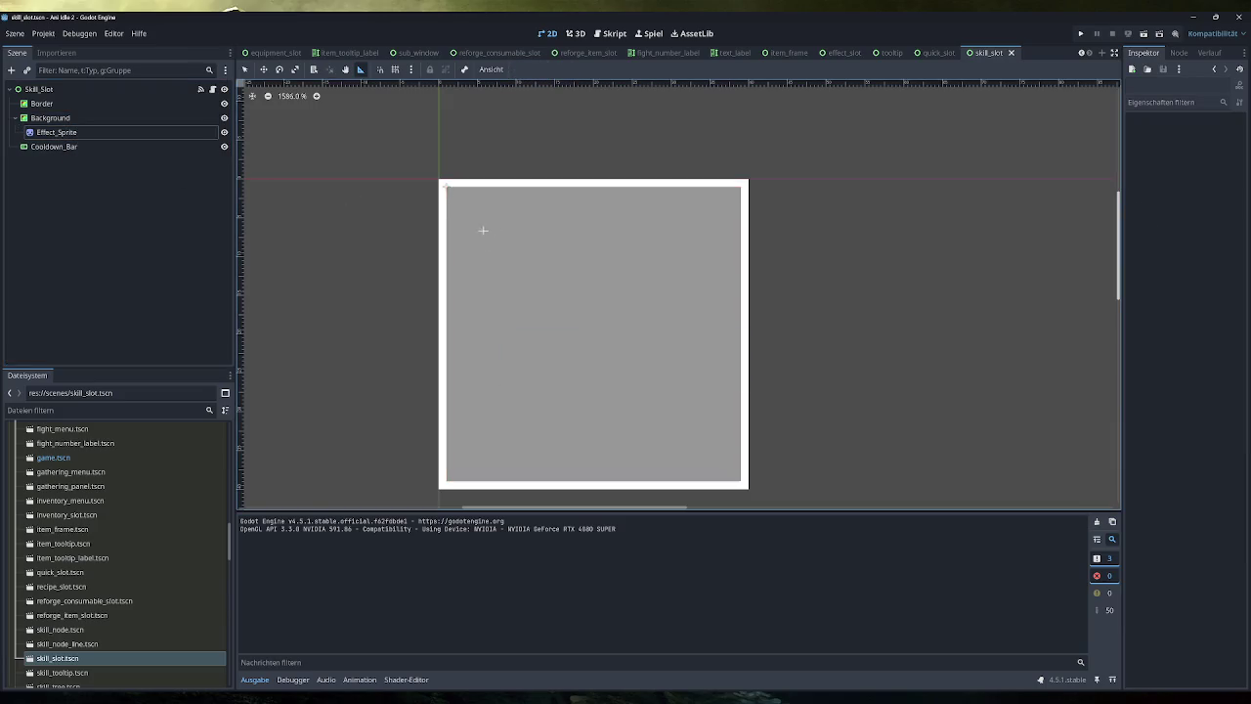
double_click(75, 461)
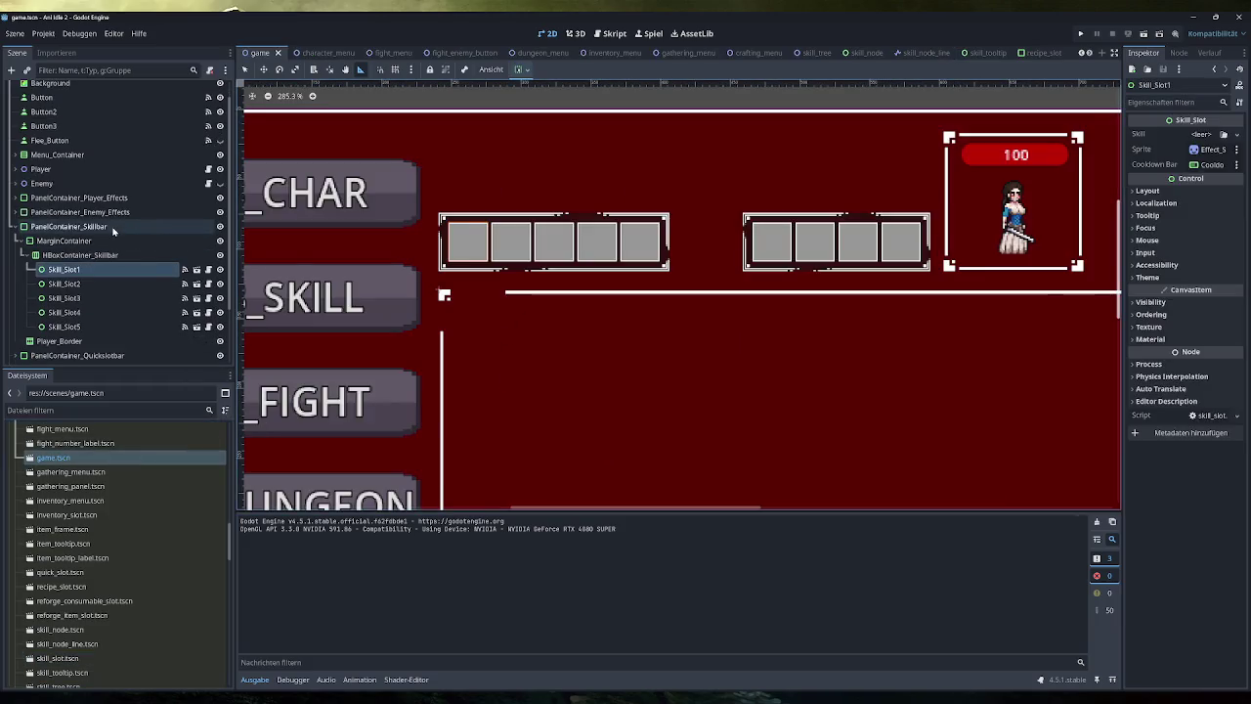
click(114, 229)
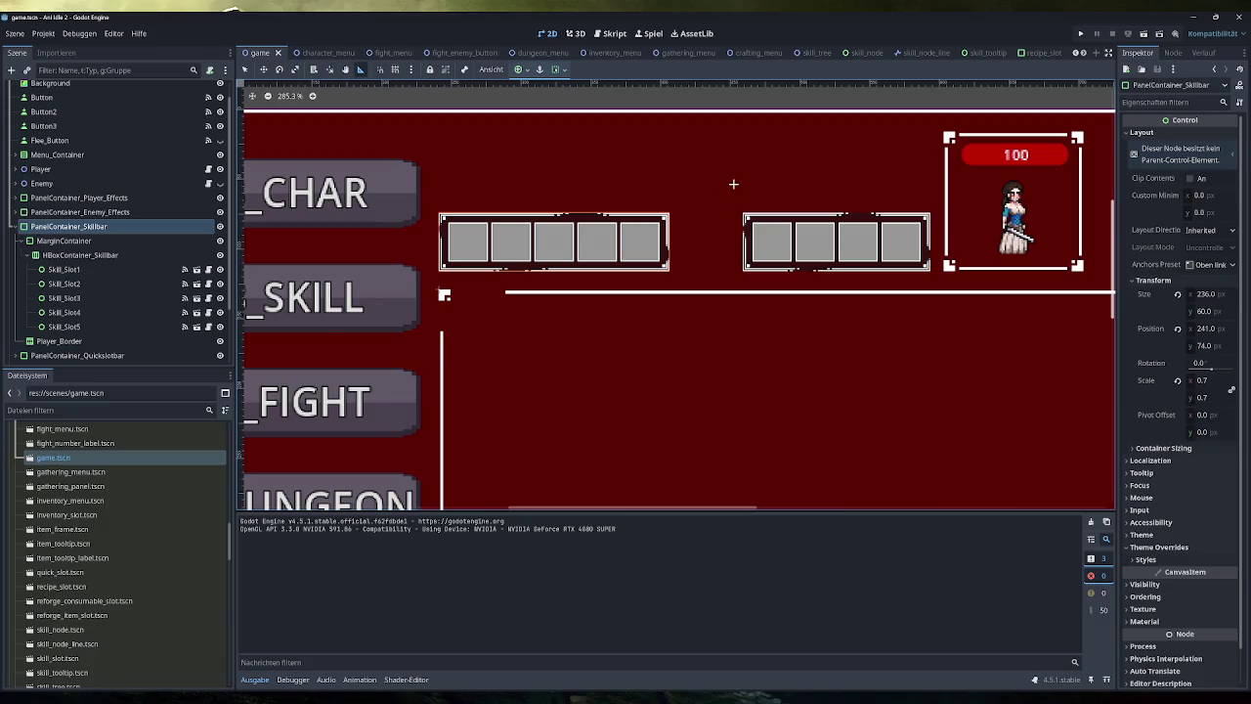
scroll(648, 189, up, 6)
scroll(671, 135, up, 2)
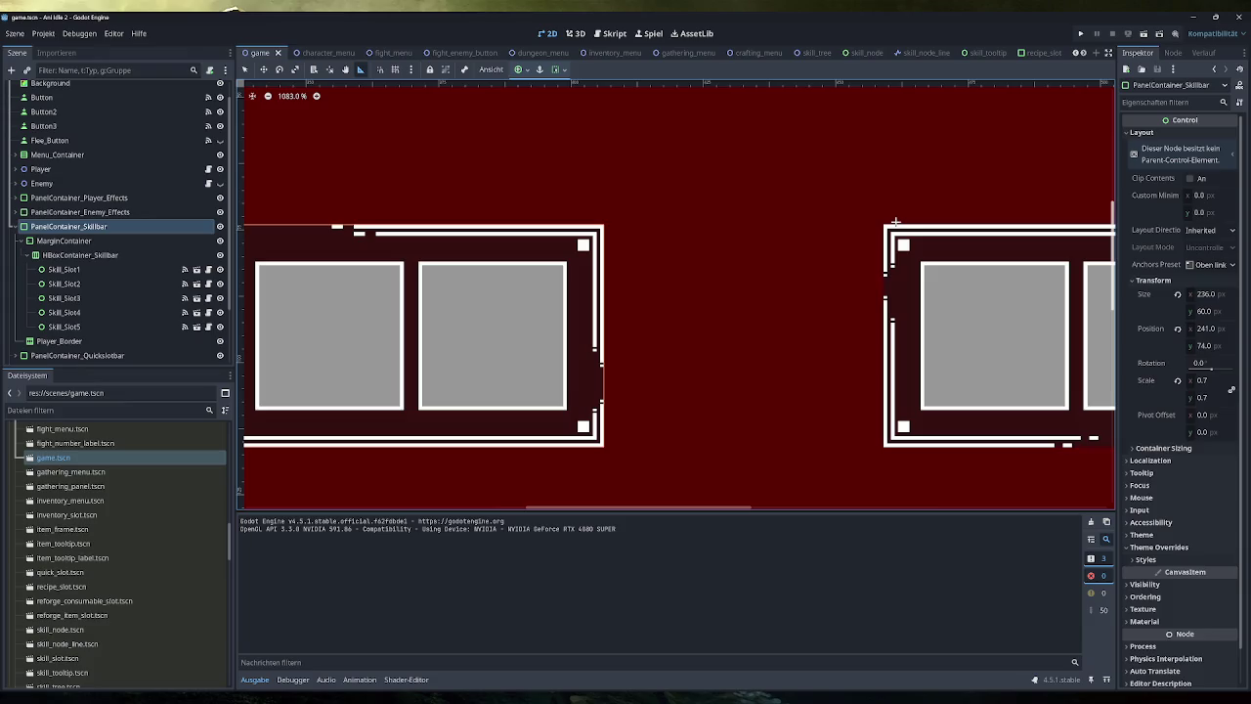
drag(896, 223, 407, 225)
click(245, 70)
scroll(656, 279, down, 4)
scroll(656, 279, down, 8)
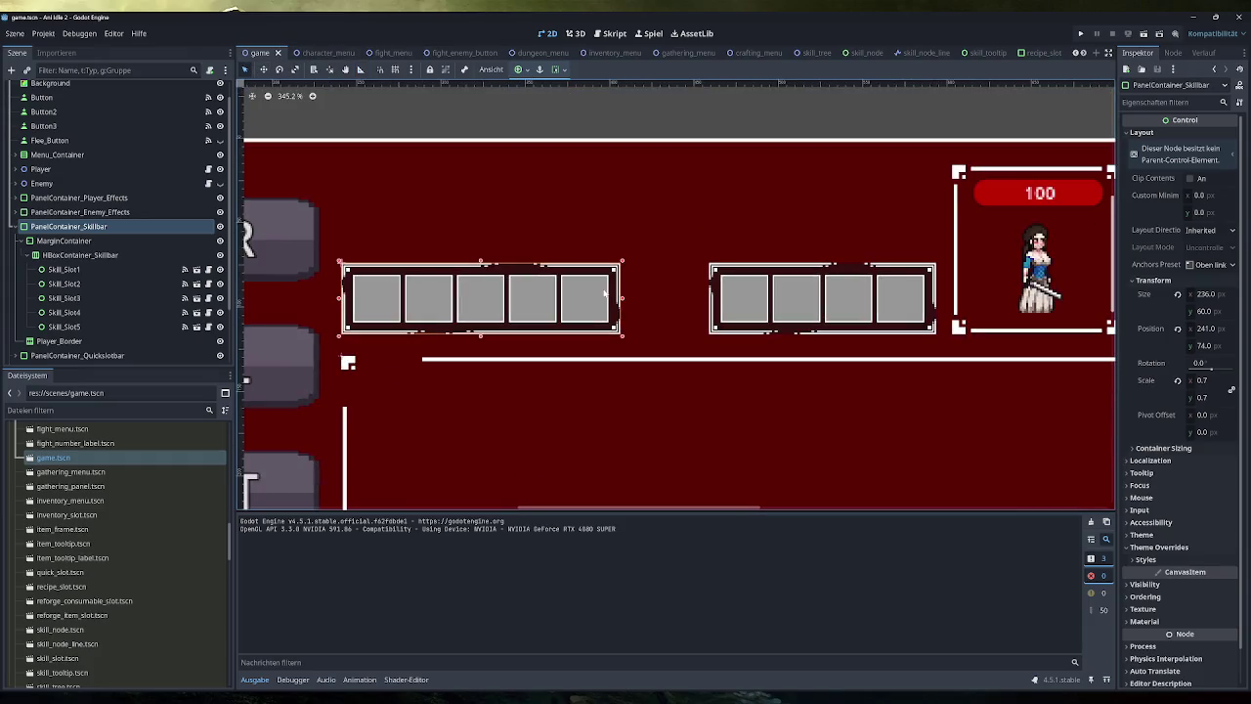
click(614, 102)
scroll(667, 237, down, 4)
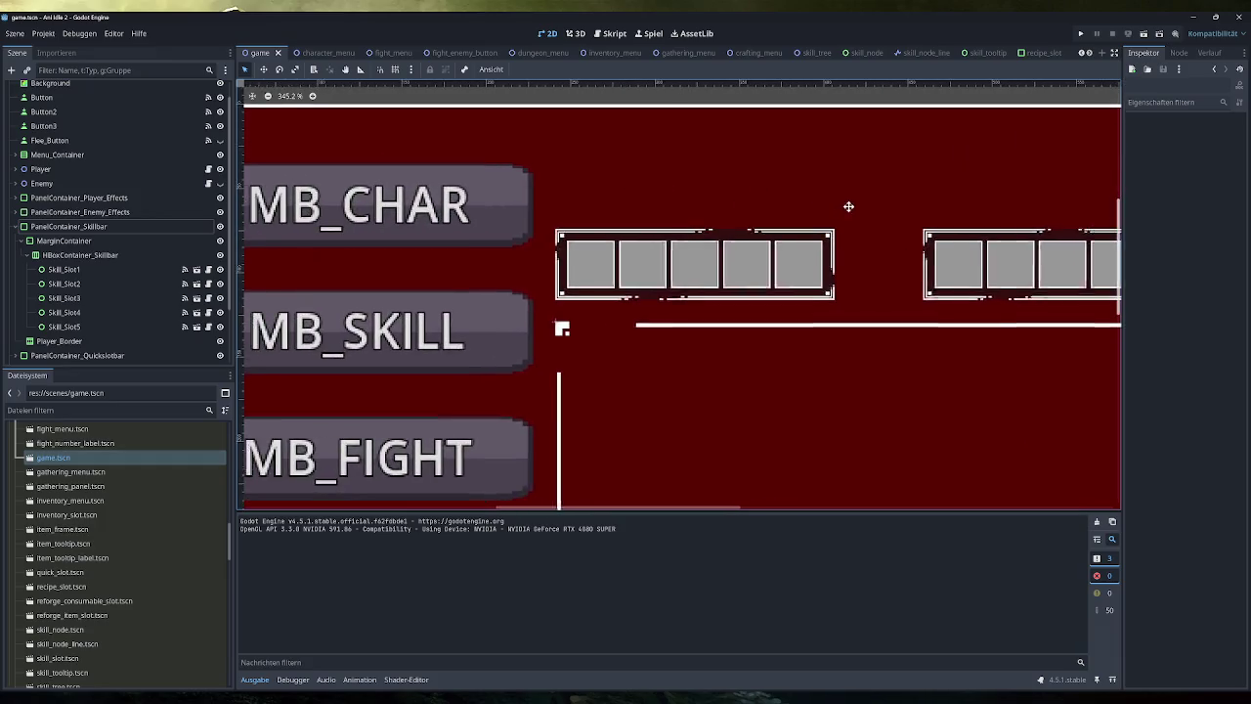
scroll(693, 218, down, 2)
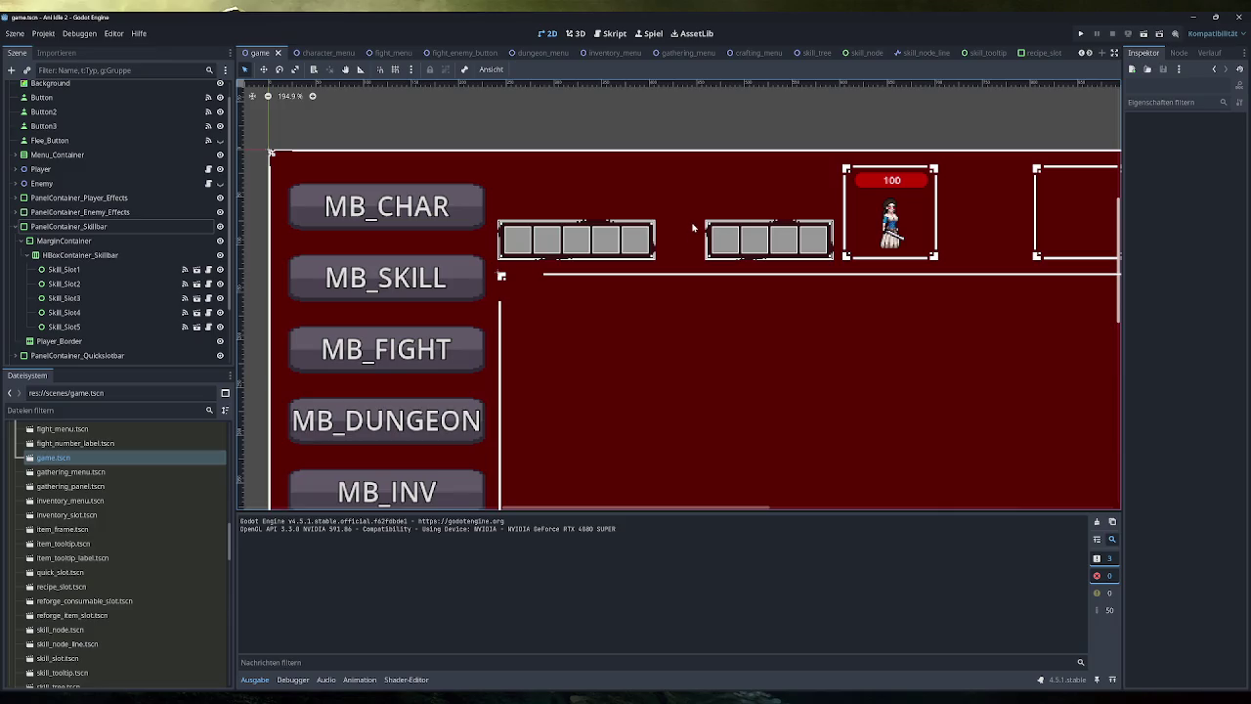
scroll(674, 215, up, 9)
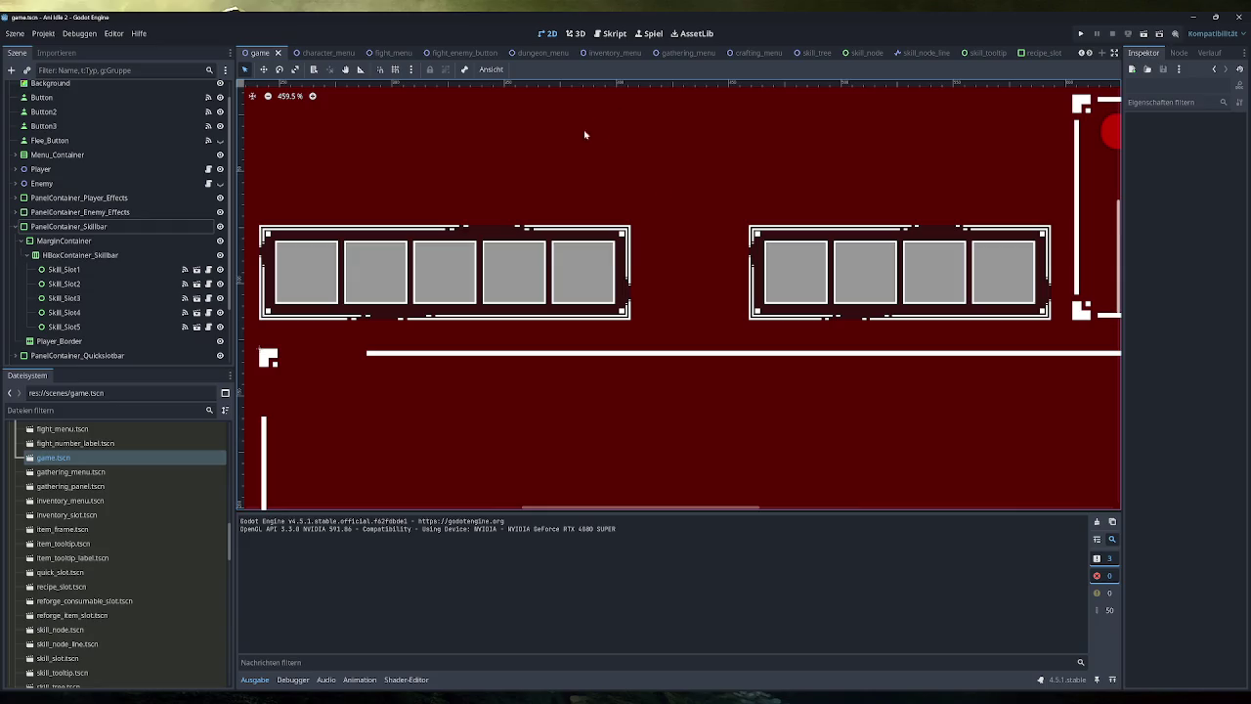
click(360, 69)
scroll(705, 249, up, 15)
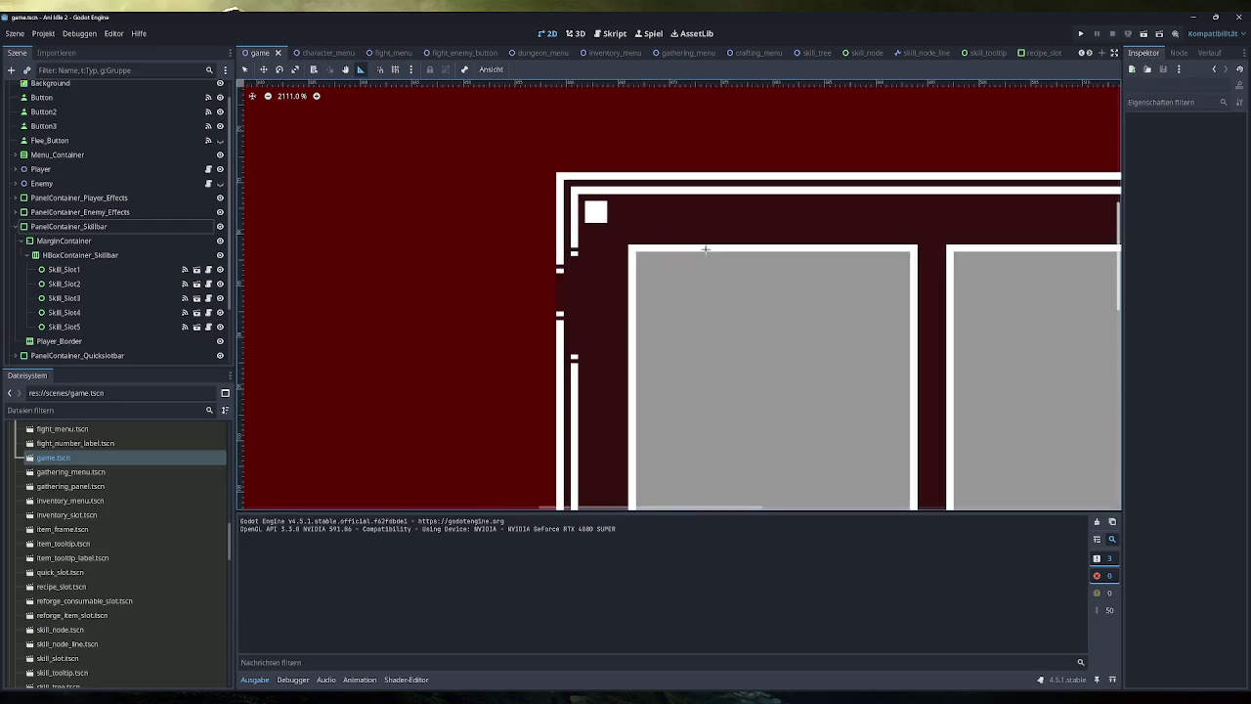
drag(629, 244, 916, 244)
scroll(492, 288, down, 6)
scroll(491, 209, up, 4)
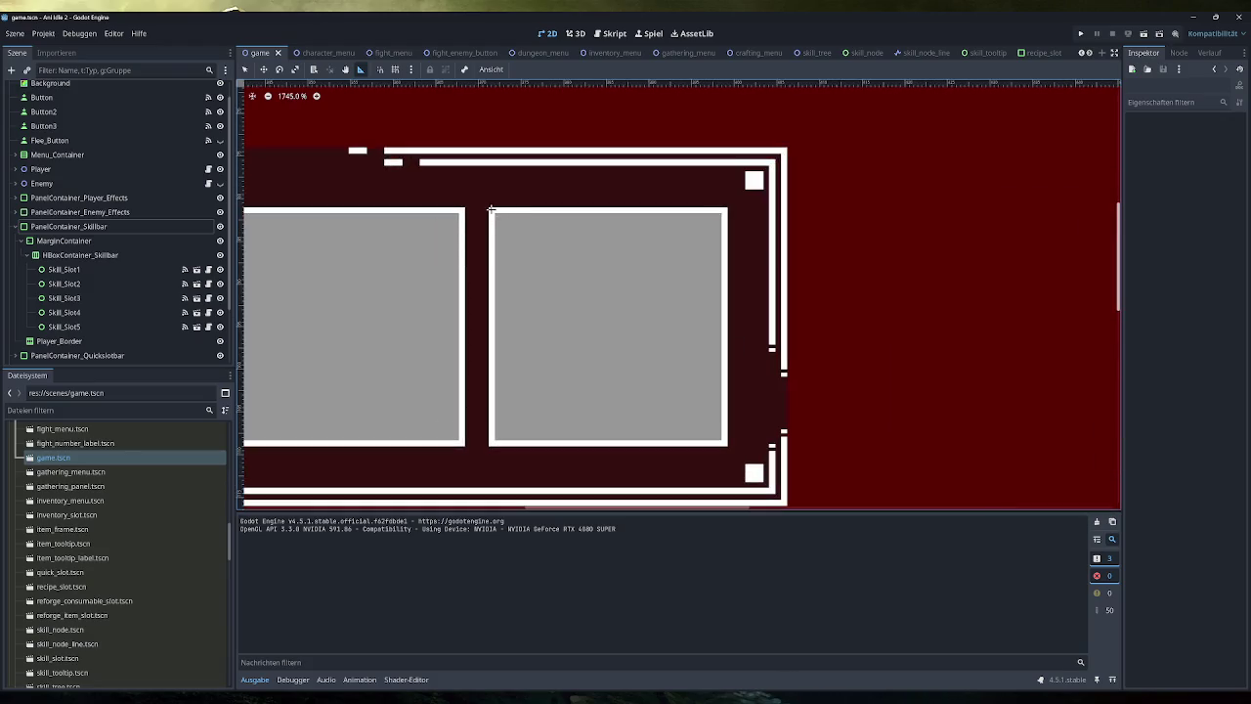
drag(491, 209, 727, 209)
scroll(883, 279, down, 10)
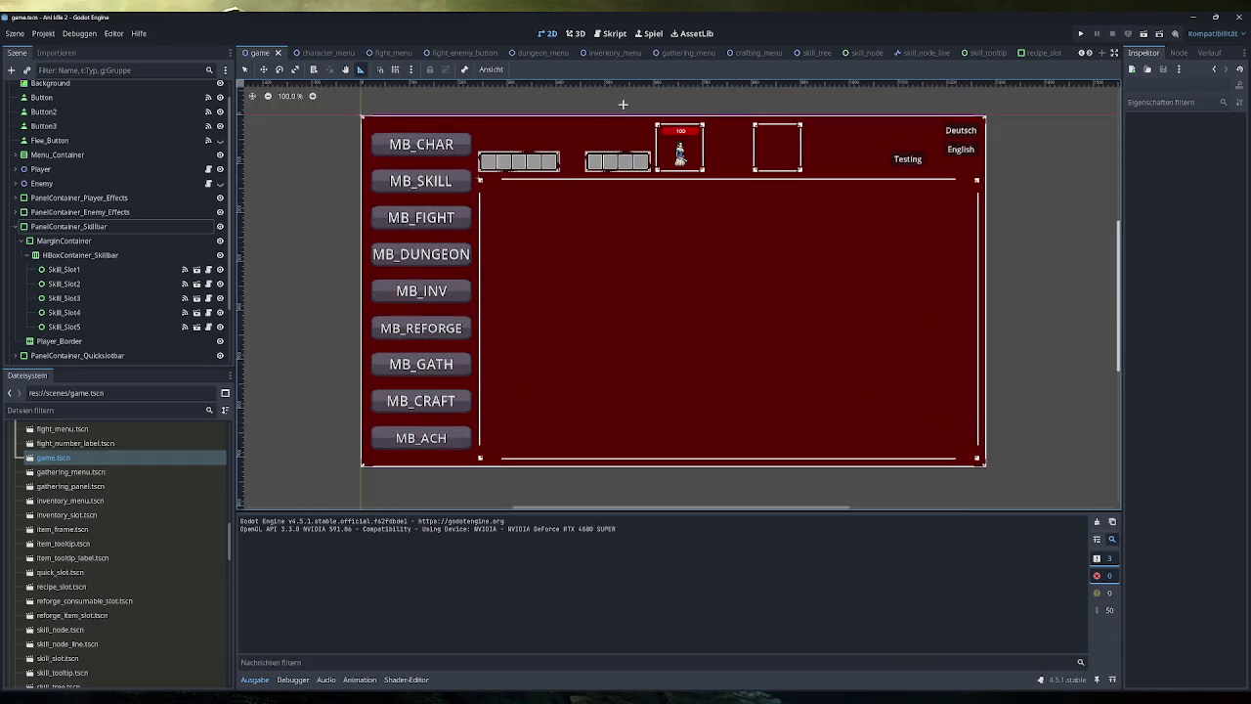
scroll(616, 146, up, 1)
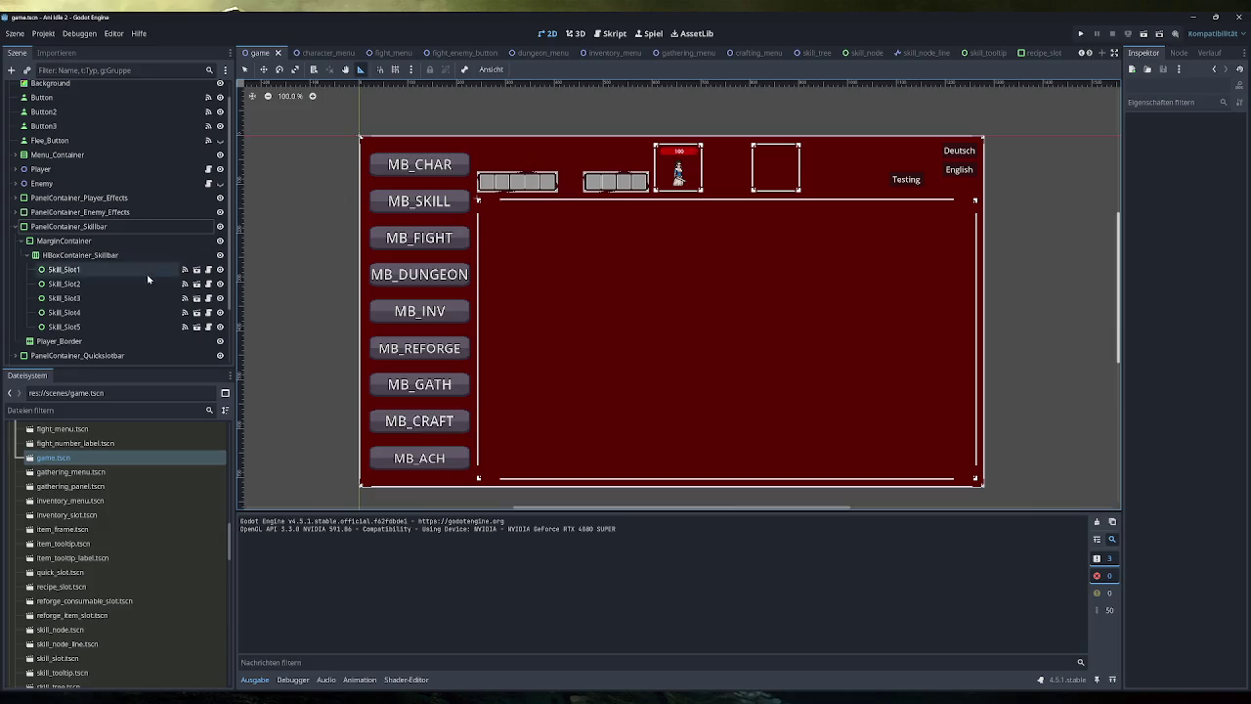
click(101, 269)
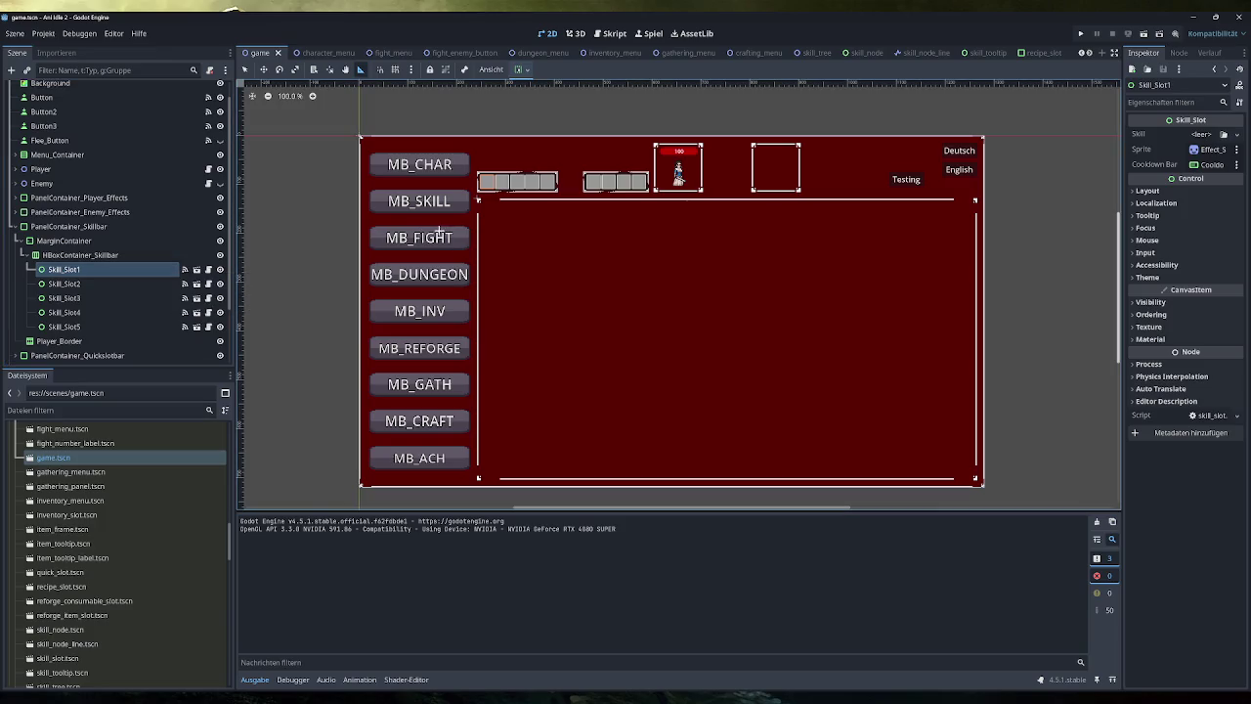
click(621, 46)
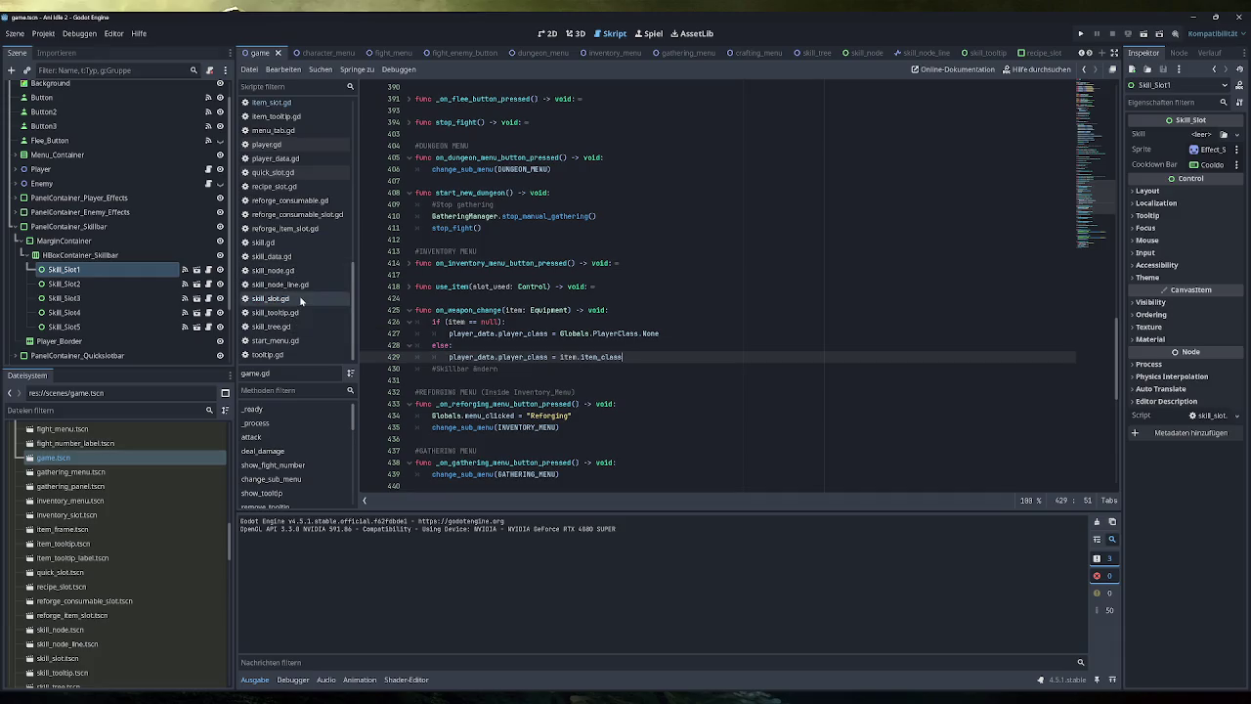
Collapse the on_weapon_change and start_new_dungeon functions in game.gd.
scroll(74, 518, up, 5)
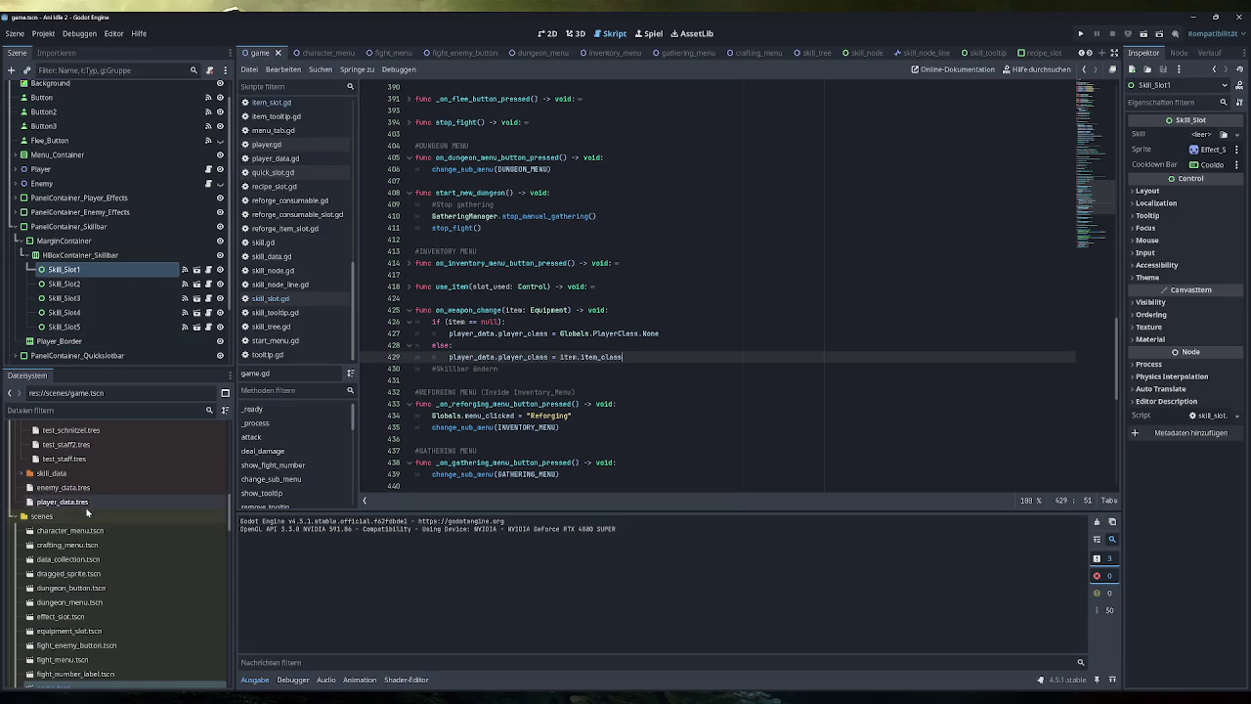
scroll(132, 307, down, 3)
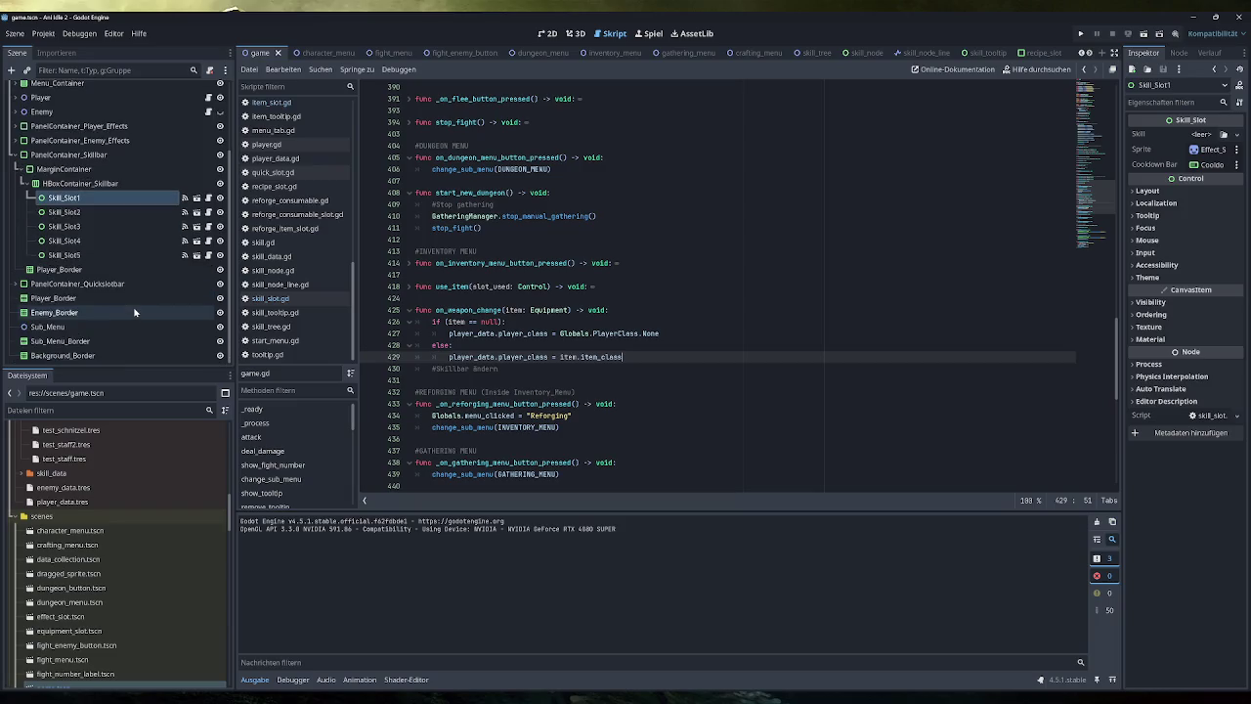
scroll(132, 309, up, 4)
scroll(133, 322, down, 1)
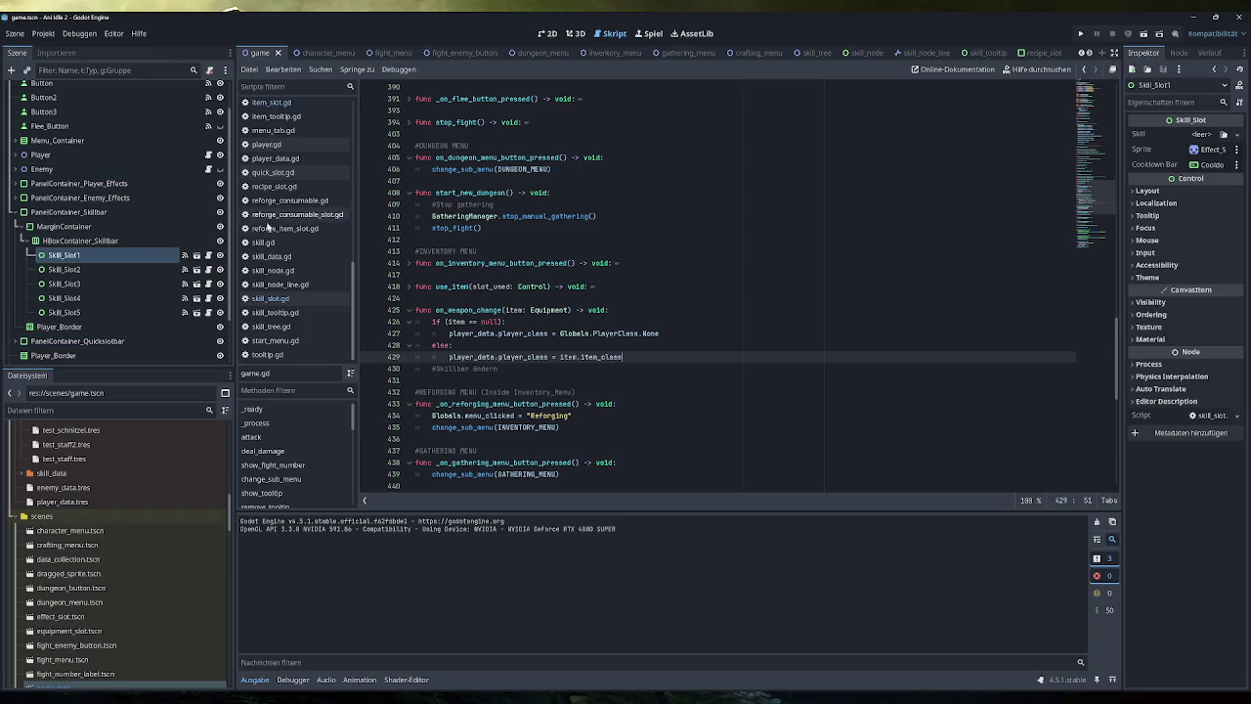
scroll(297, 268, up, 5)
scroll(297, 268, up, 3)
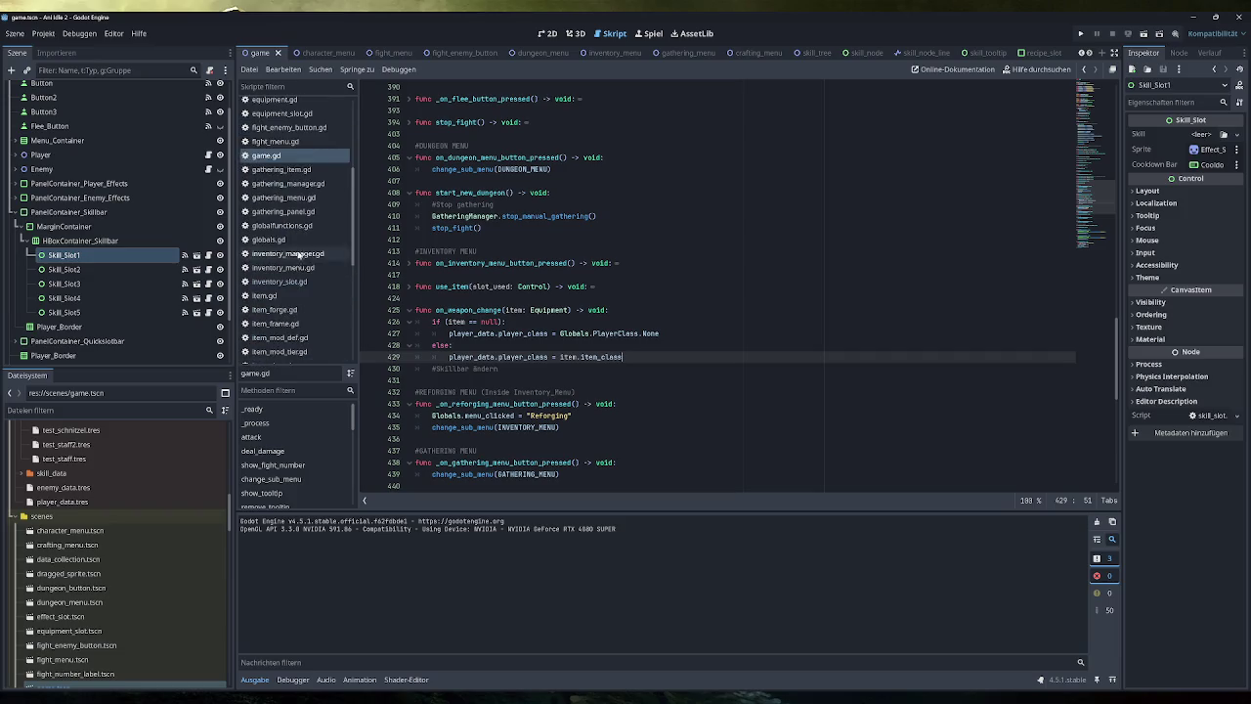
click(298, 222)
scroll(626, 283, up, 10)
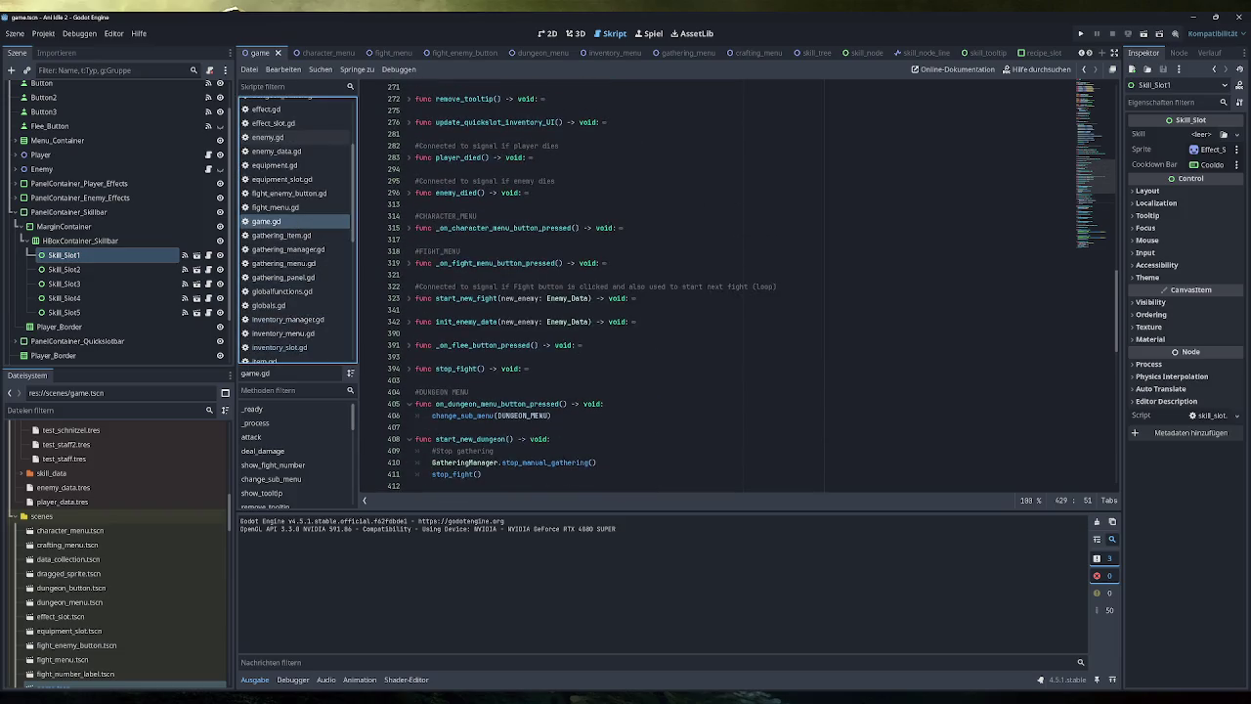
scroll(743, 284, up, 12)
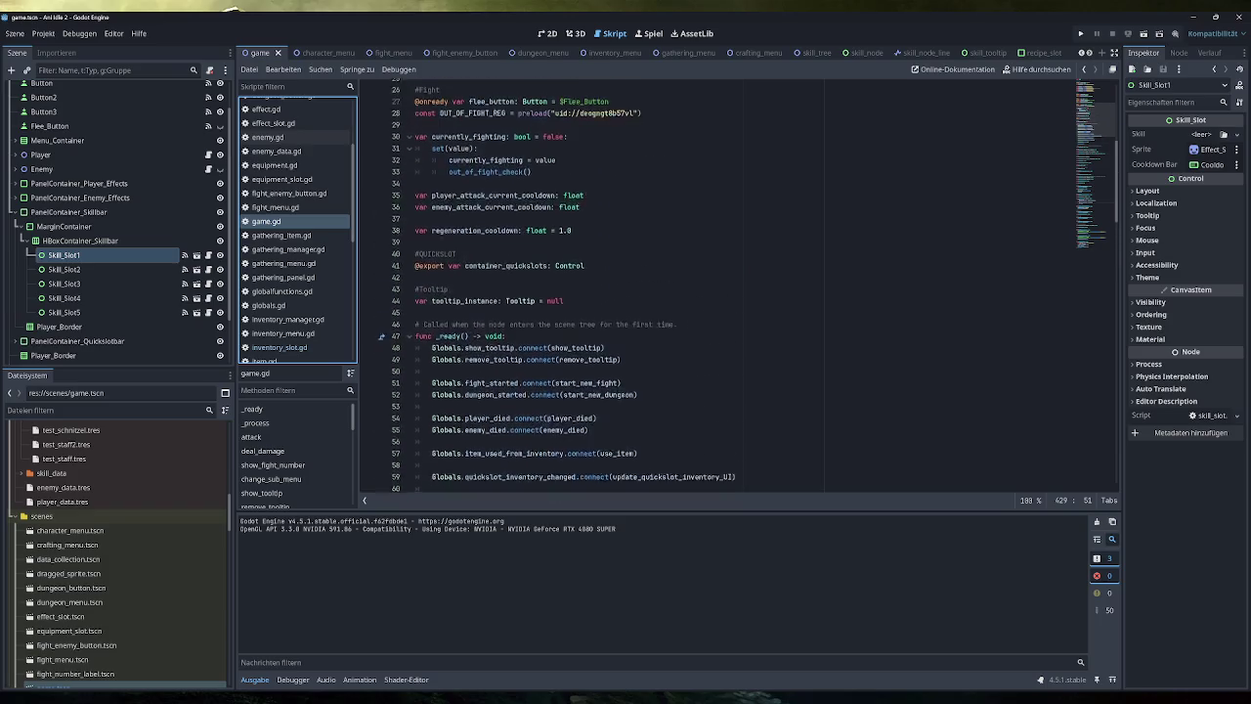
scroll(719, 283, down, 20)
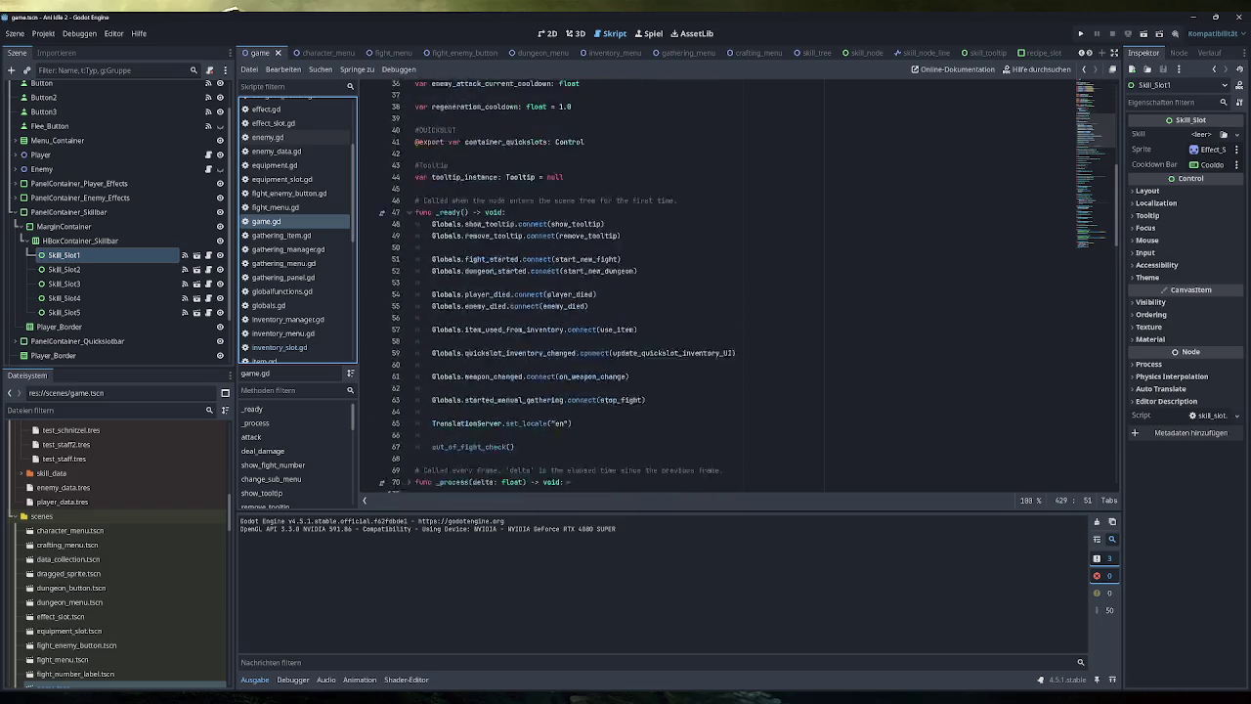
scroll(718, 283, down, 3)
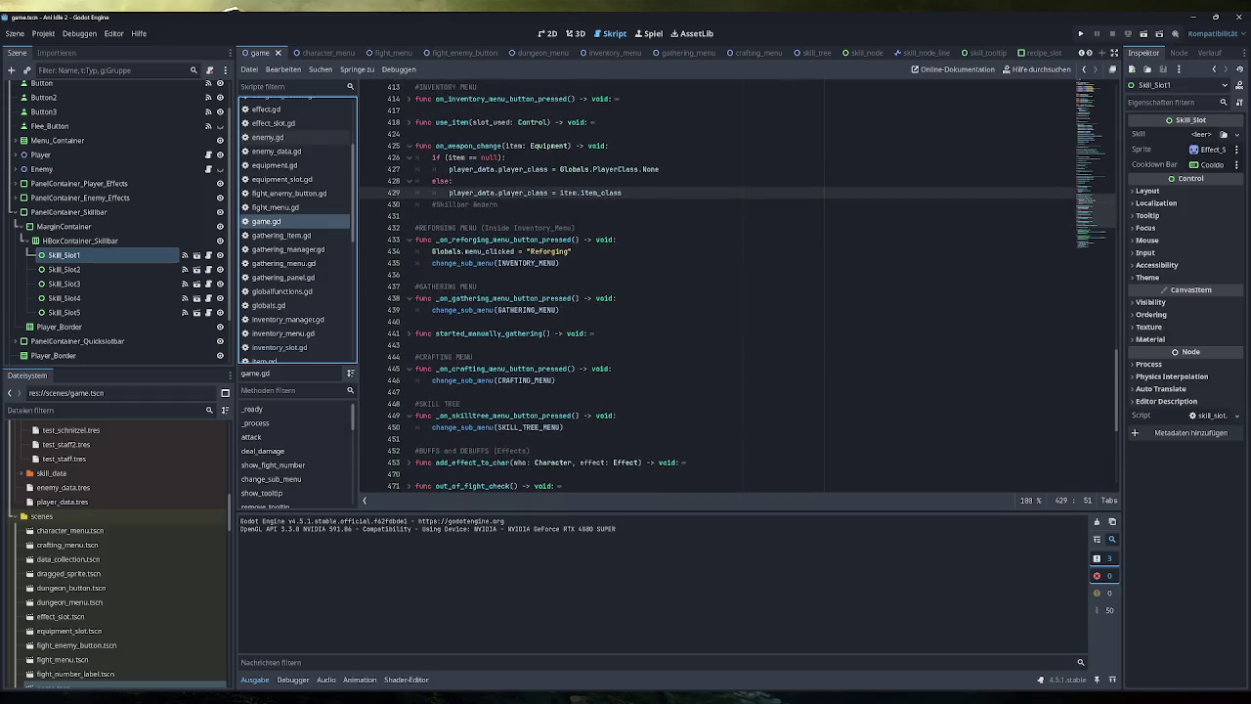
scroll(719, 283, up, 3)
click(411, 252)
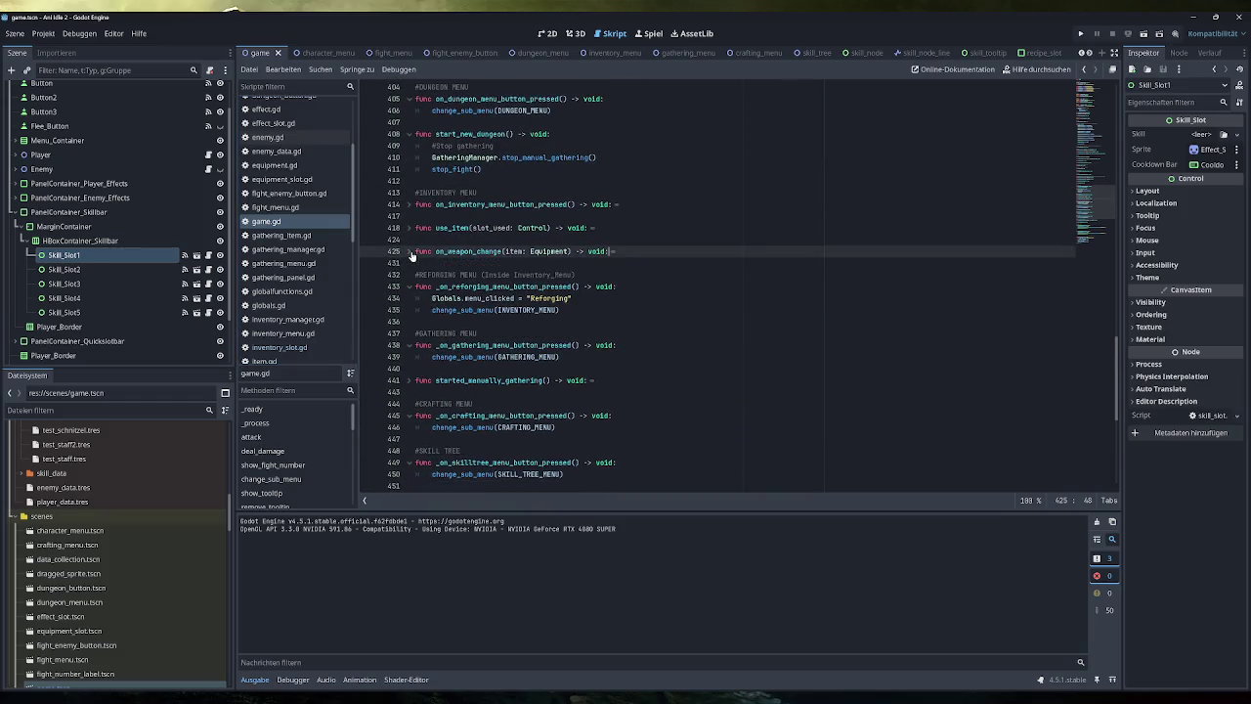
scroll(719, 284, up, 3)
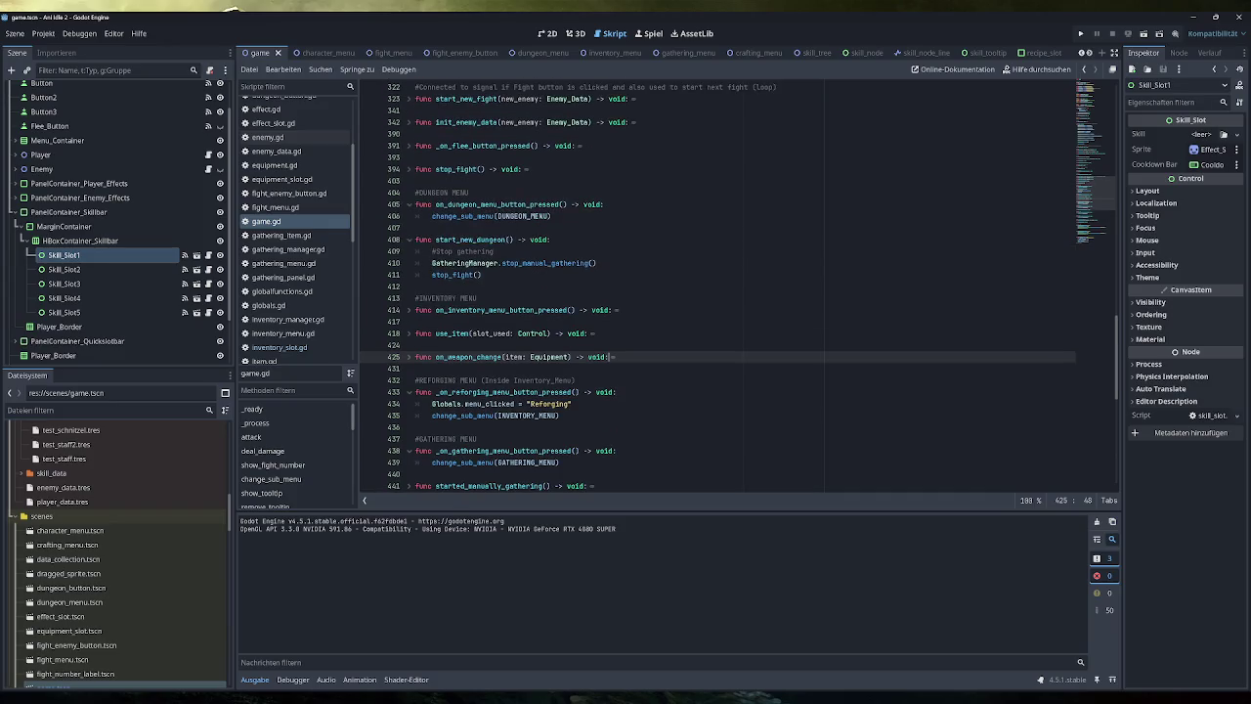
click(409, 240)
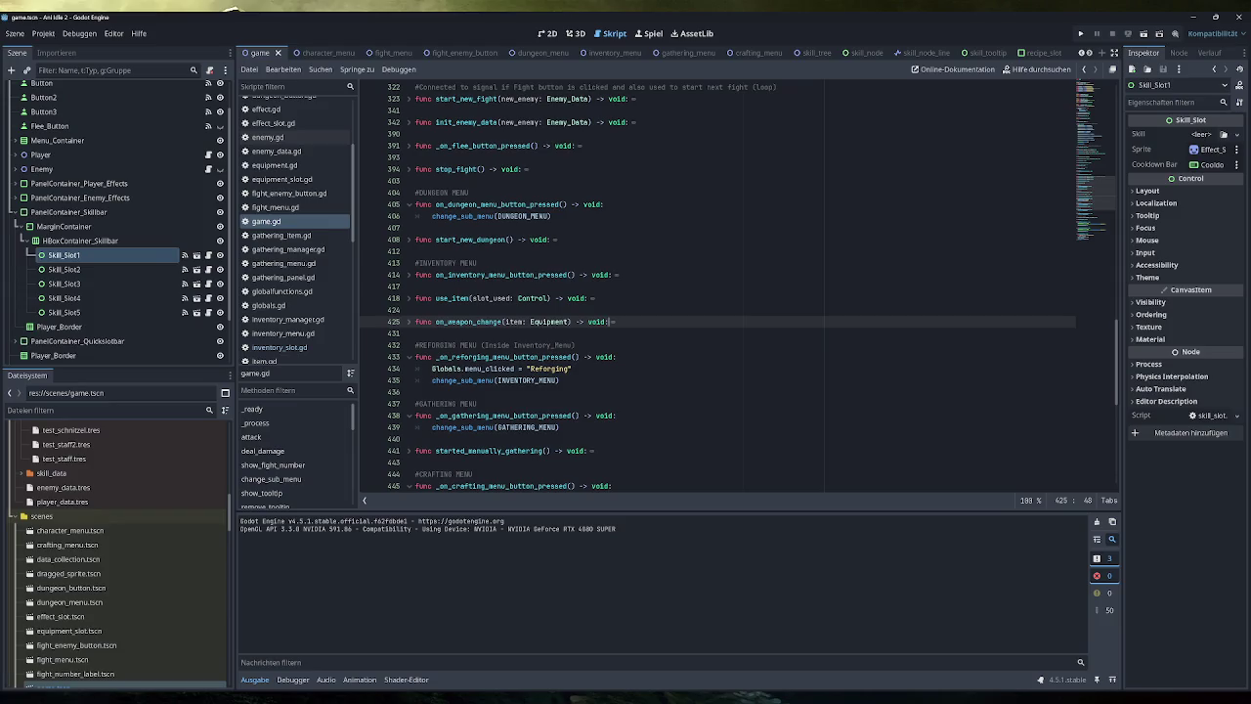
Collapse the skill tree, crafting and gathering menu handlers.
scroll(719, 283, down, 4)
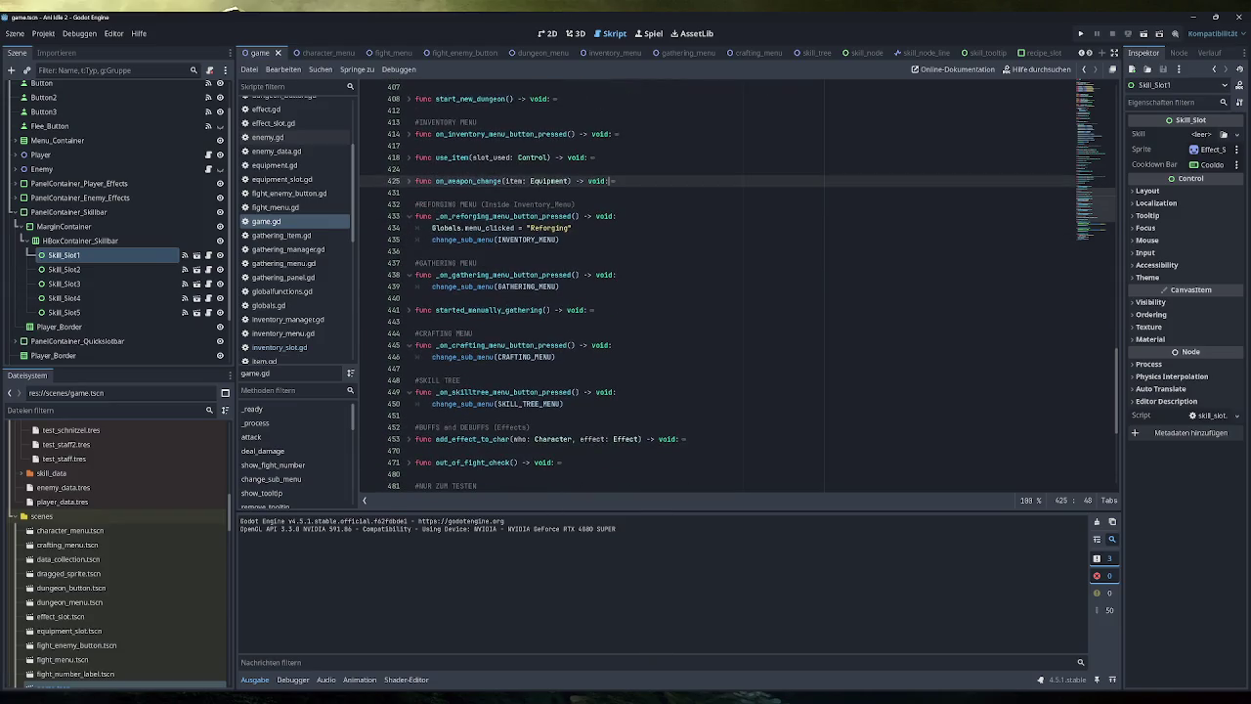
click(409, 392)
click(409, 345)
click(408, 275)
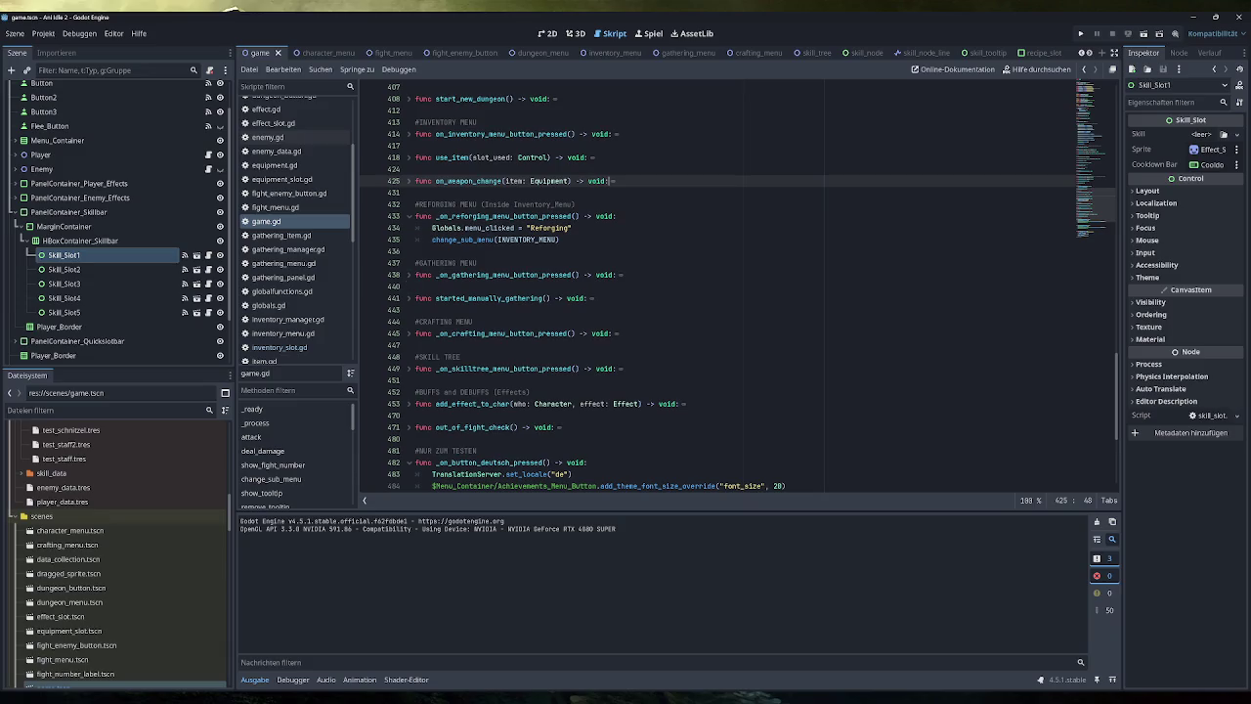
scroll(719, 284, up, 12)
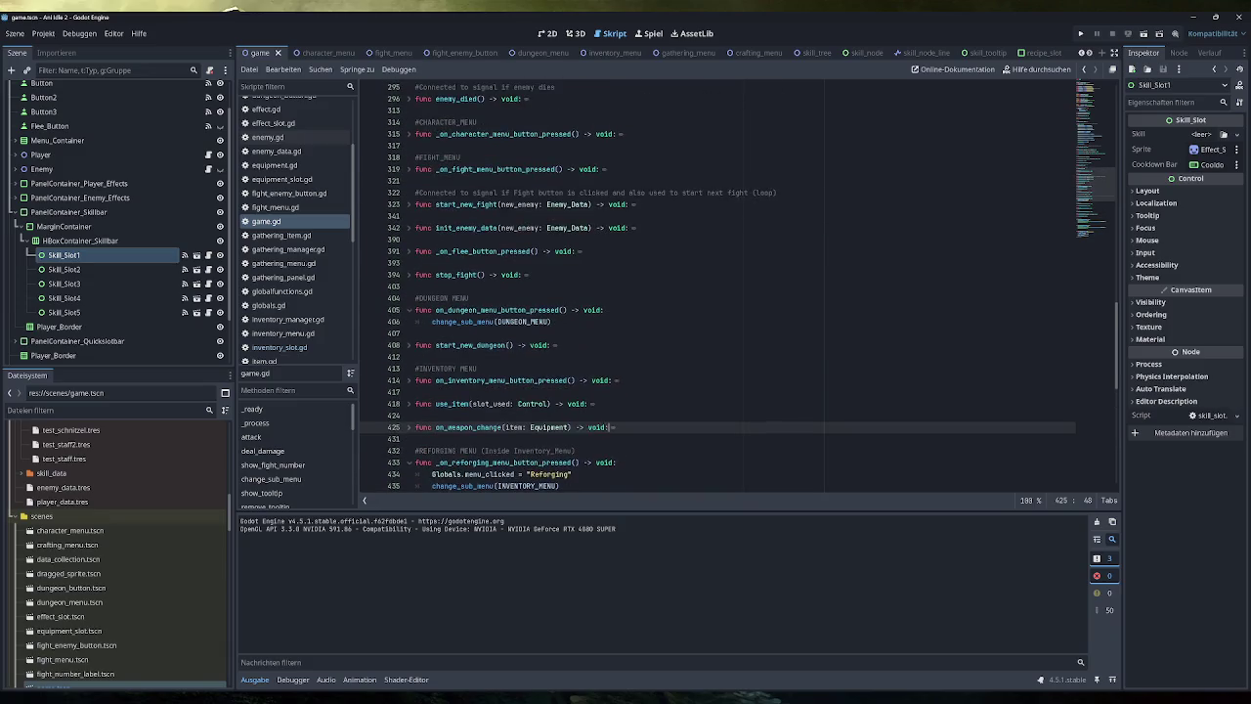
scroll(719, 283, up, 4)
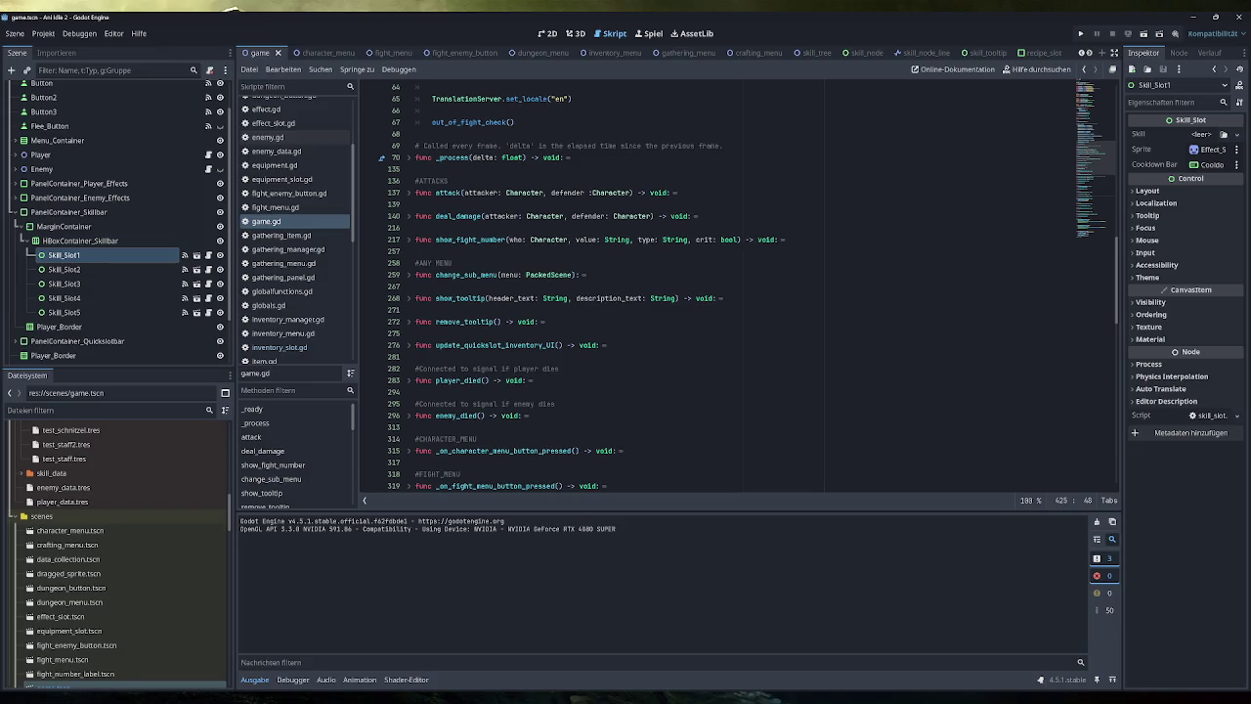
Below update_quickslot_inventory_UI, write the header func update_skill_bar() -> void:.
click(420, 357)
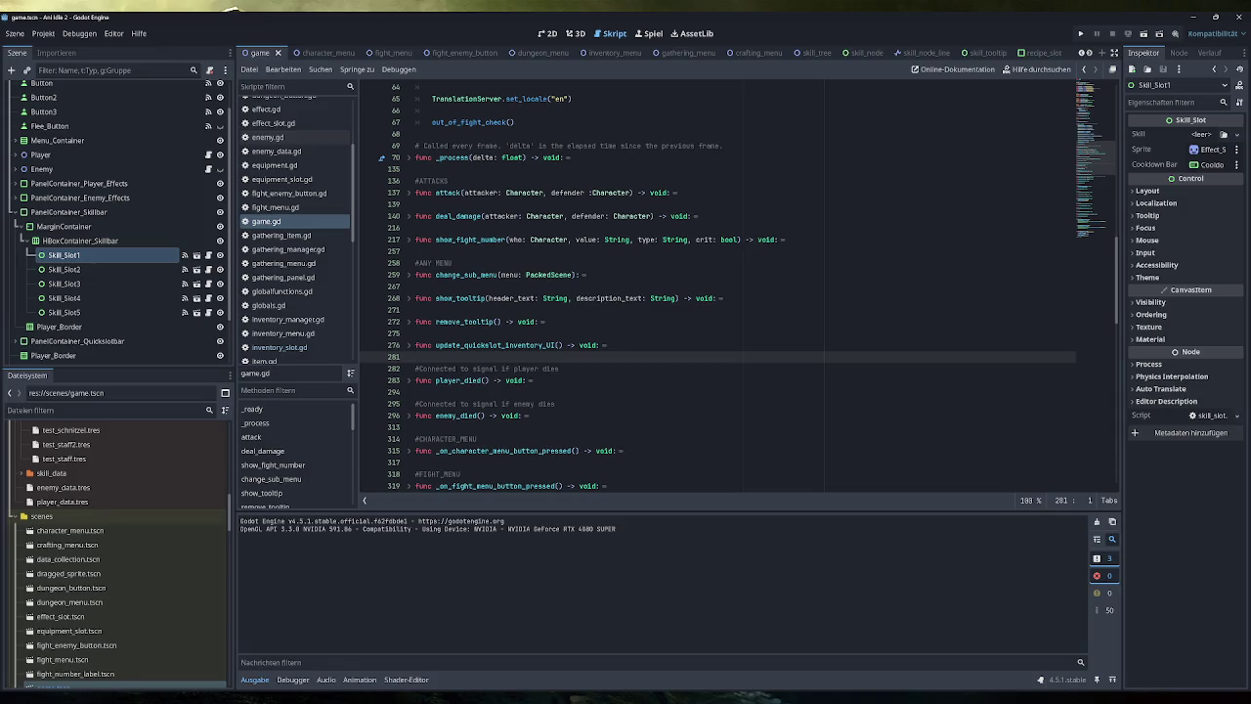
key(Return)
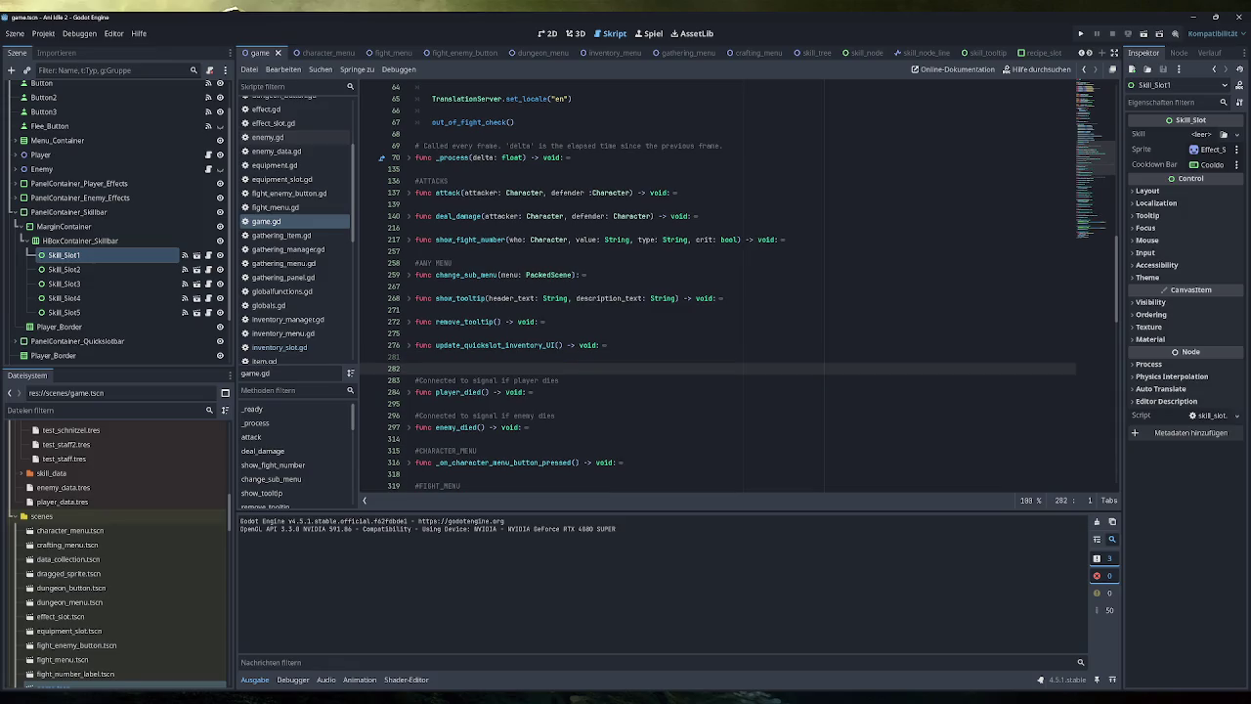
key(Return)
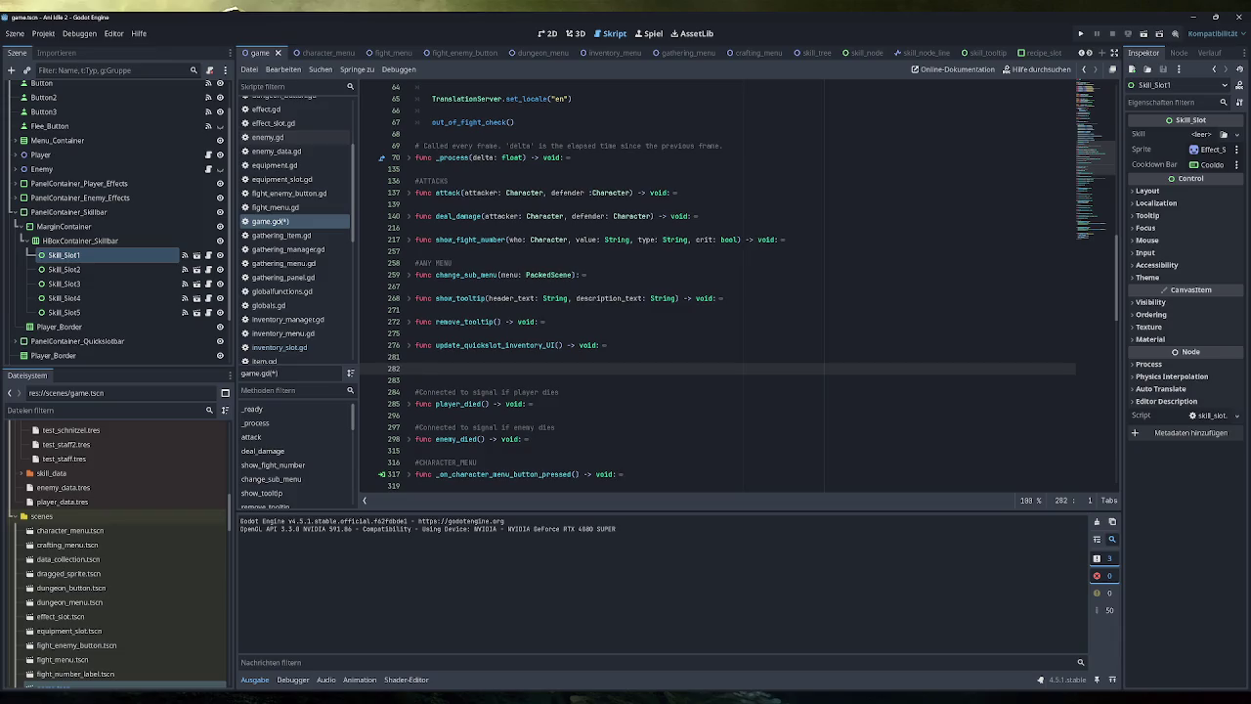
text(func )
text(update)
text(()
key(BackSpace)
text(skill_v)
text(ar())
text( -> boid:)
key(Return)
key(BackSpace)
key(BackSpace)
key(BackSpace)
text(void:)
Give the function an indented body line print("update skill bar").
key(Return)
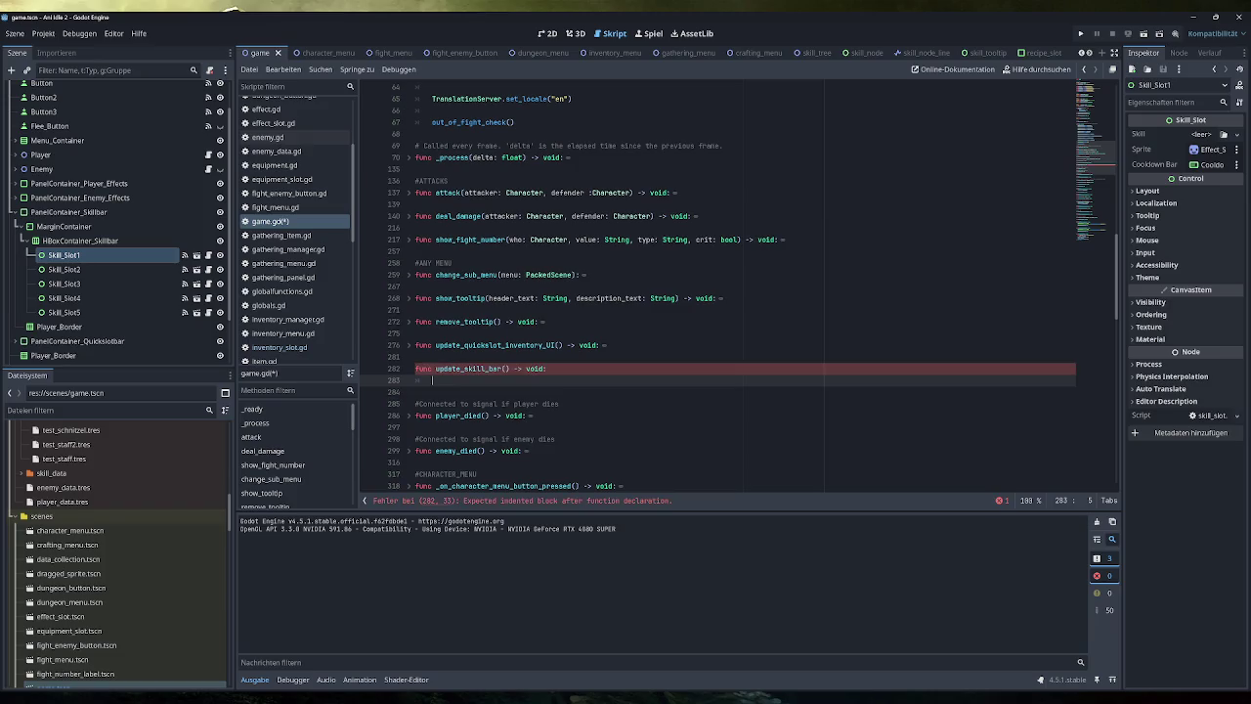
text(print")
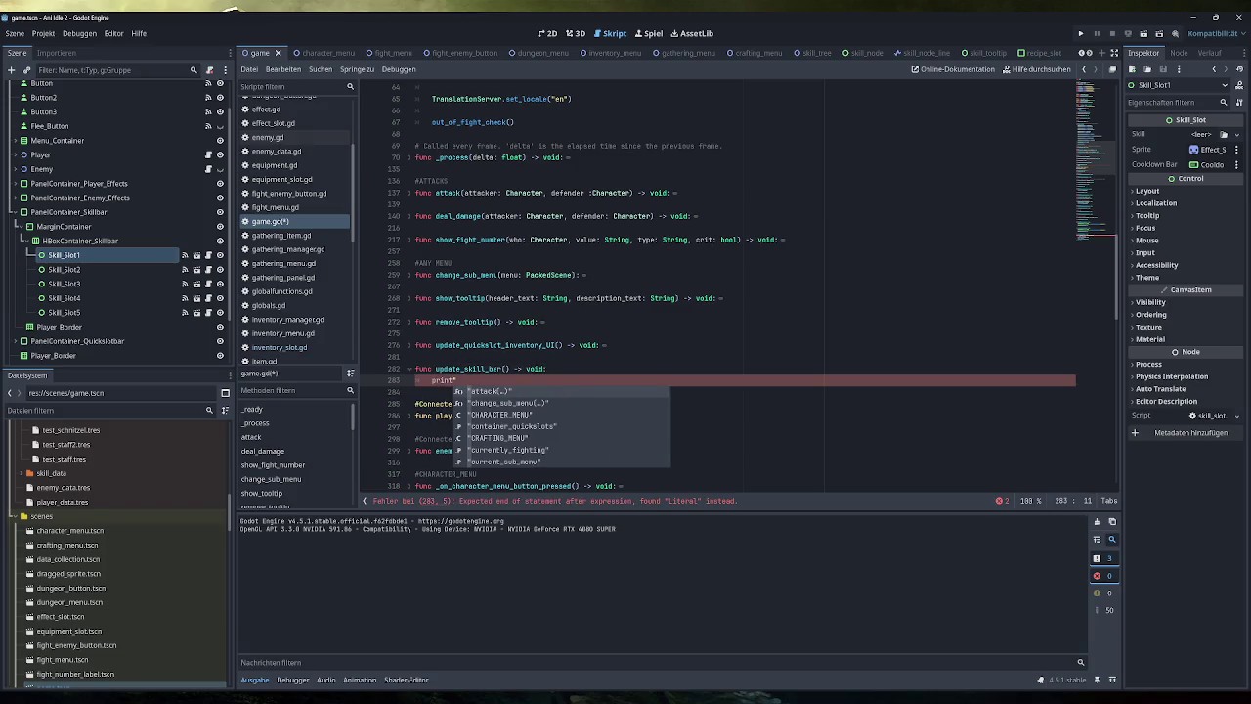
key(BackSpace)
text(("upd)
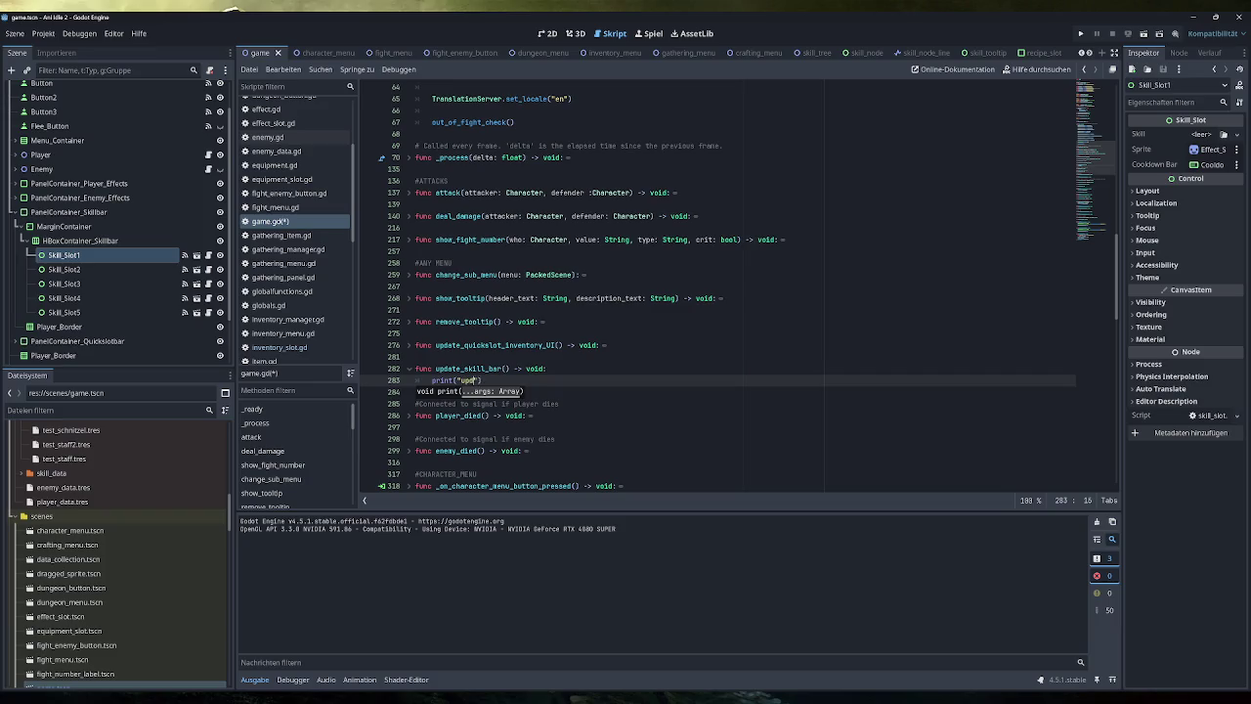
text(ate bar)
click(493, 380)
text(skill)
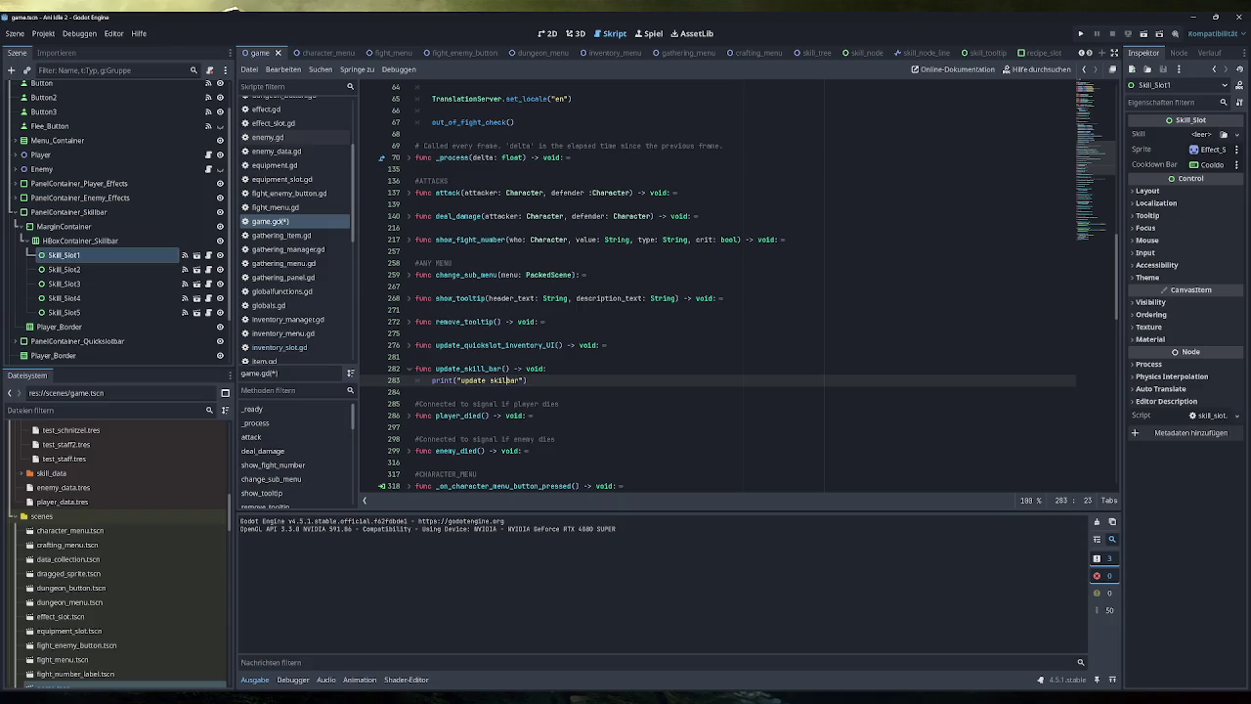
key(End)
scroll(718, 284, up, 3)
scroll(717, 284, down, 3)
scroll(738, 284, up, 15)
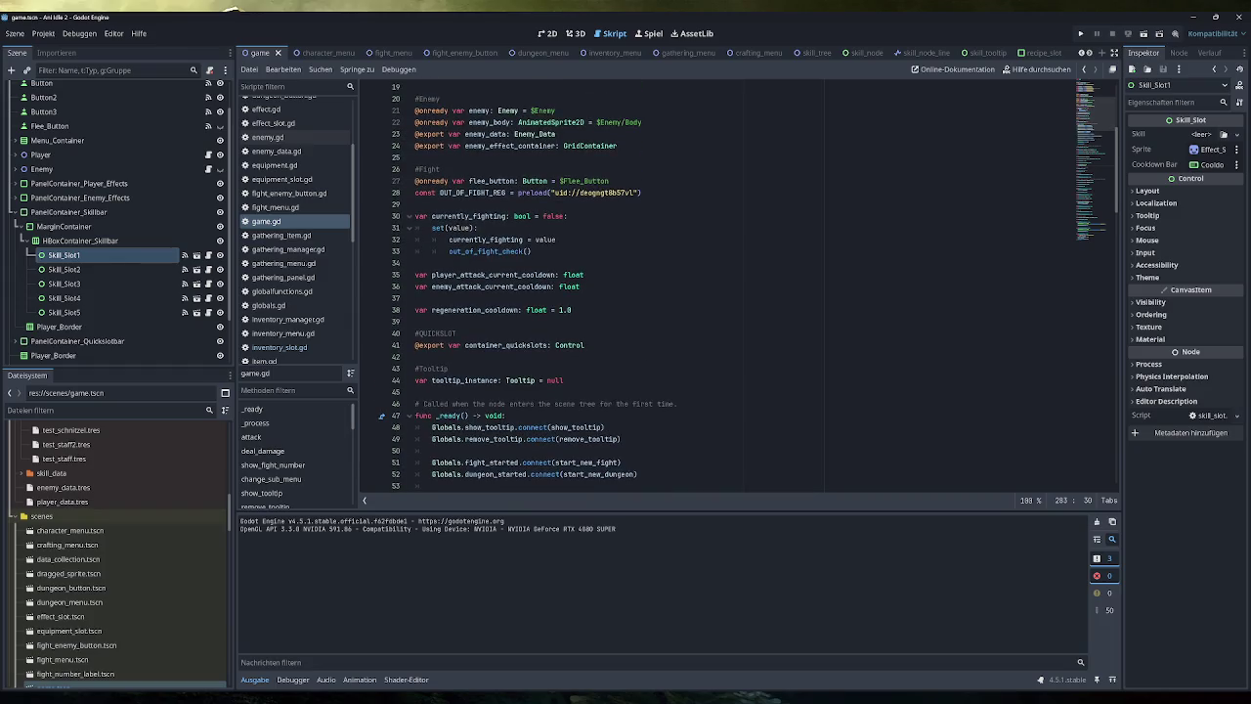
click(421, 357)
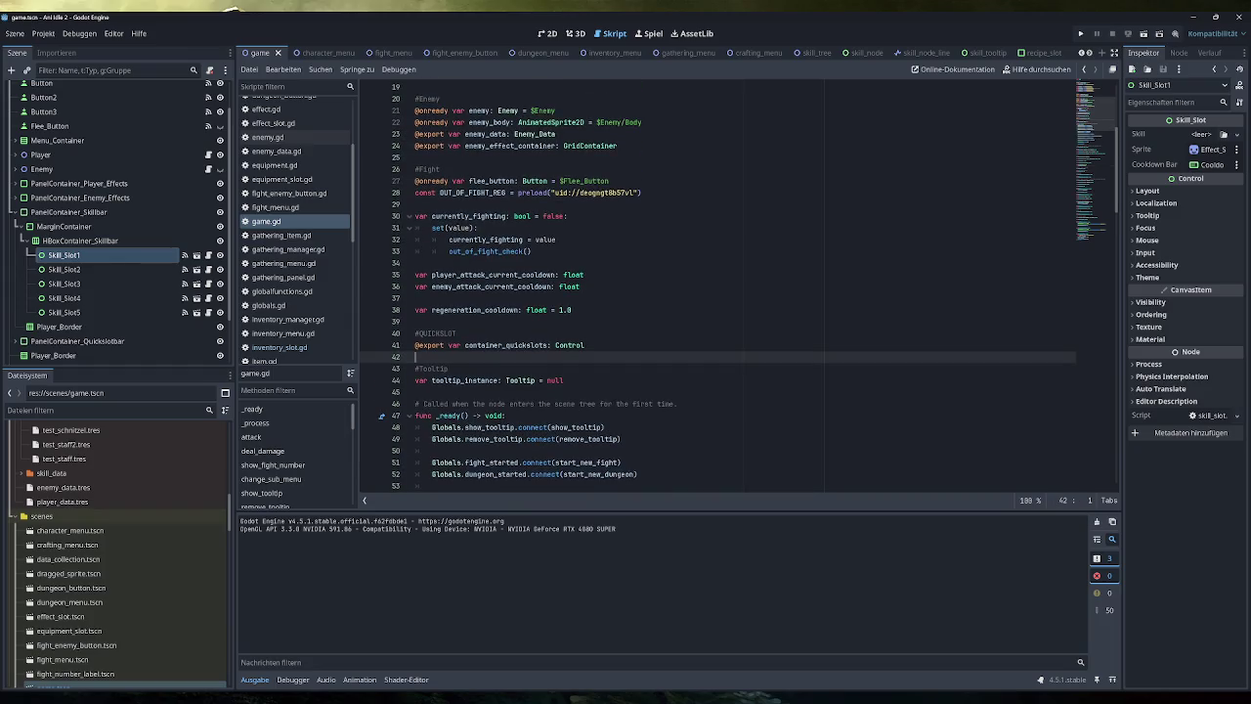
key(Return)
key(Return)
text(SKILLBAR)
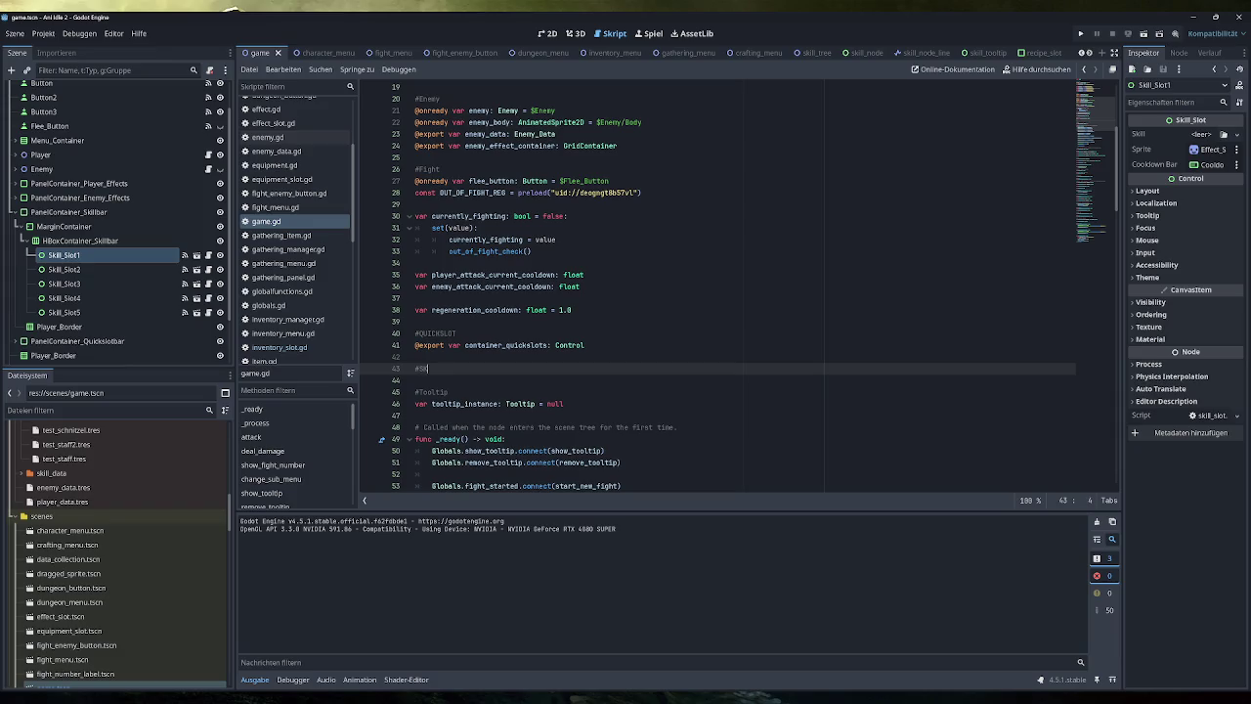
key(Return)
text(@export v)
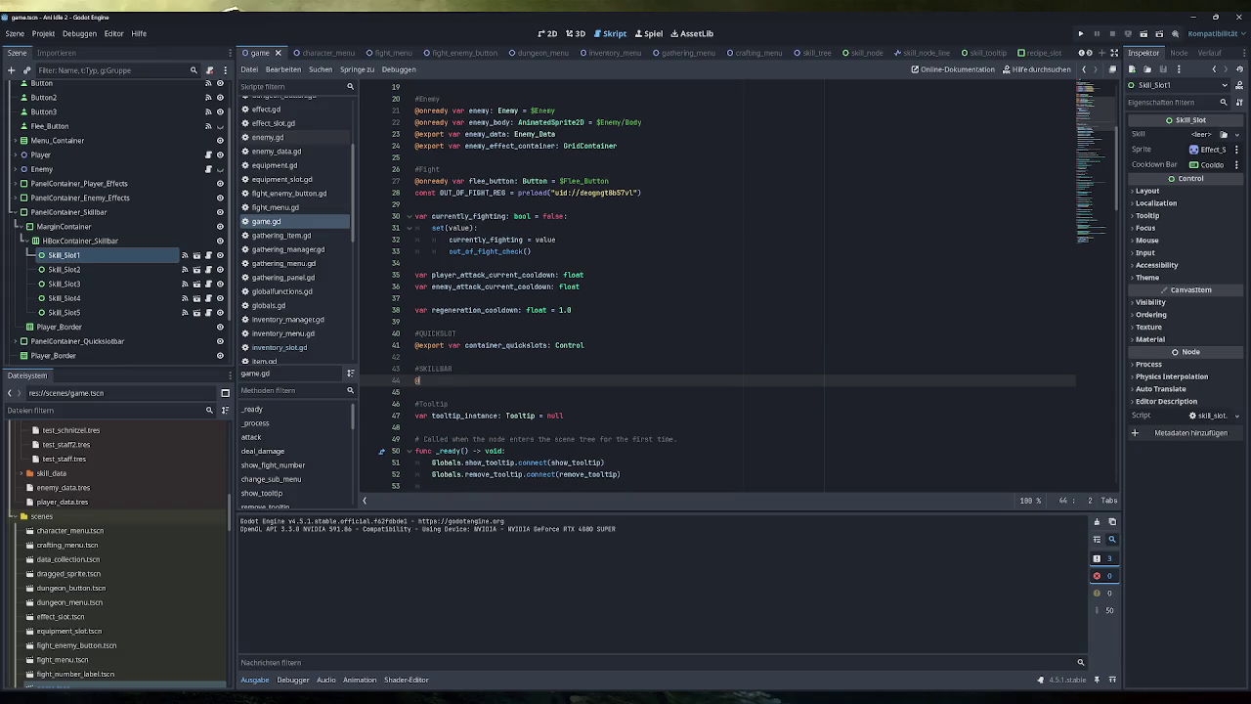
text(ar container_s)
text(kill)
text(slots: Co)
text(ntrol)
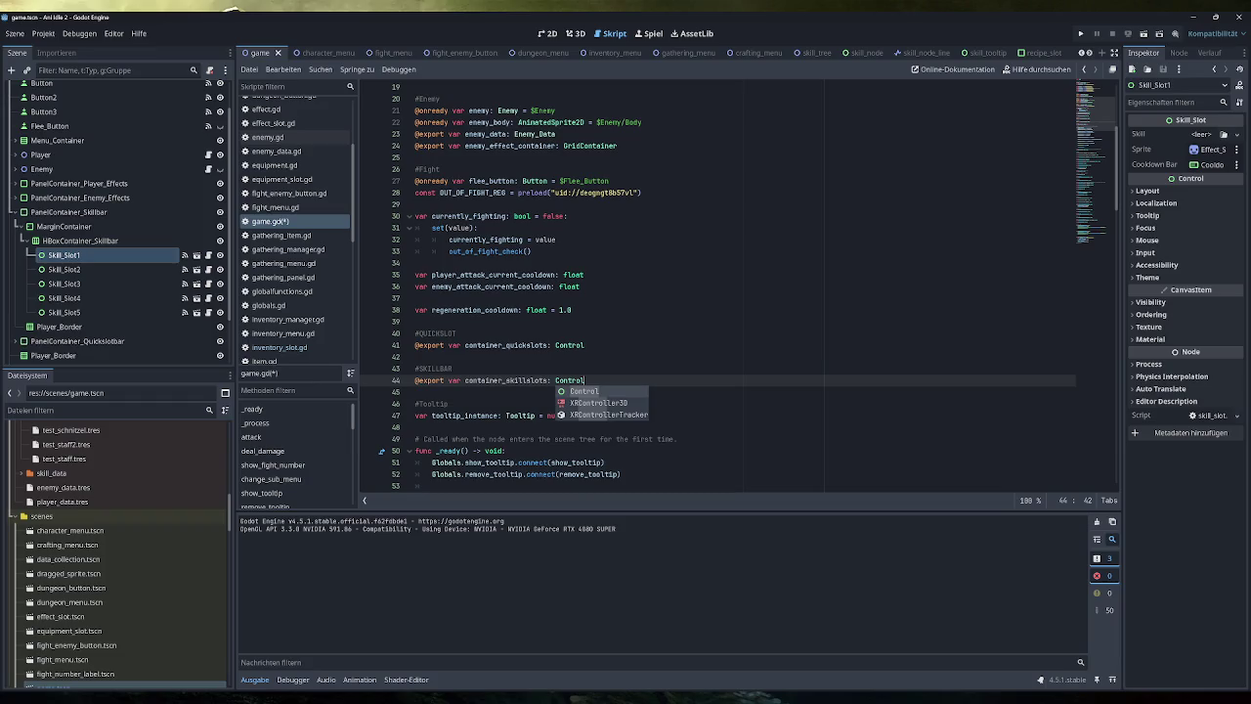
key(ctrl+s)
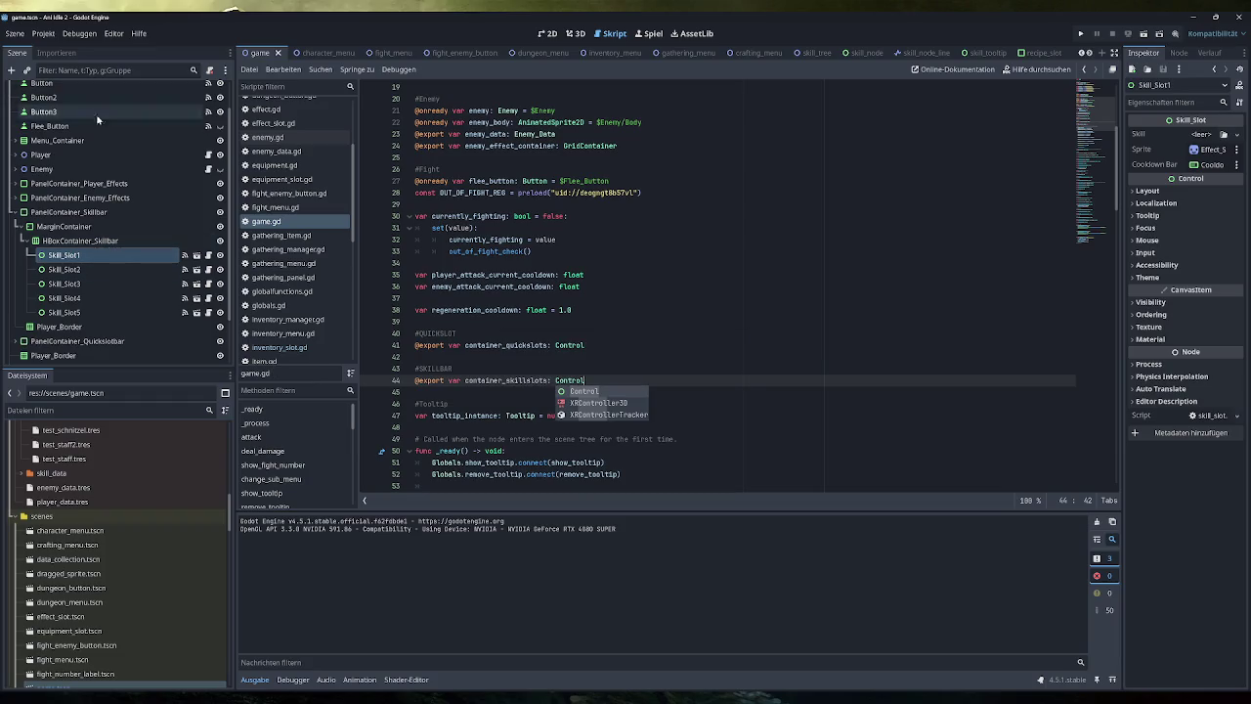
On the Game node, set Container Skillslots to HBoxContainer_Skillbar and save game.tscn.
scroll(96, 114, up, 2)
click(93, 90)
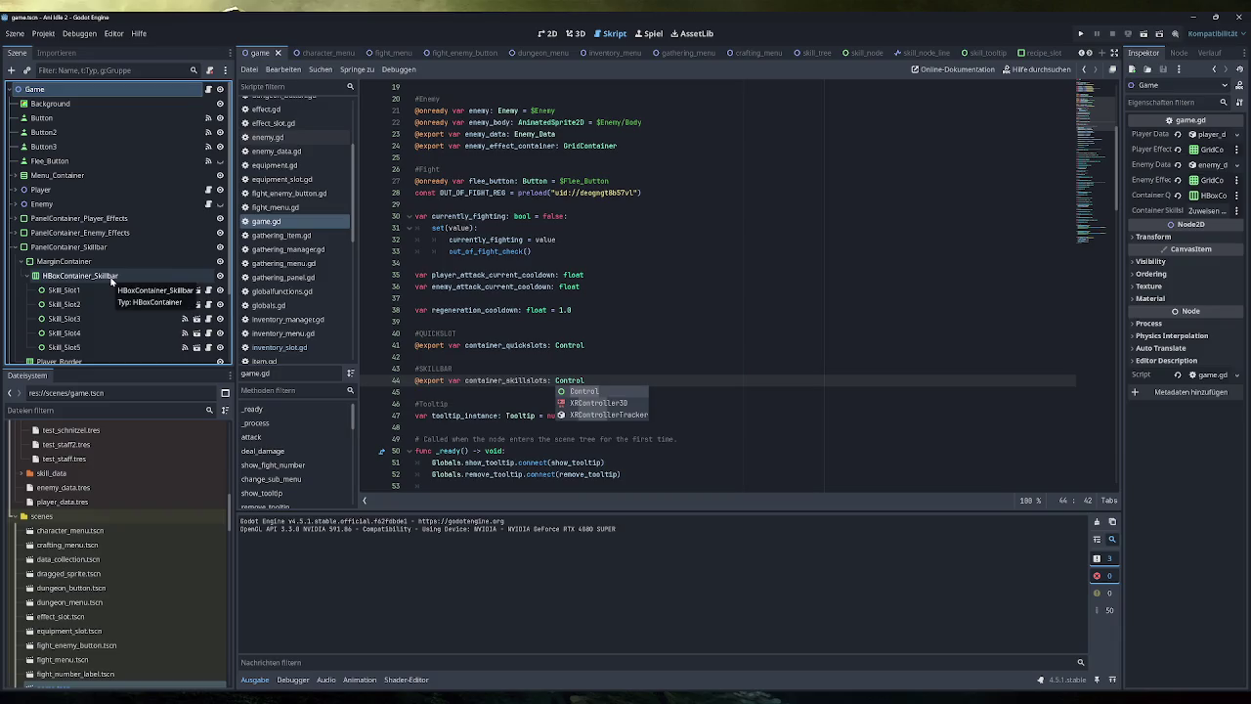
mouse_move(110, 281)
mouse_down()
mouse_move(949, 208)
mouse_move(1207, 211)
mouse_up()
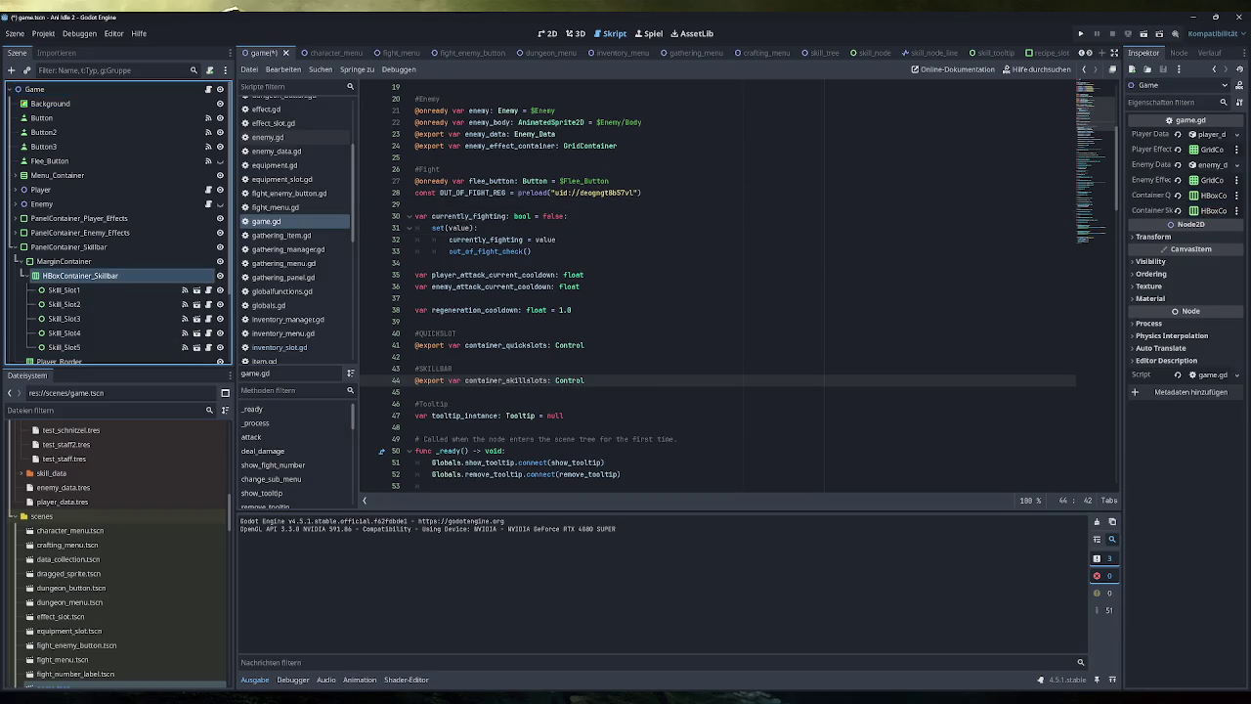
key(ctrl+s)
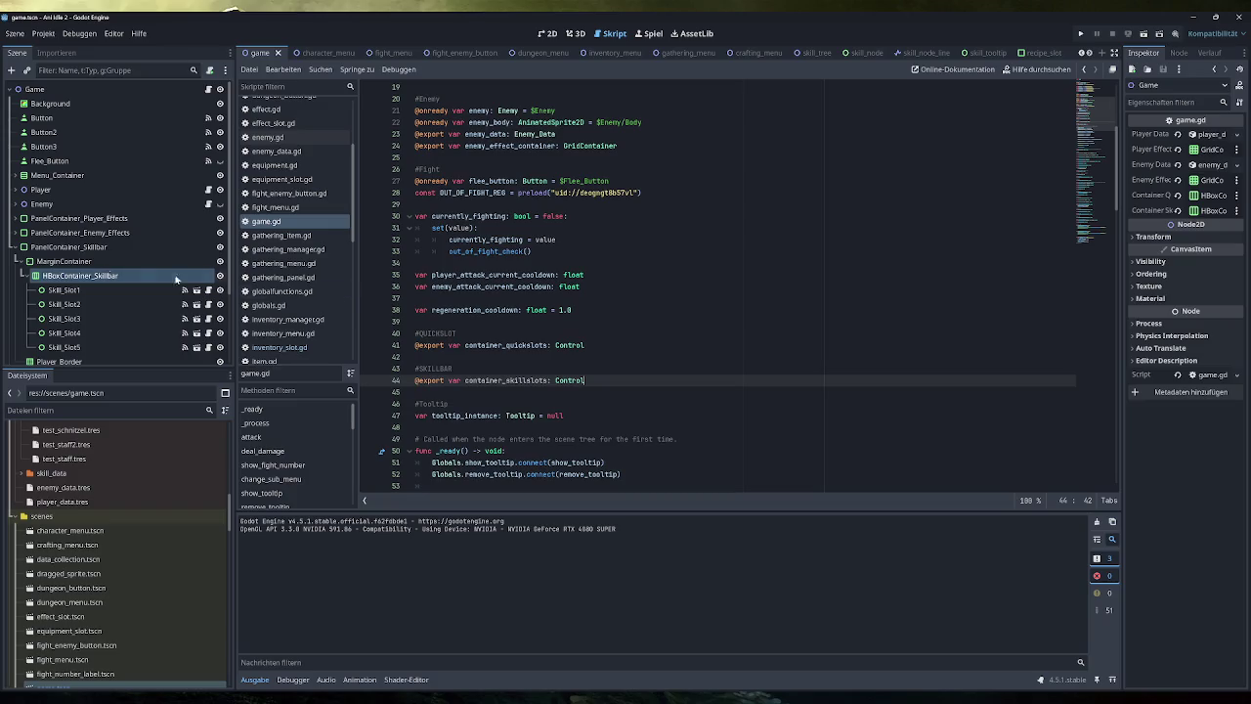
scroll(117, 237, down, 3)
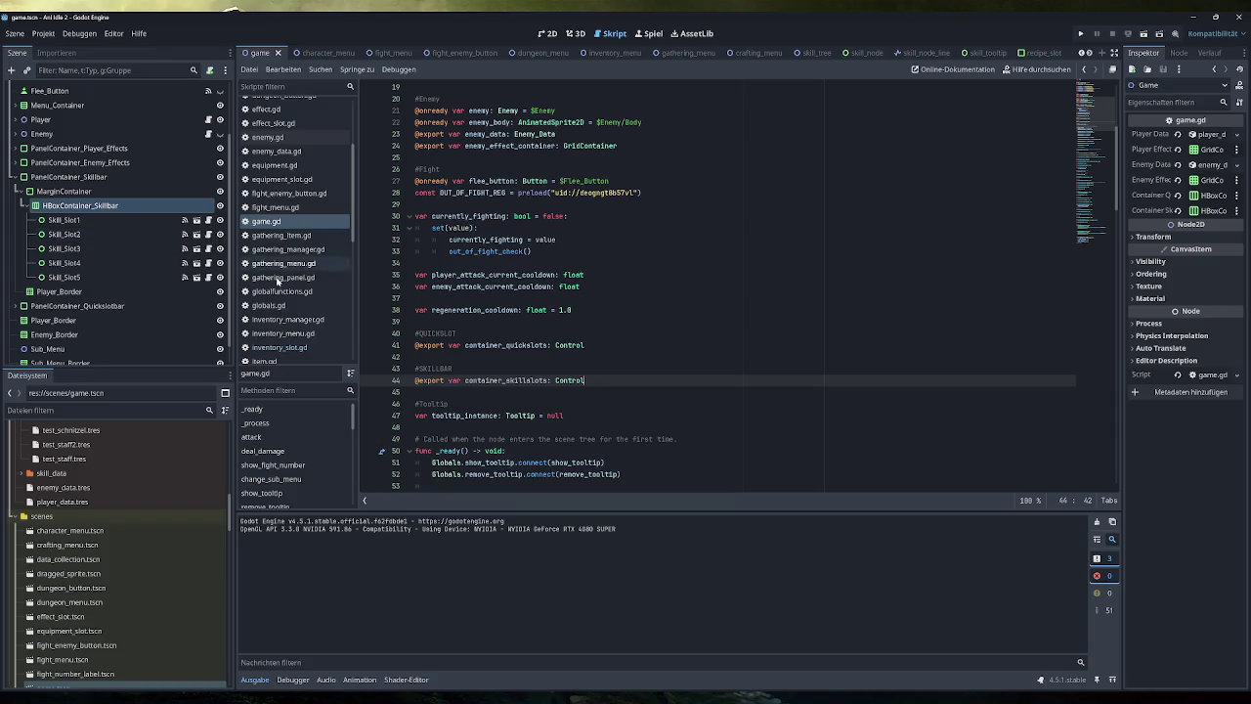
scroll(740, 284, down, 5)
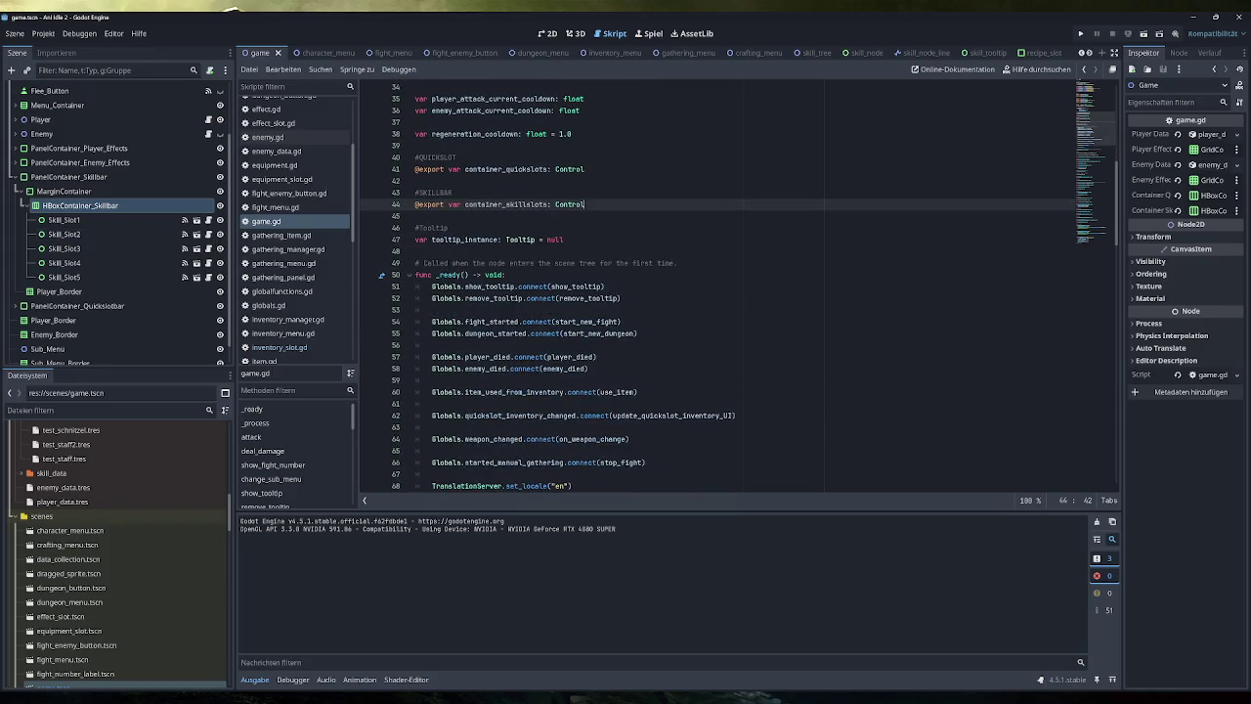
scroll(740, 284, down, 5)
scroll(601, 369, down, 4)
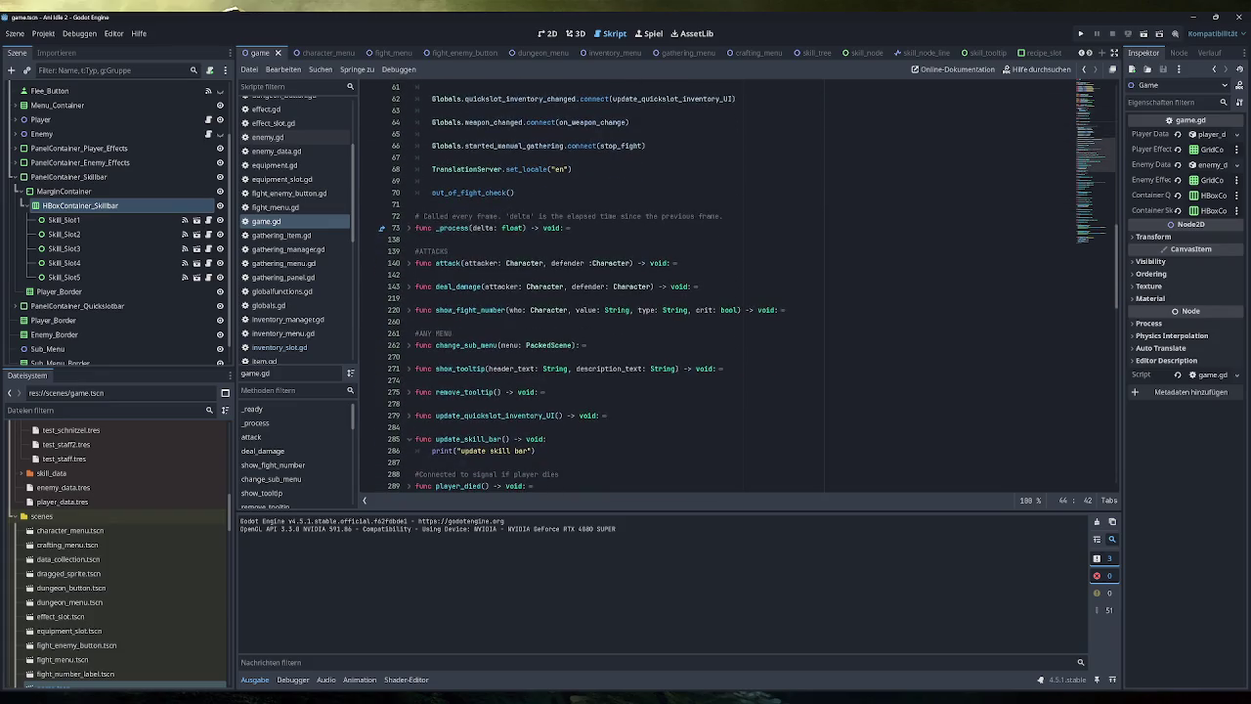
scroll(601, 369, down, 3)
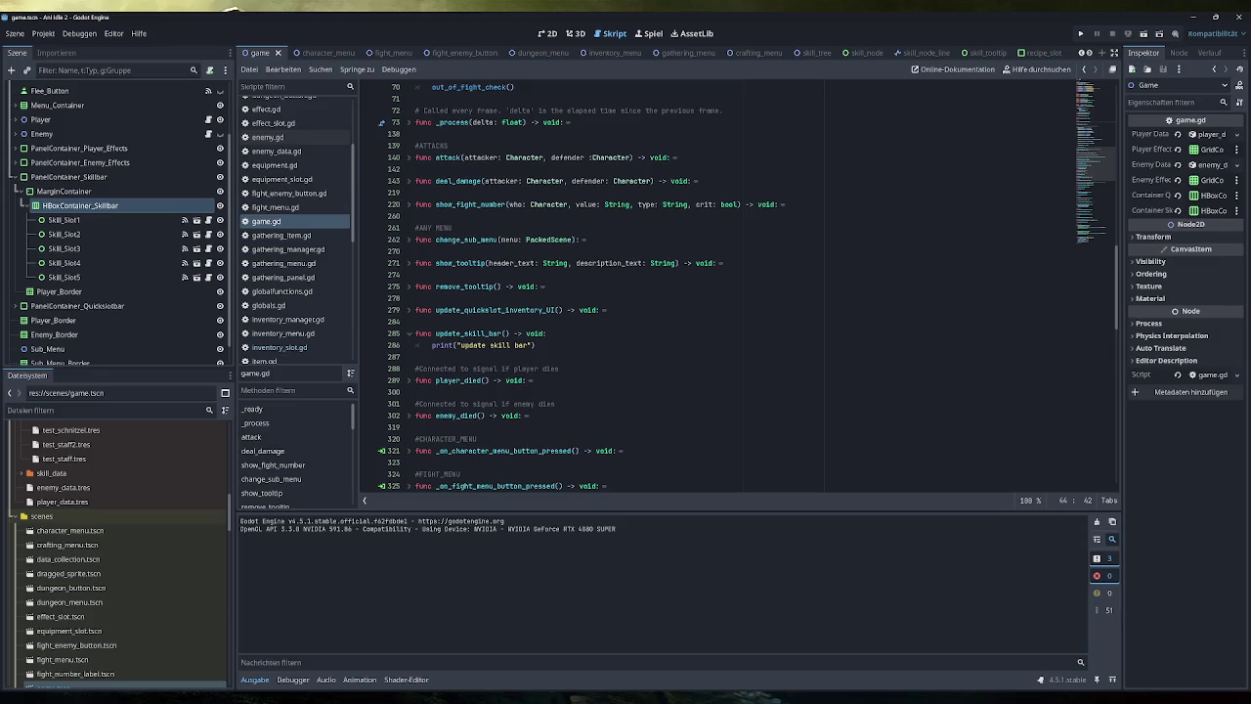
Open skill_slot.gd and launch the game in a smaller window.
scroll(299, 286, down, 6)
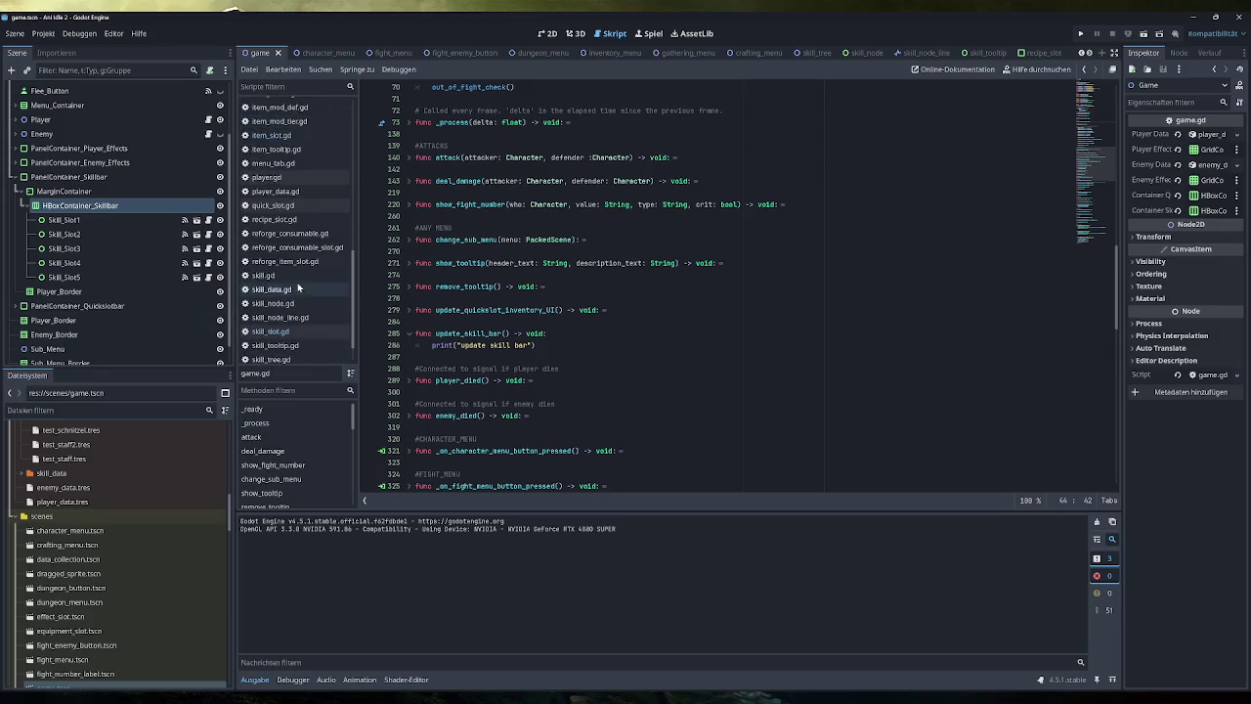
click(274, 298)
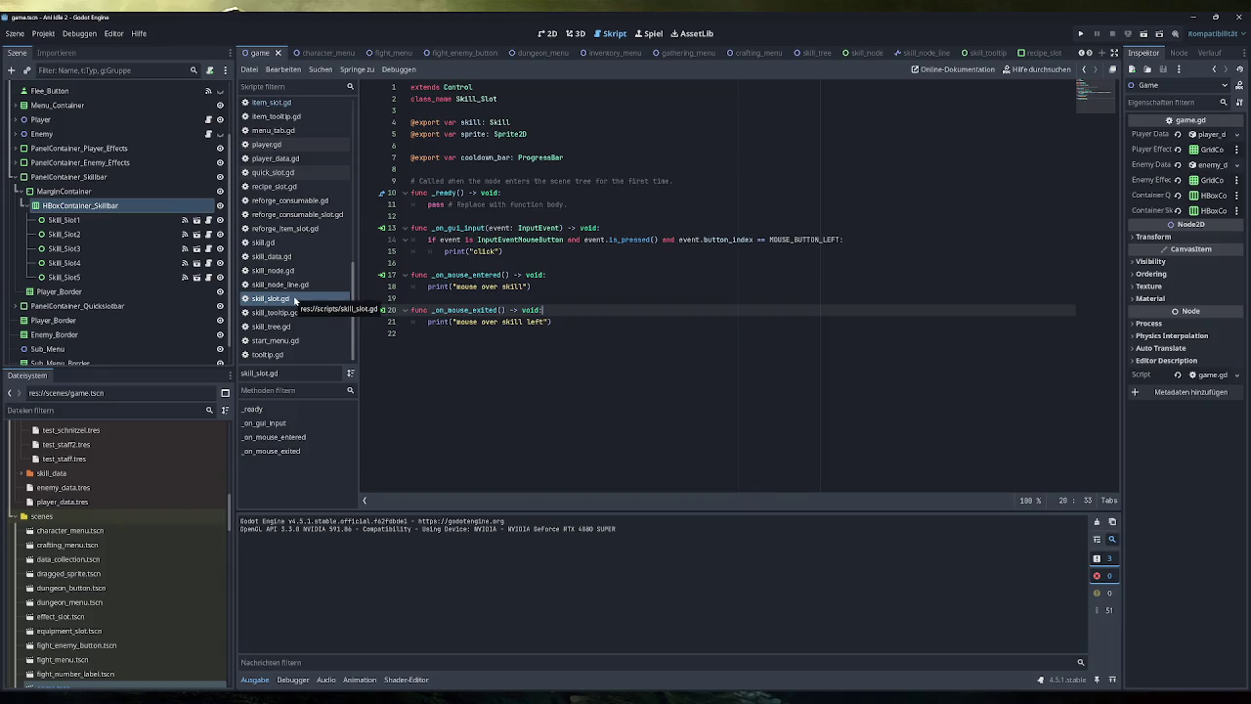
click(1080, 34)
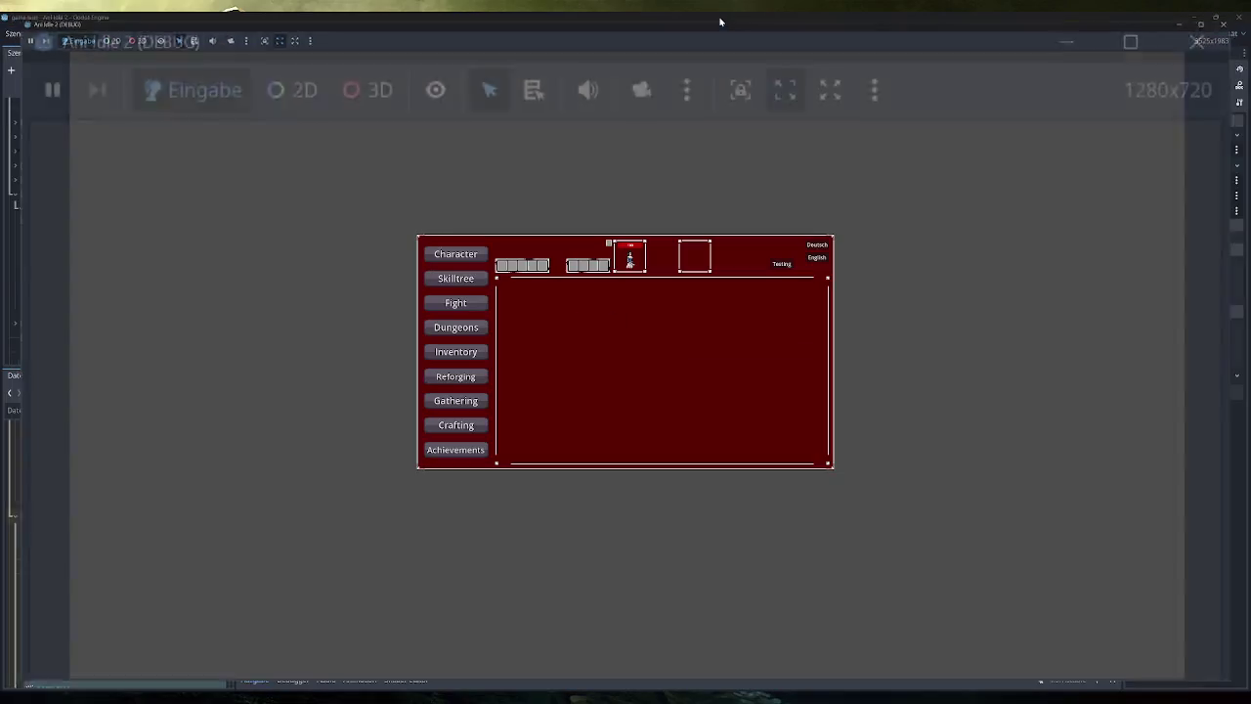
double_click(721, 20)
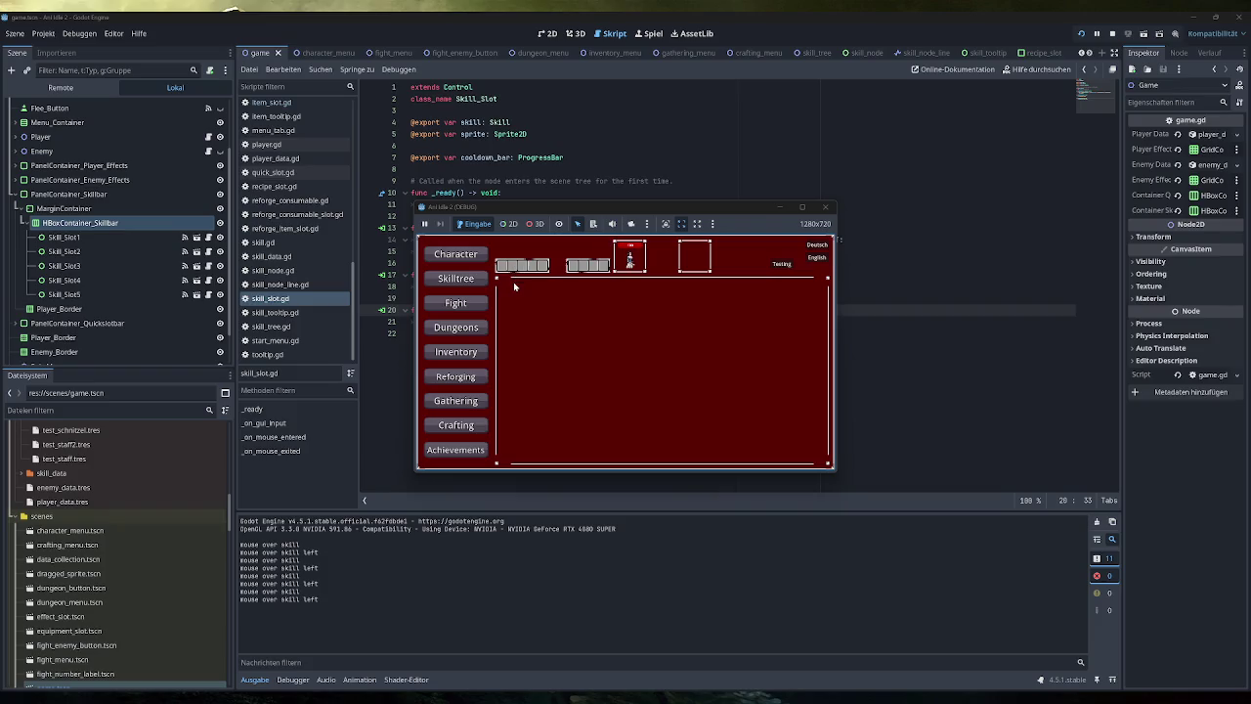
Click the first skill slot to check its log messages, then stop the game and open skill.gd.
click(513, 272)
click(514, 271)
click(513, 272)
click(513, 272)
click(513, 270)
click(512, 270)
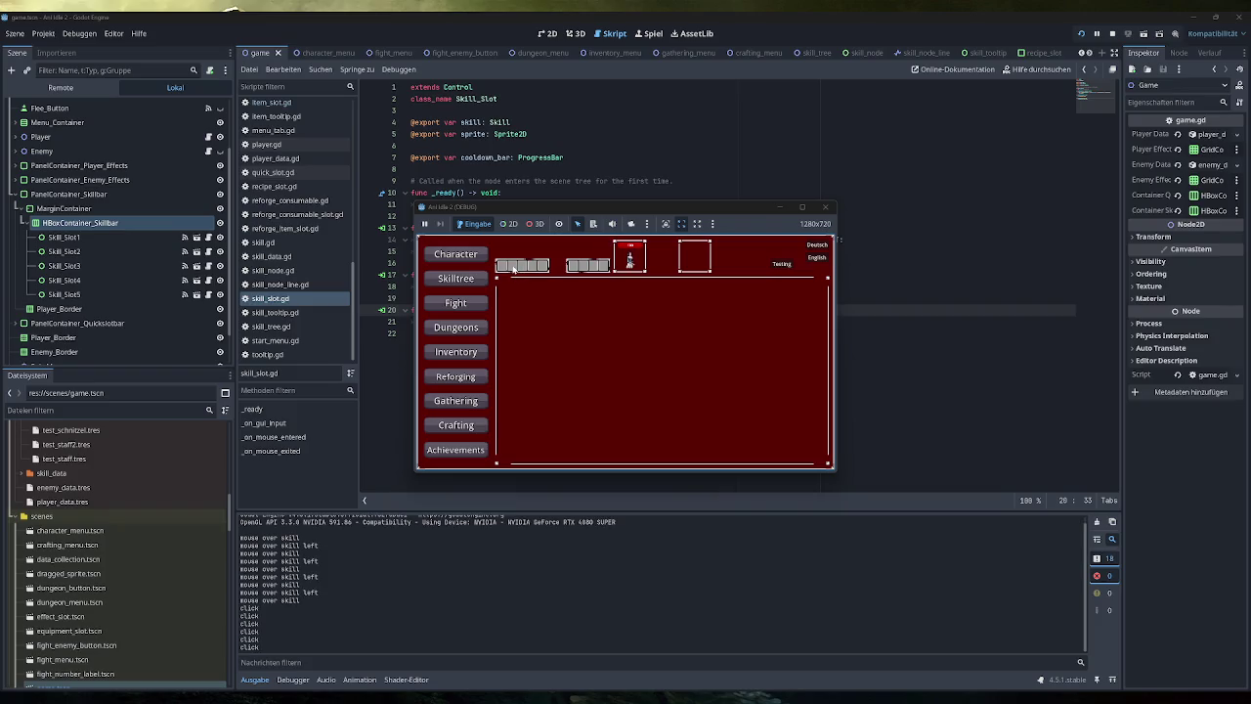
click(827, 208)
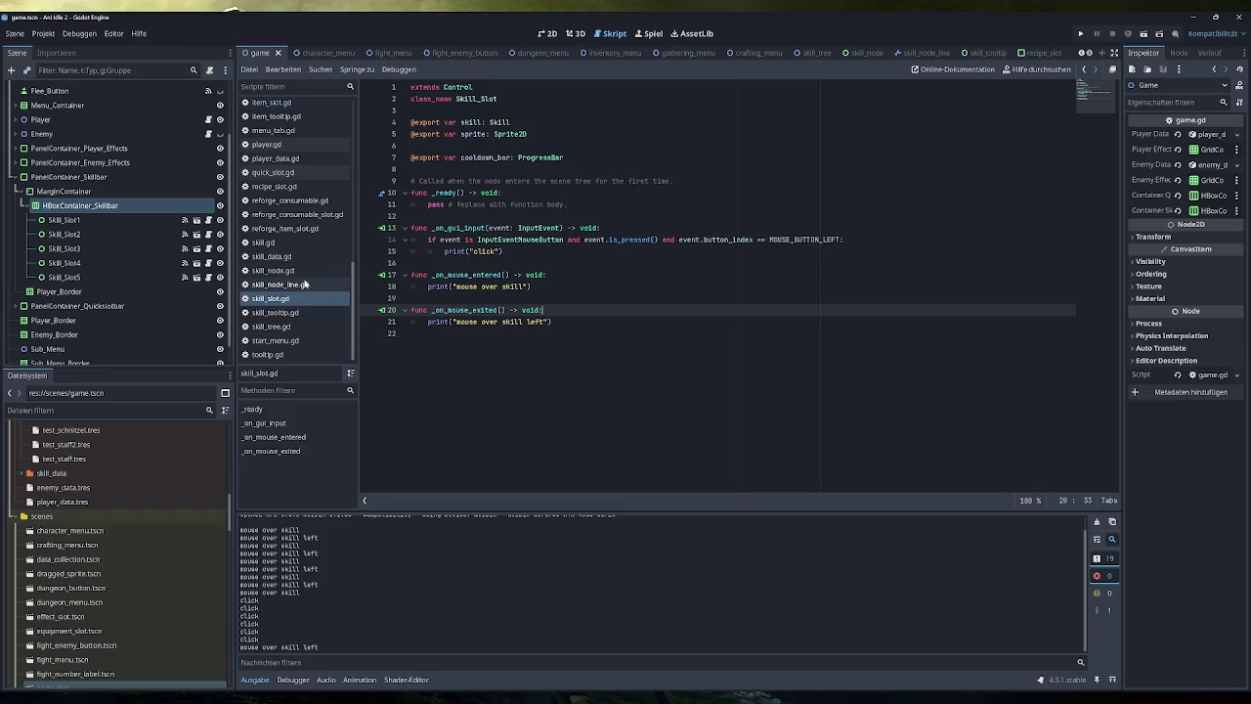
click(293, 244)
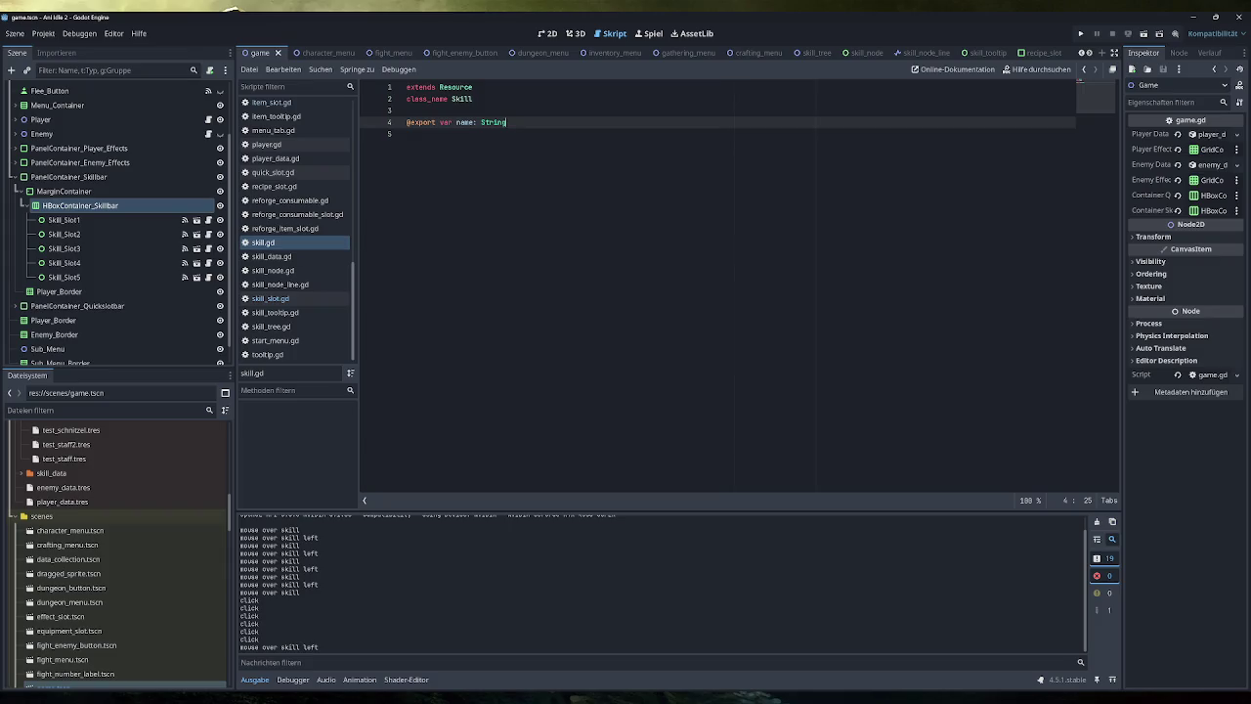
Copy the Skill (Resource) field list from the Obsidian Excalidraw drawing, then return to skill.gd.
key(alt+Tab)
scroll(735, 507, down, 1)
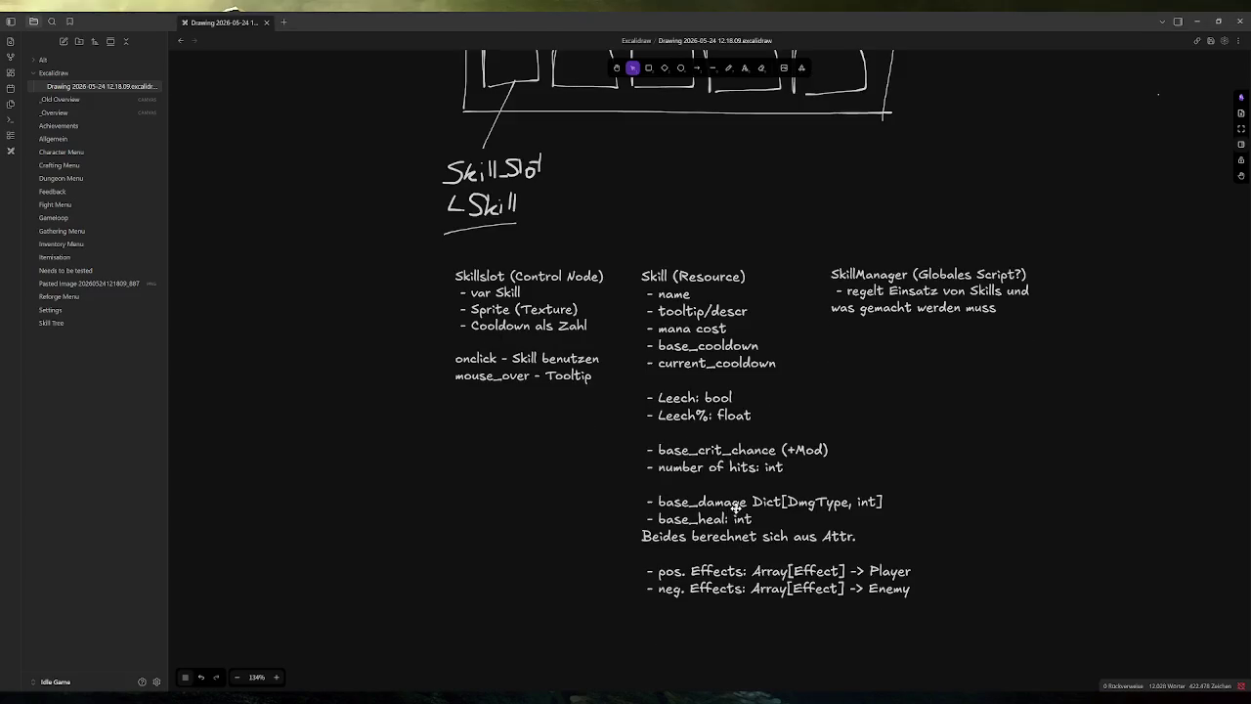
scroll(754, 488, down, 2)
click(710, 252)
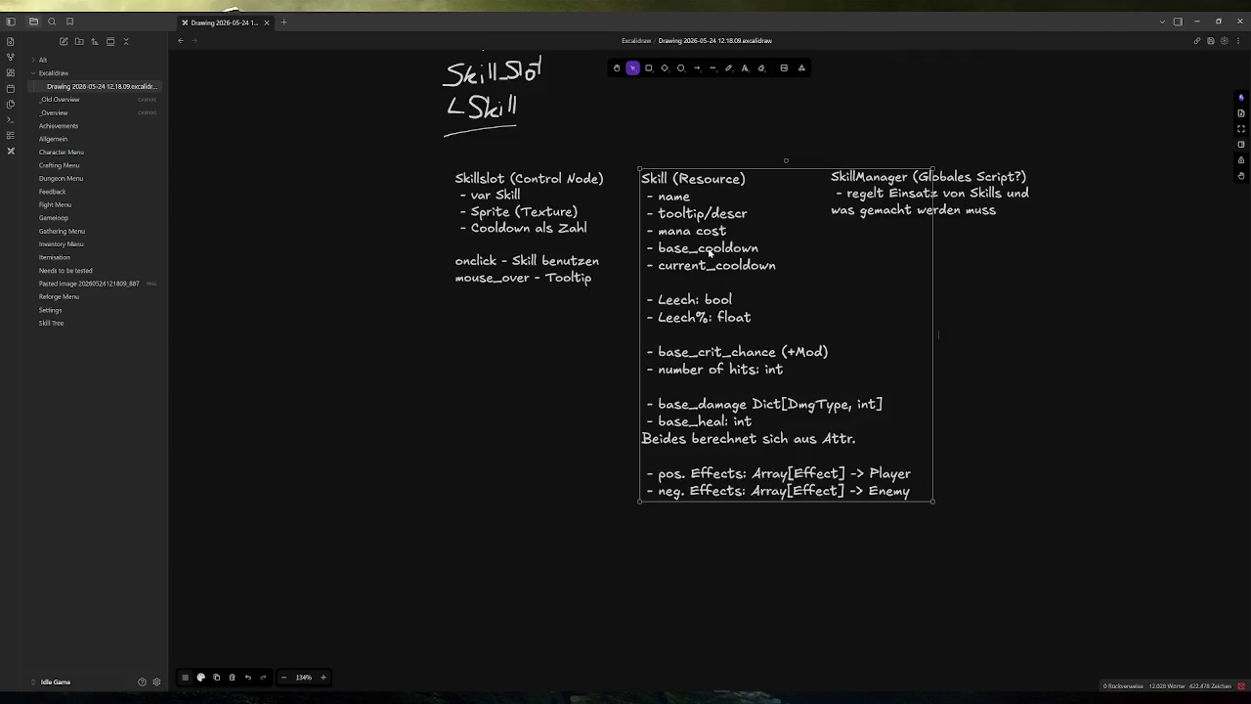
double_click(710, 253)
click(733, 250)
mouse_move(911, 490)
mouse_down()
mouse_move(733, 299)
mouse_move(684, 210)
mouse_move(644, 194)
mouse_up()
key(ctrl+c)
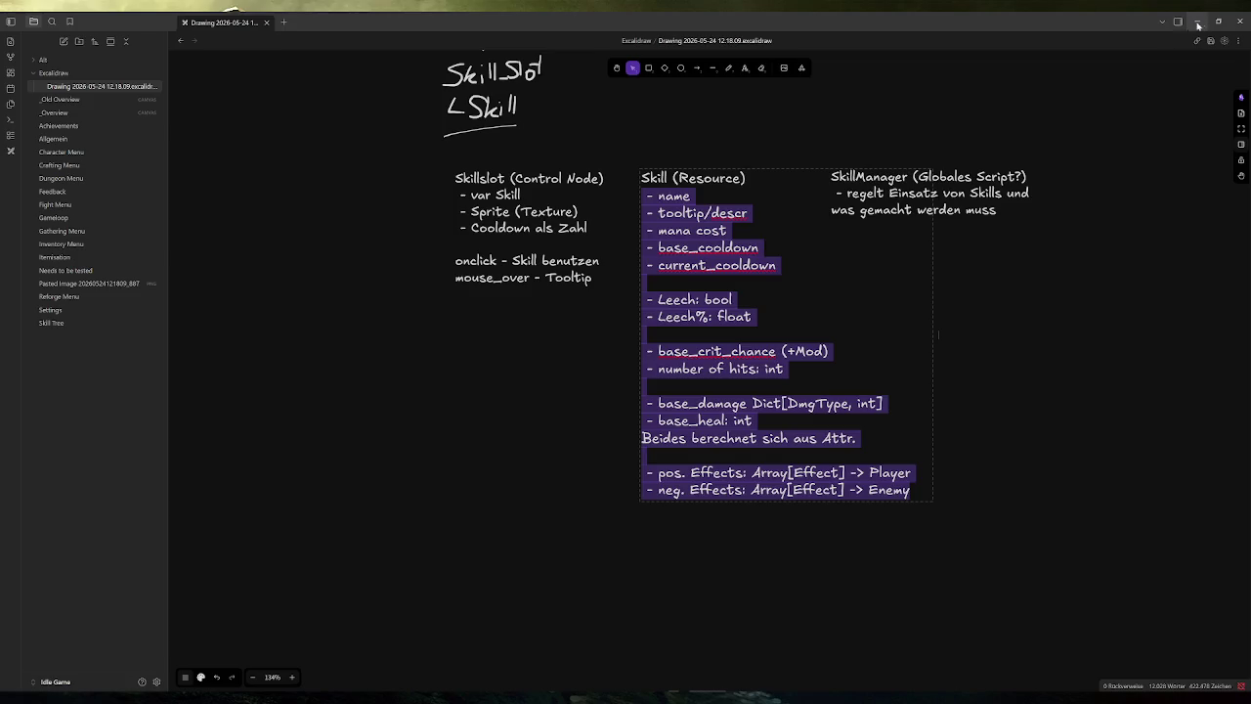
click(1199, 22)
key(Return)
key(Return)
key(Return)
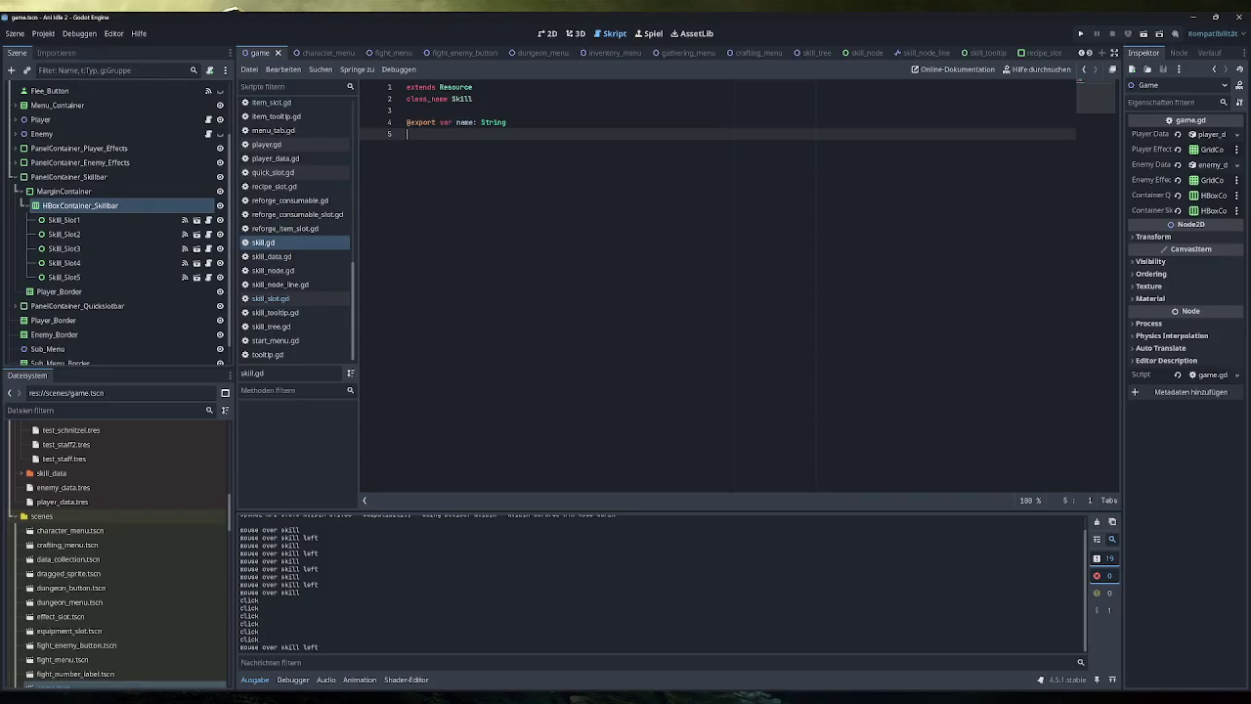
Paste the plan notes into skill.gd and add an exported tooltip String below name.
key(ctrl+v)
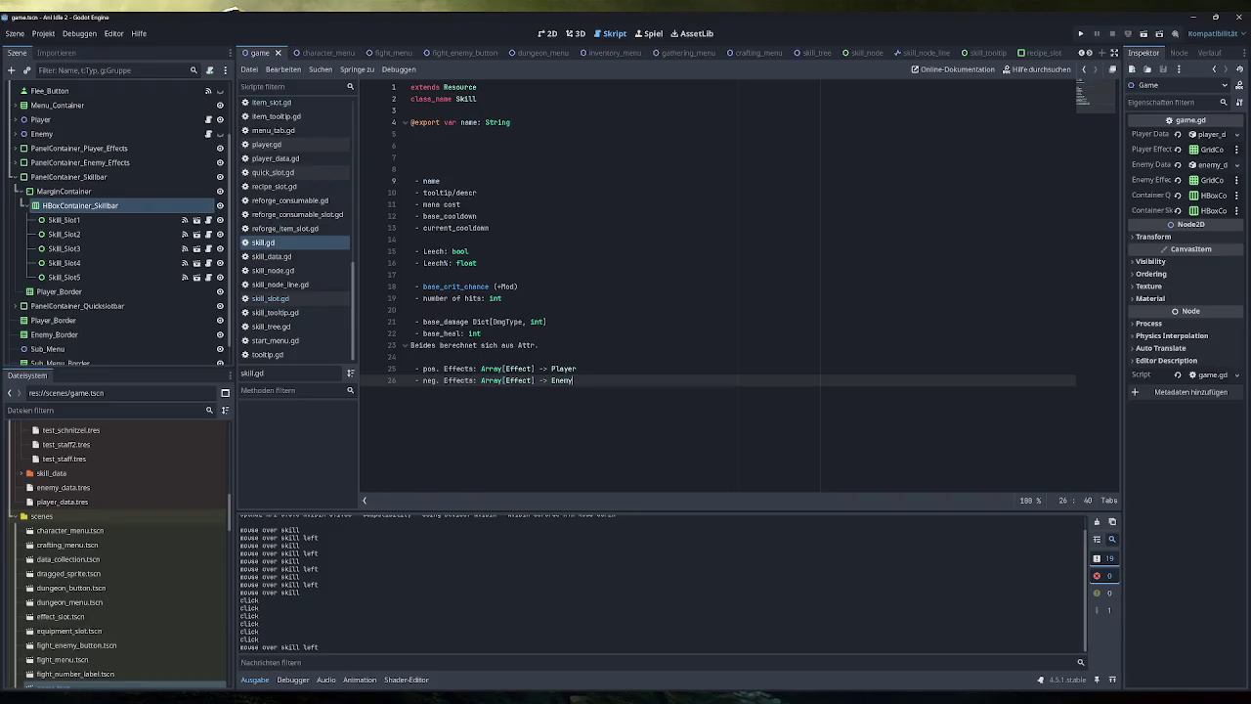
key(Up)
key(Up)
key(Up)
key(shift+Home)
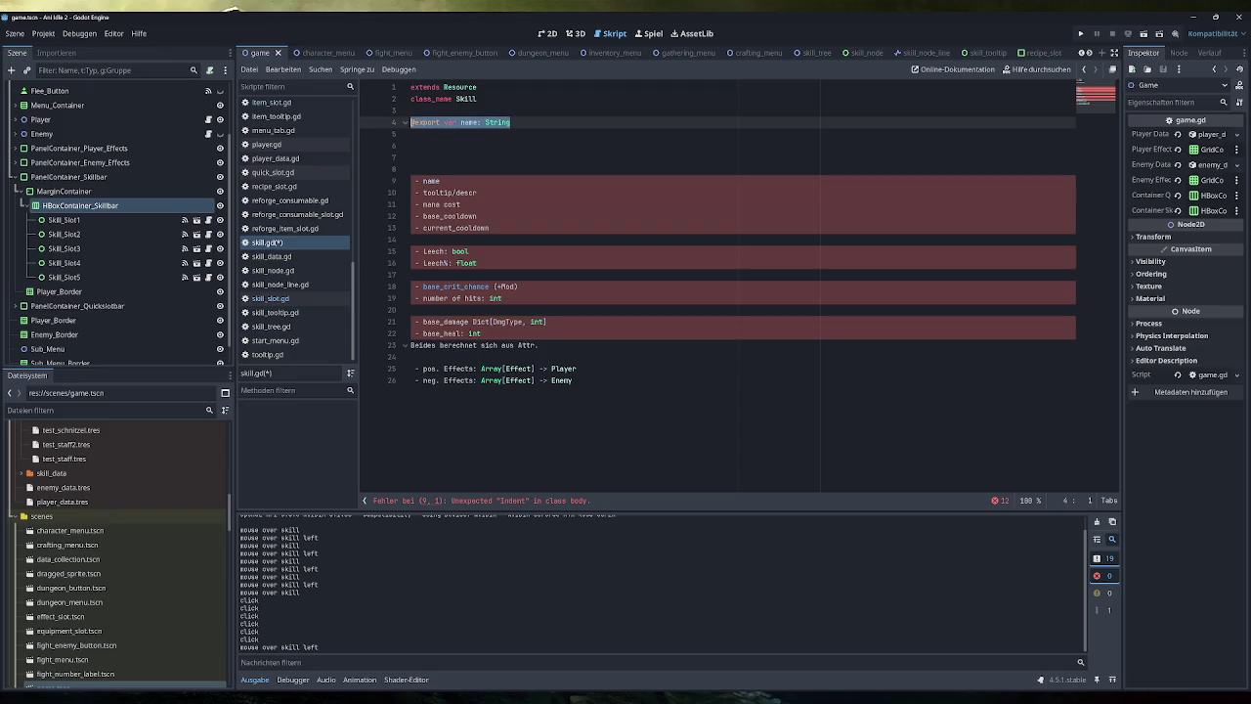
key(ctrl+c)
key(Down)
key(ctrl+v)
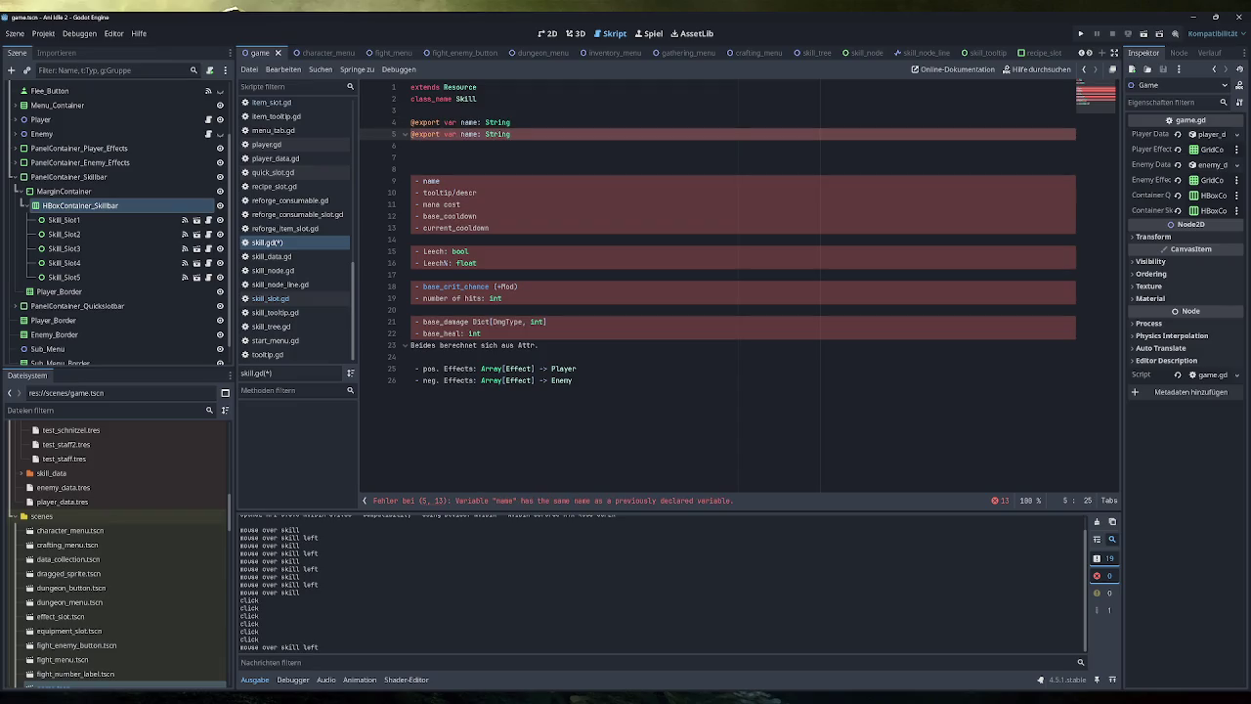
double_click(470, 134)
text(tooltip)
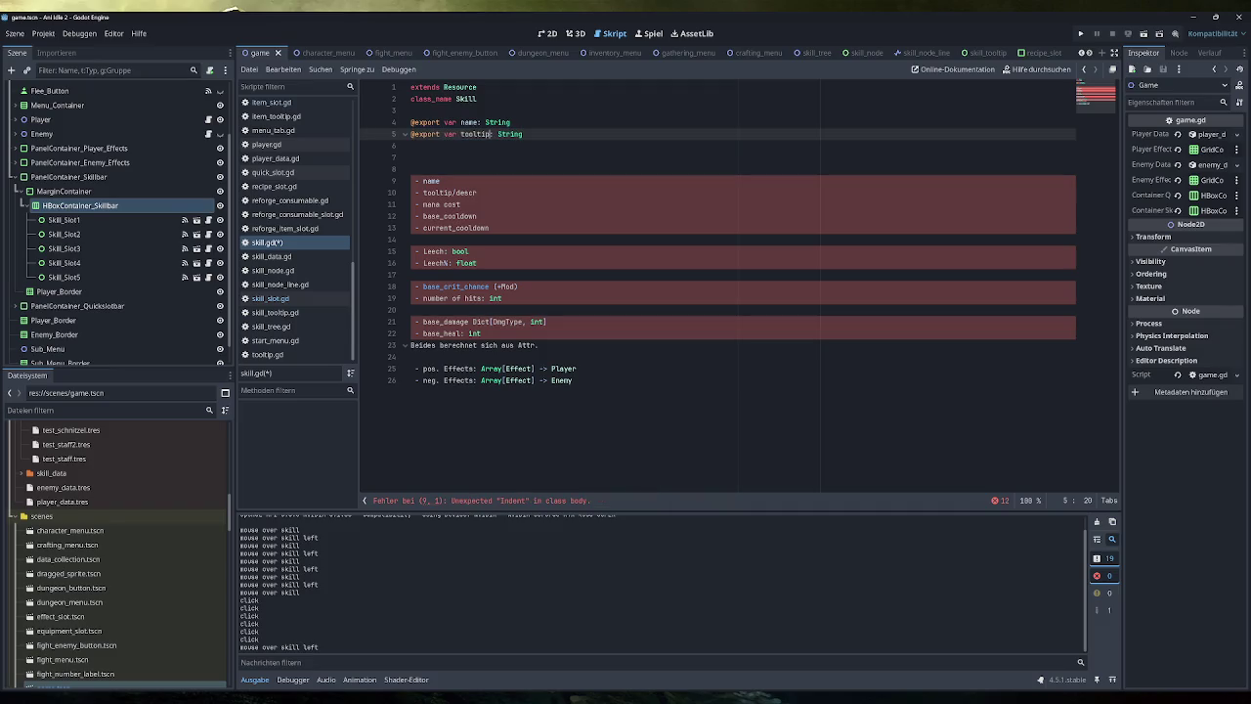
Add an exported mana_cost variable of type int.
key(Down)
key(Down)
key(ctrl+v)
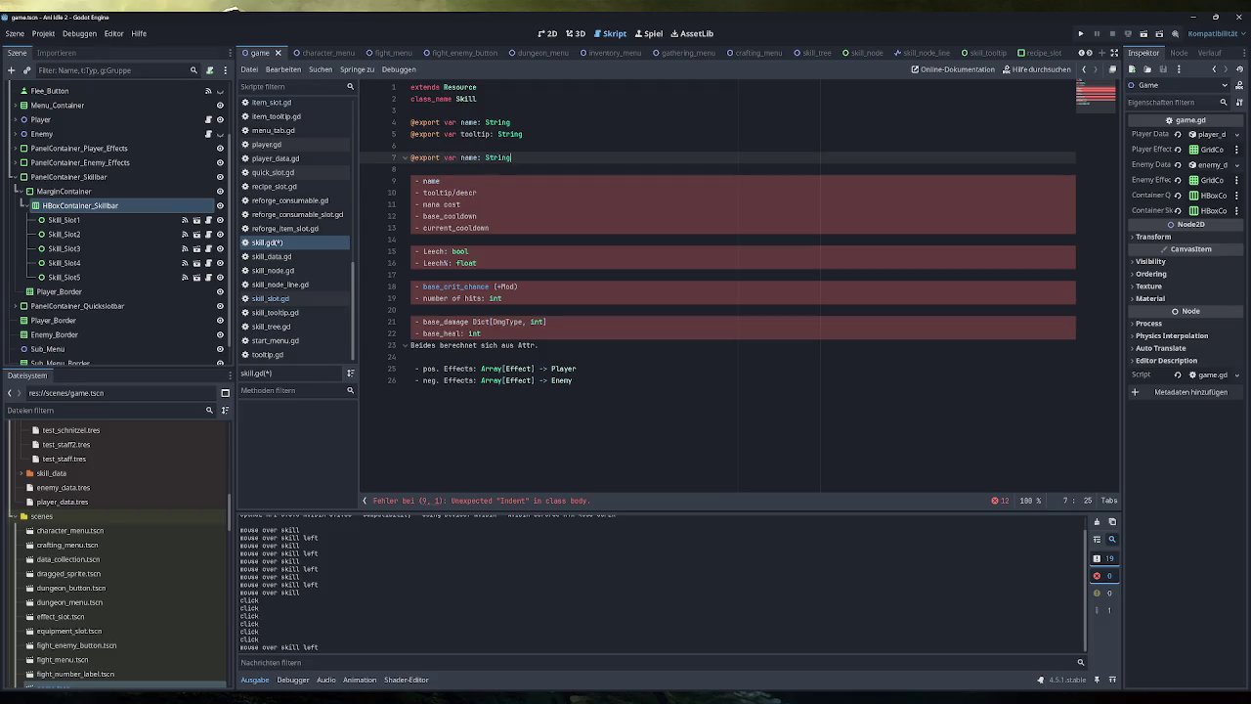
double_click(469, 157)
text(mana_cost)
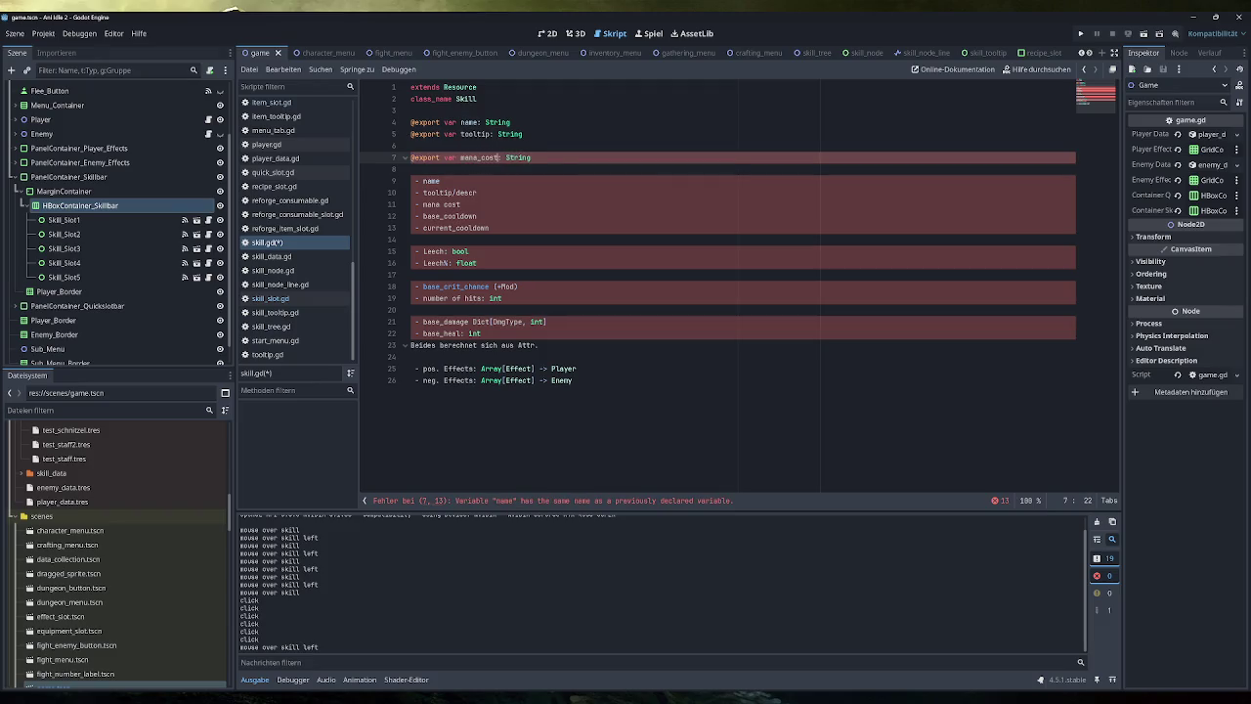
double_click(519, 158)
text(nt)
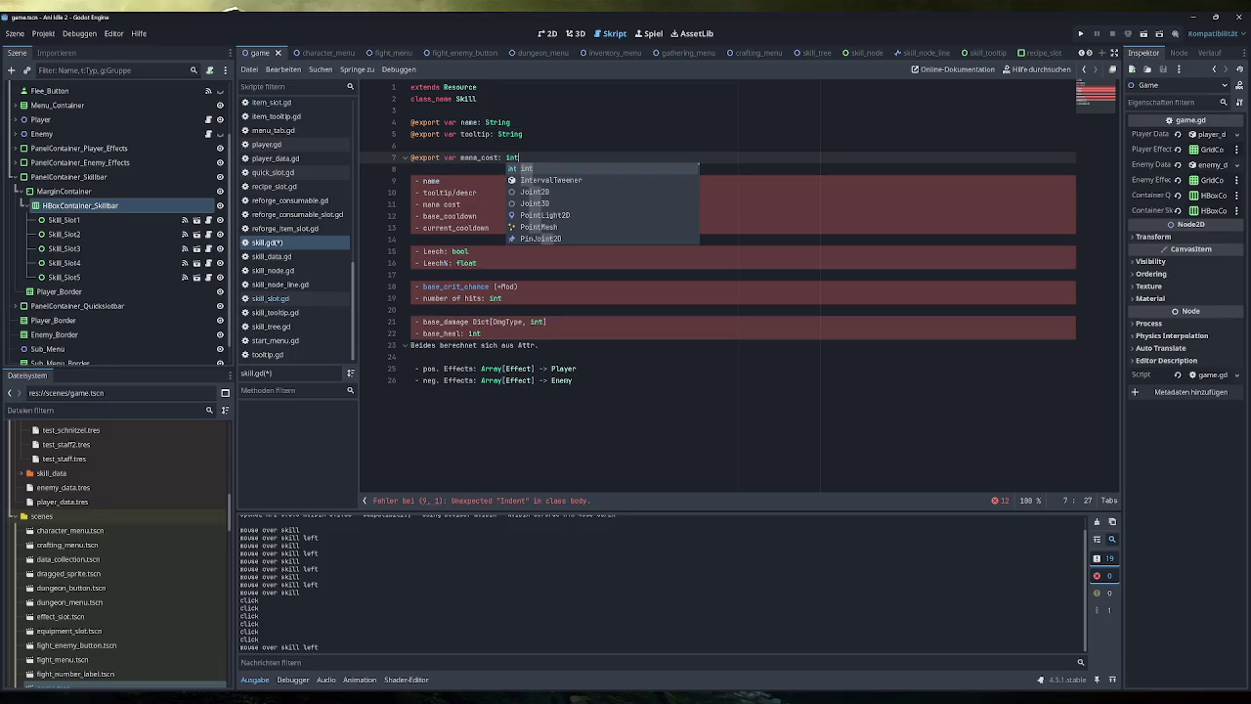
key(Escape)
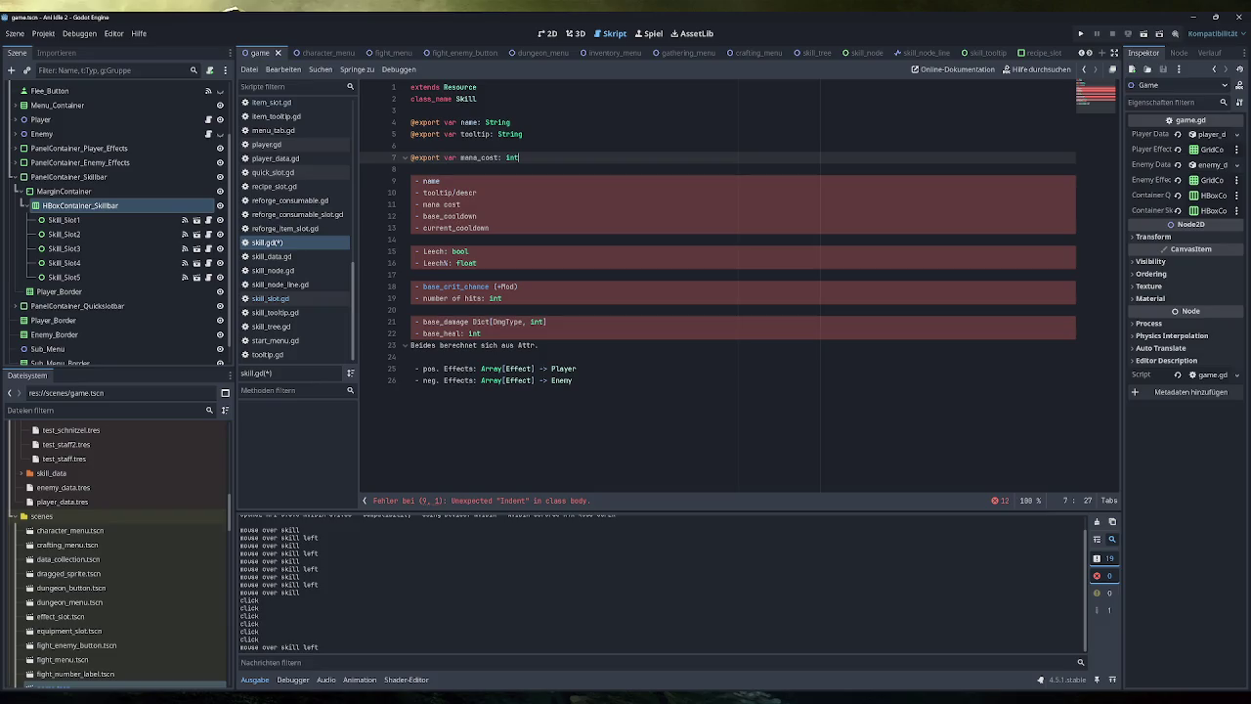
Add an exported base_cooldown variable of type float.
key(ctrl+shift+Left)
key(ctrl+shift+Left)
key(ctrl+shift+Left)
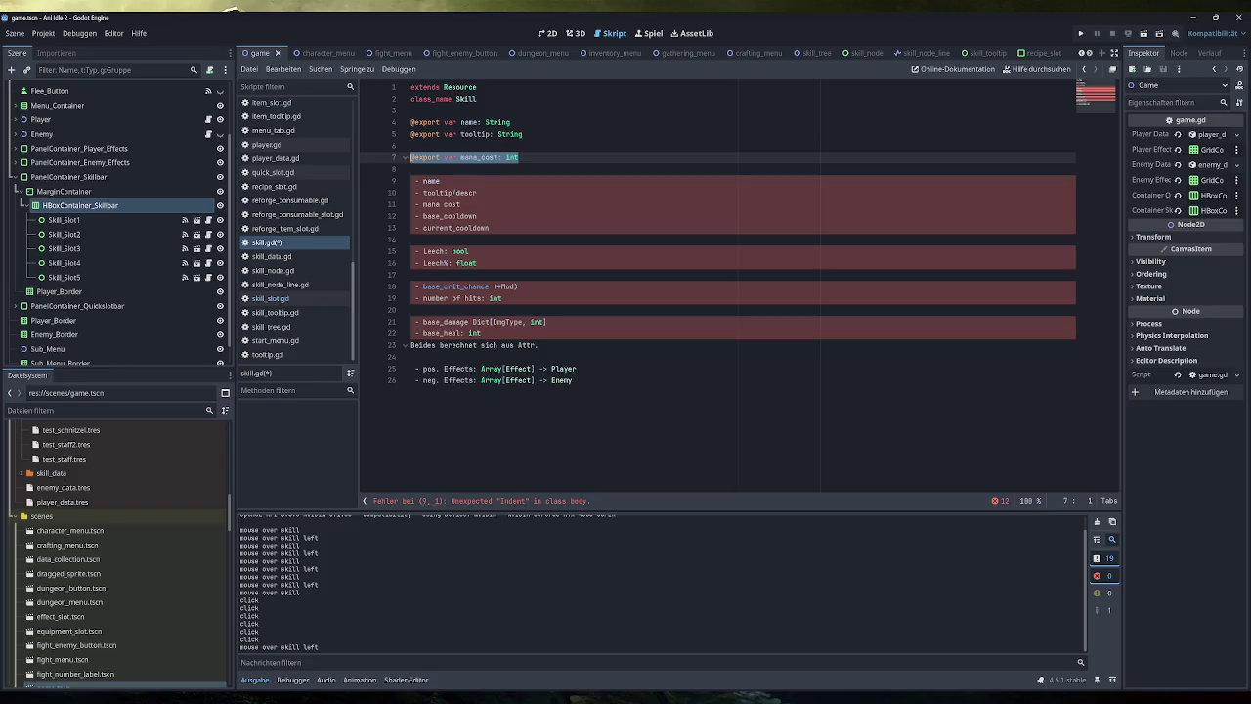
key(ctrl+c)
key(End)
key(Return)
key(Return)
key(ctrl+v)
double_click(480, 181)
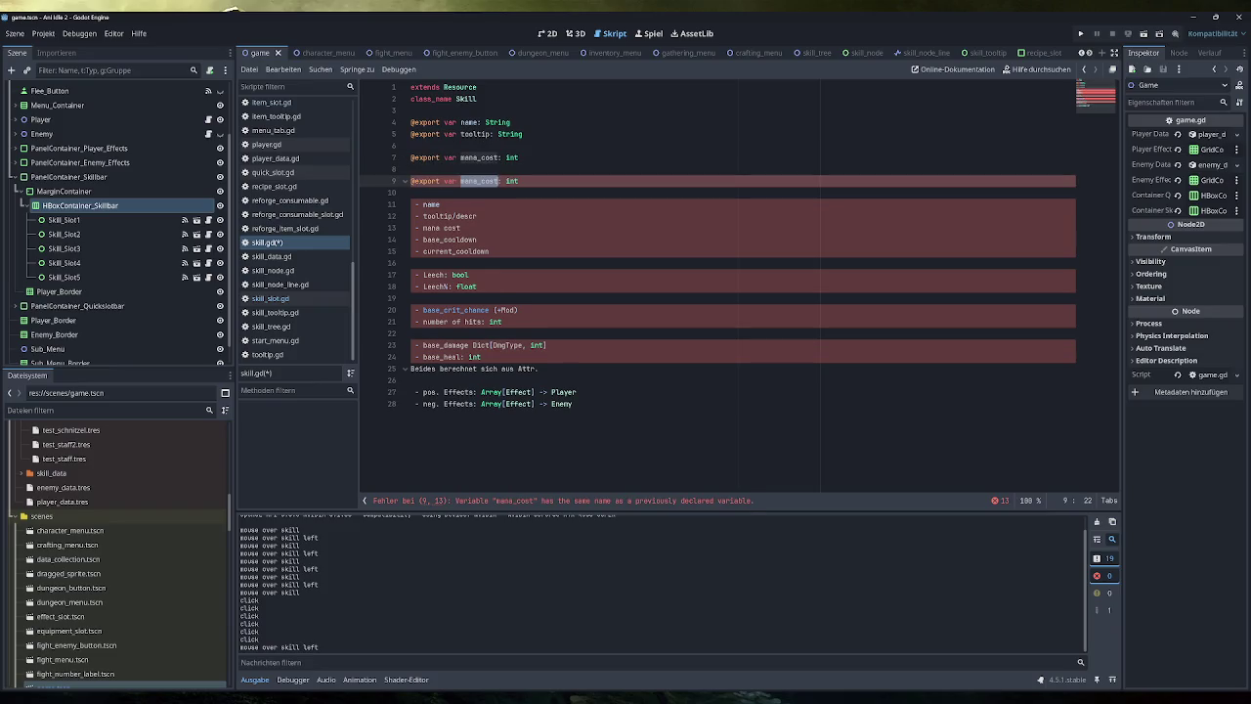
text(base_cooldown: )
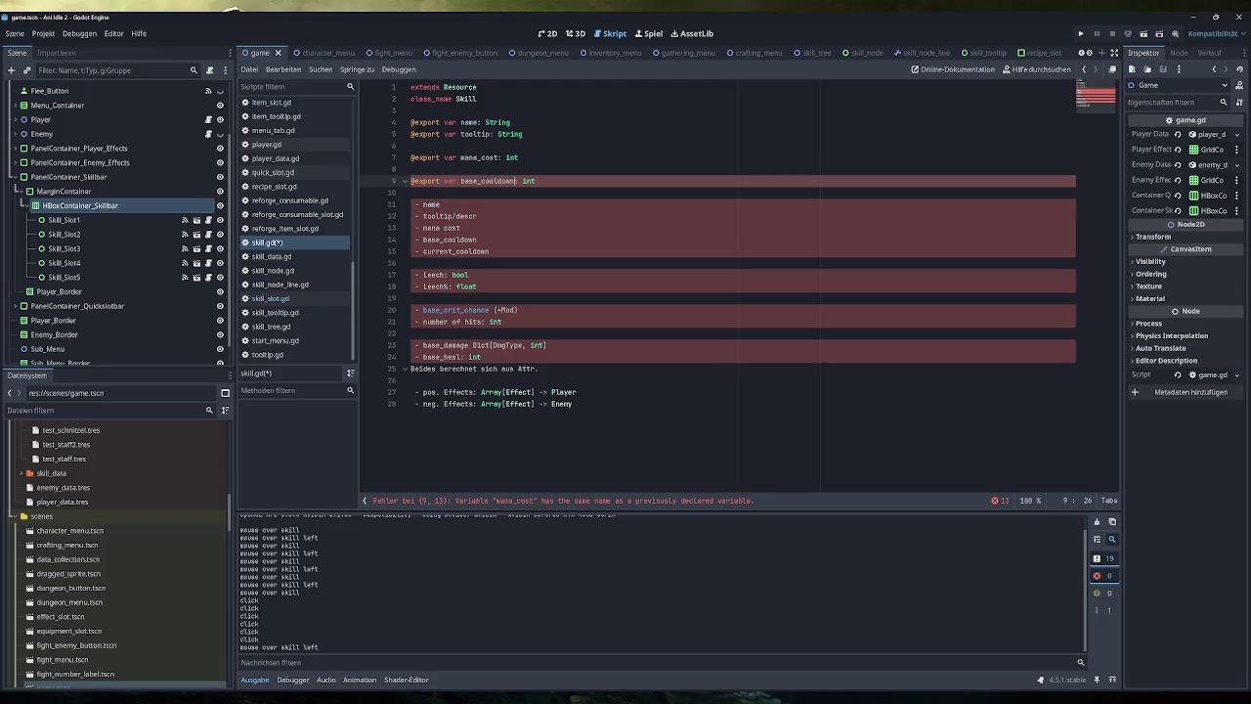
text(float)
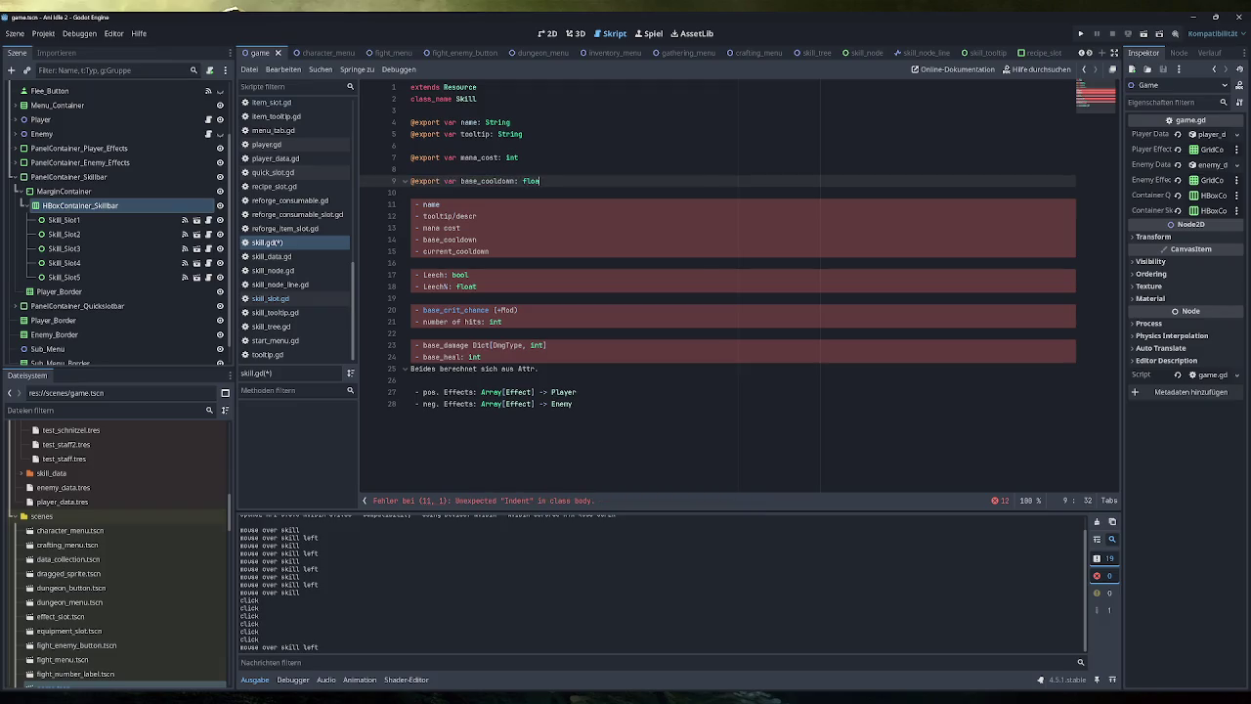
Add an exported current_cooldown float by duplicating the base_cooldown line.
key(shift+Home)
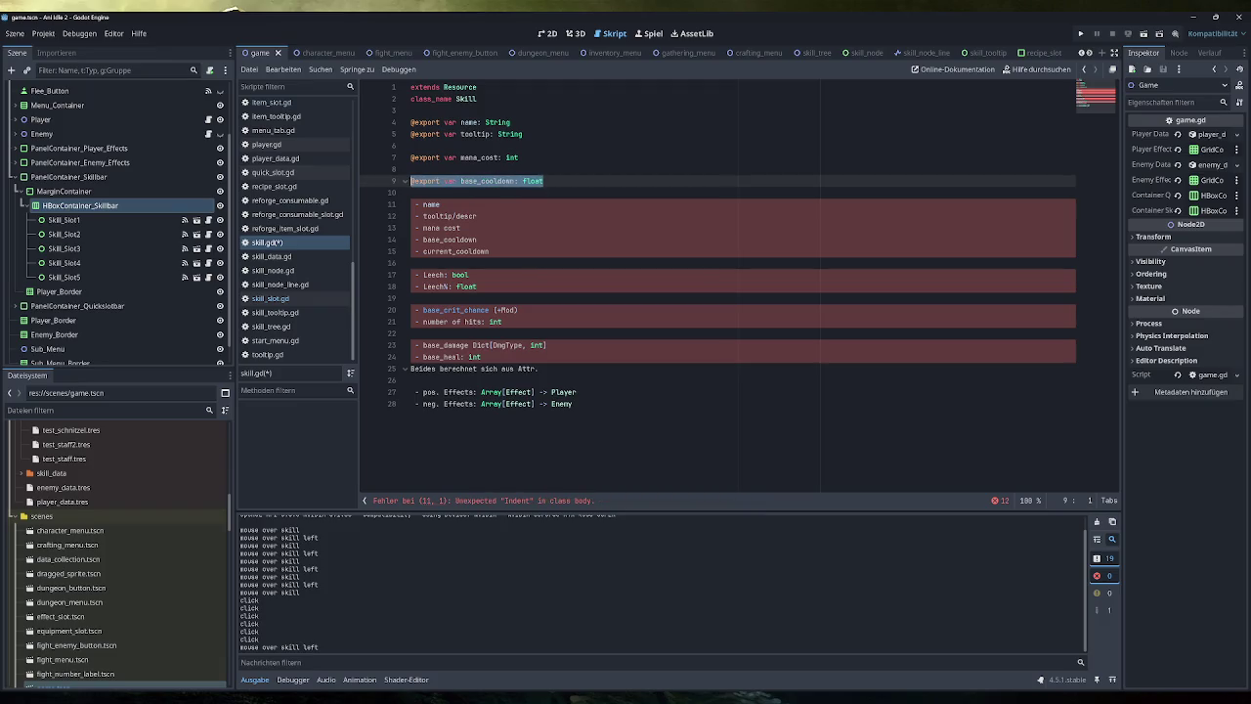
key(ctrl+c)
key(End)
key(Return)
key(ctrl+v)
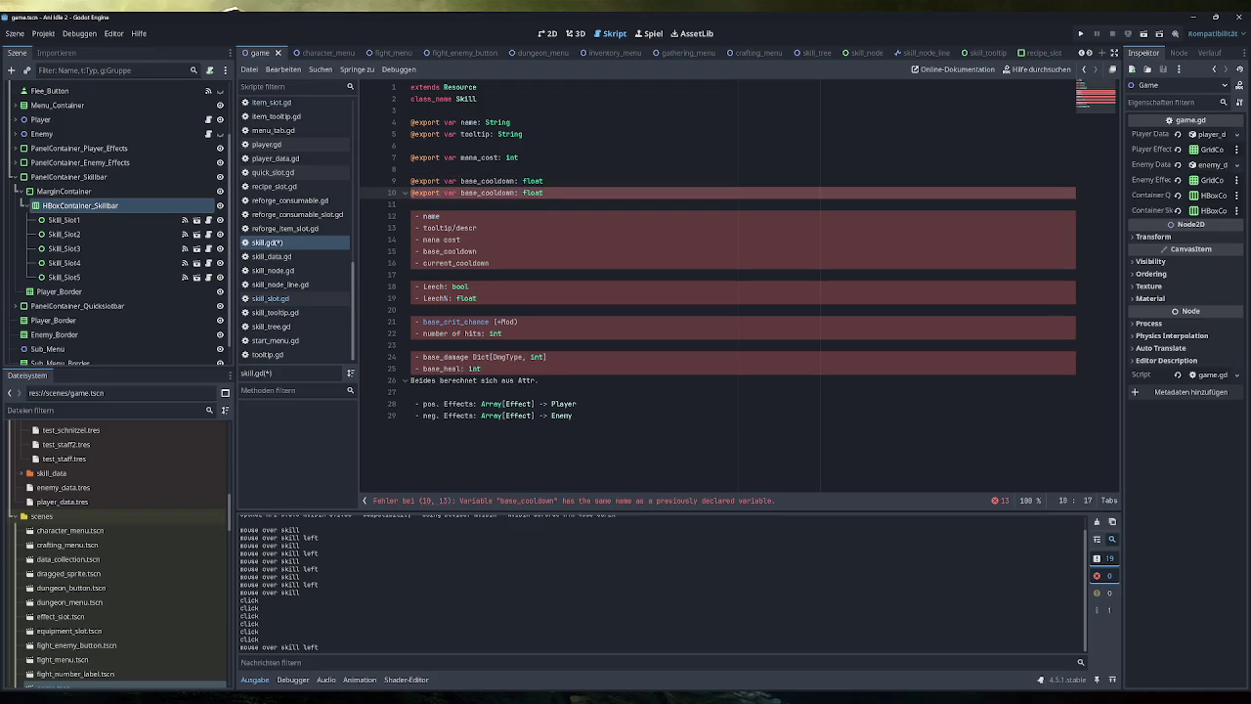
key(BackSpace)
key(BackSpace)
key(BackSpace)
text(current)
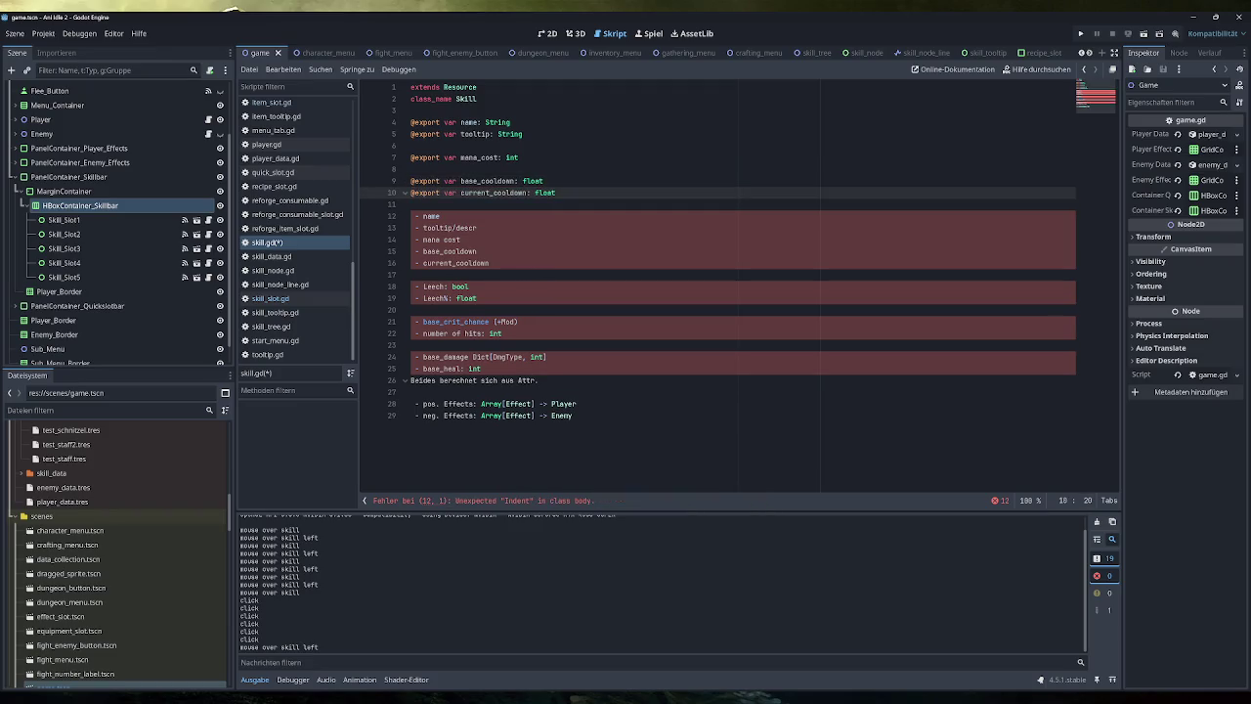
key(End)
key(shift+Home)
key(ctrl+c)
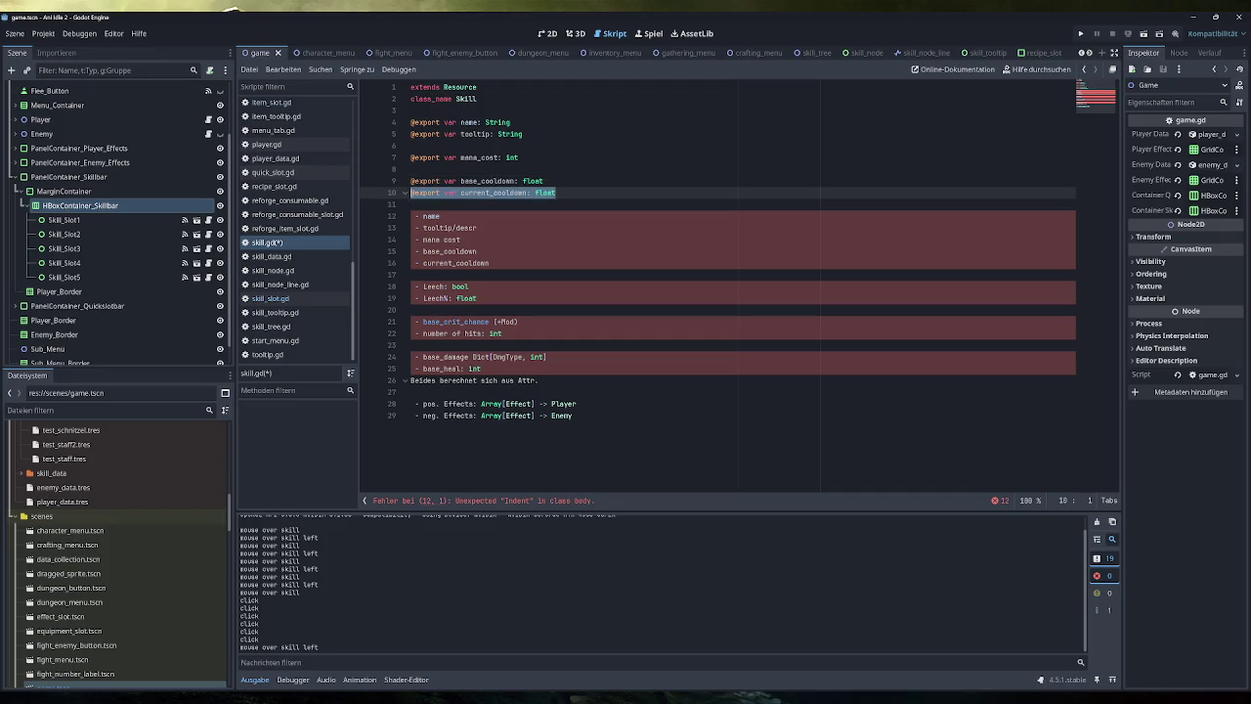
key(End)
key(Return)
key(Return)
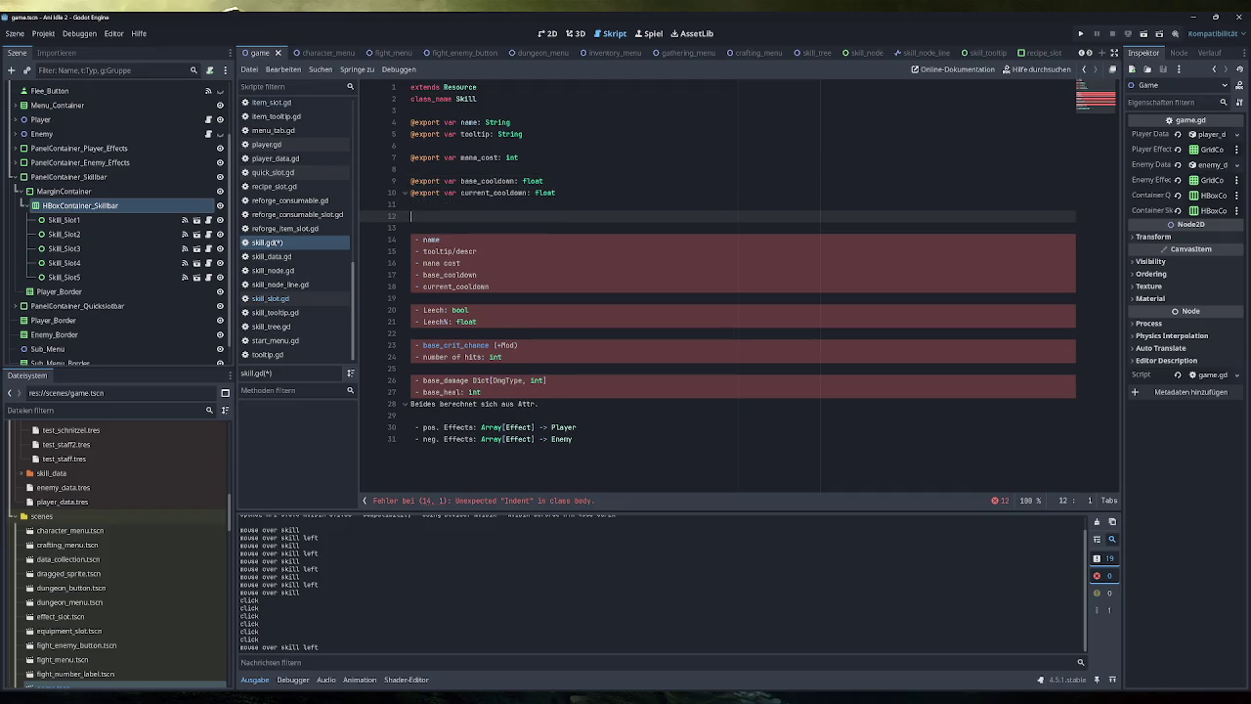
Add an exported is_leech_skill variable of type bool.
key(ctrl+v)
text(Leech)
key(Delete)
text(l)
key(Right)
key(Right)
key(Left)
text(is_)
text(_skill)
double_click(537, 216)
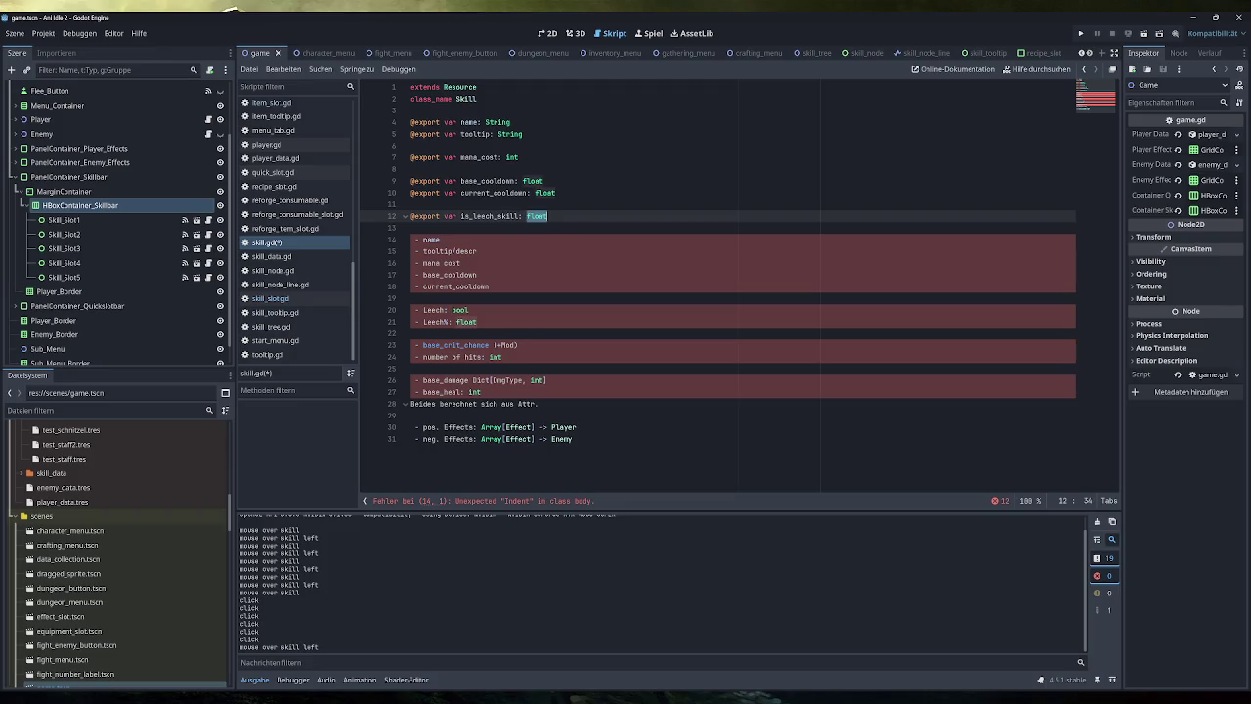
text(bool)
key(Escape)
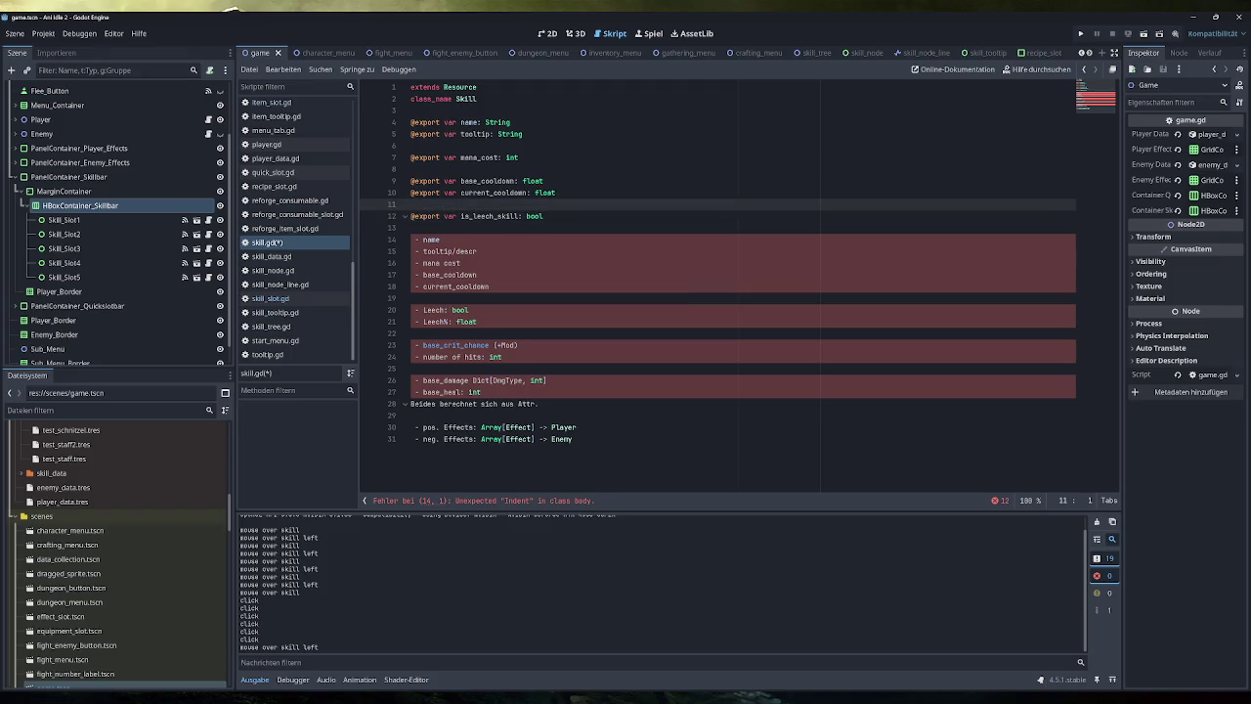
Add an exported leech_perc float and save skill.gd.
key(Return)
key(ctrl+v)
double_click(494, 228)
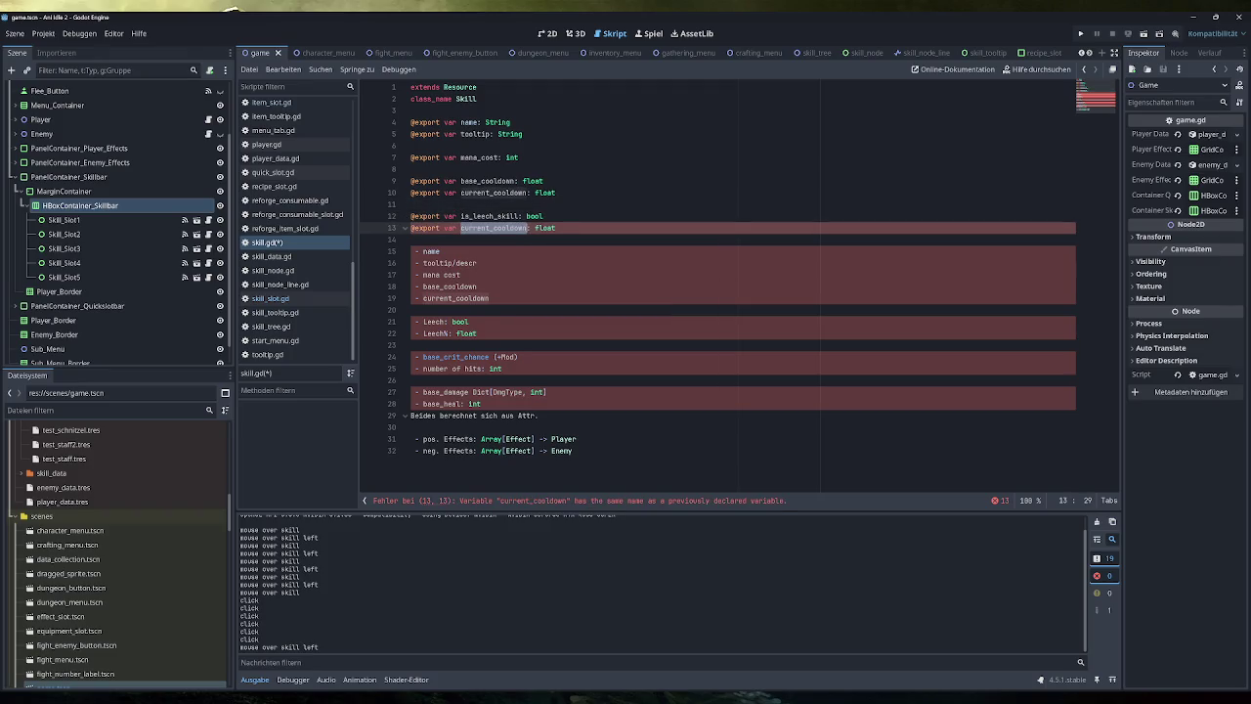
text(leech_pe)
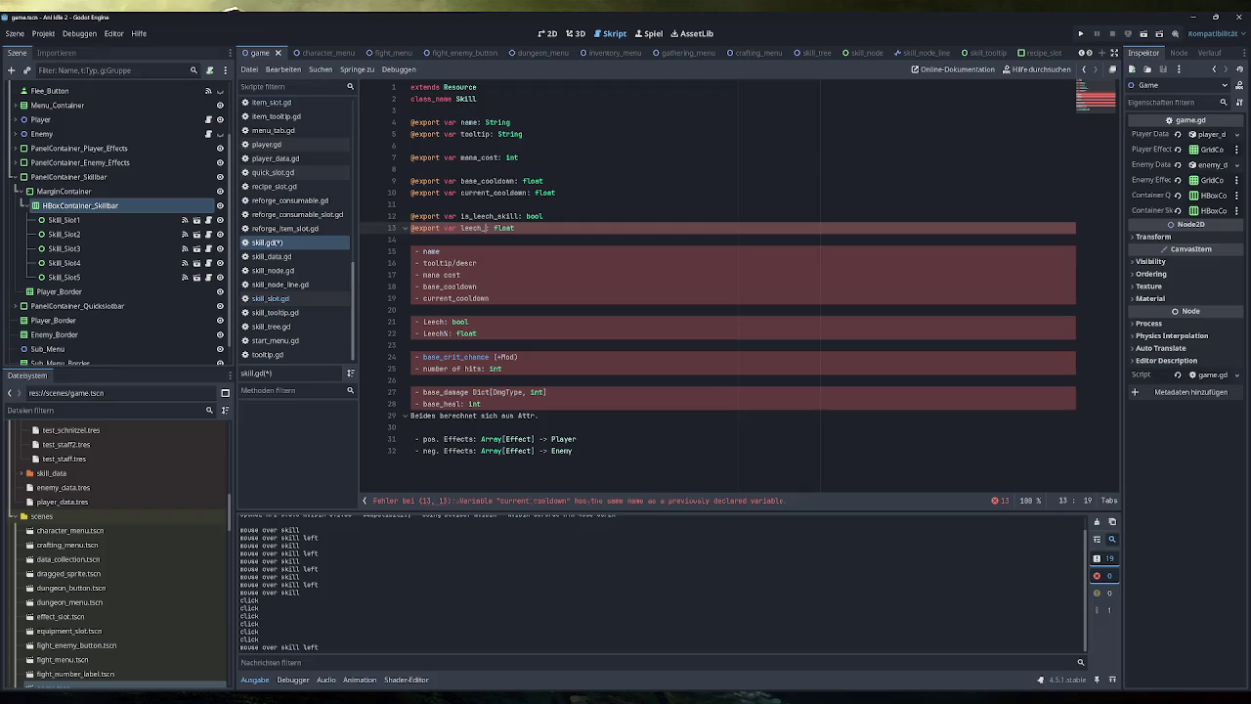
text(rc)
key(End)
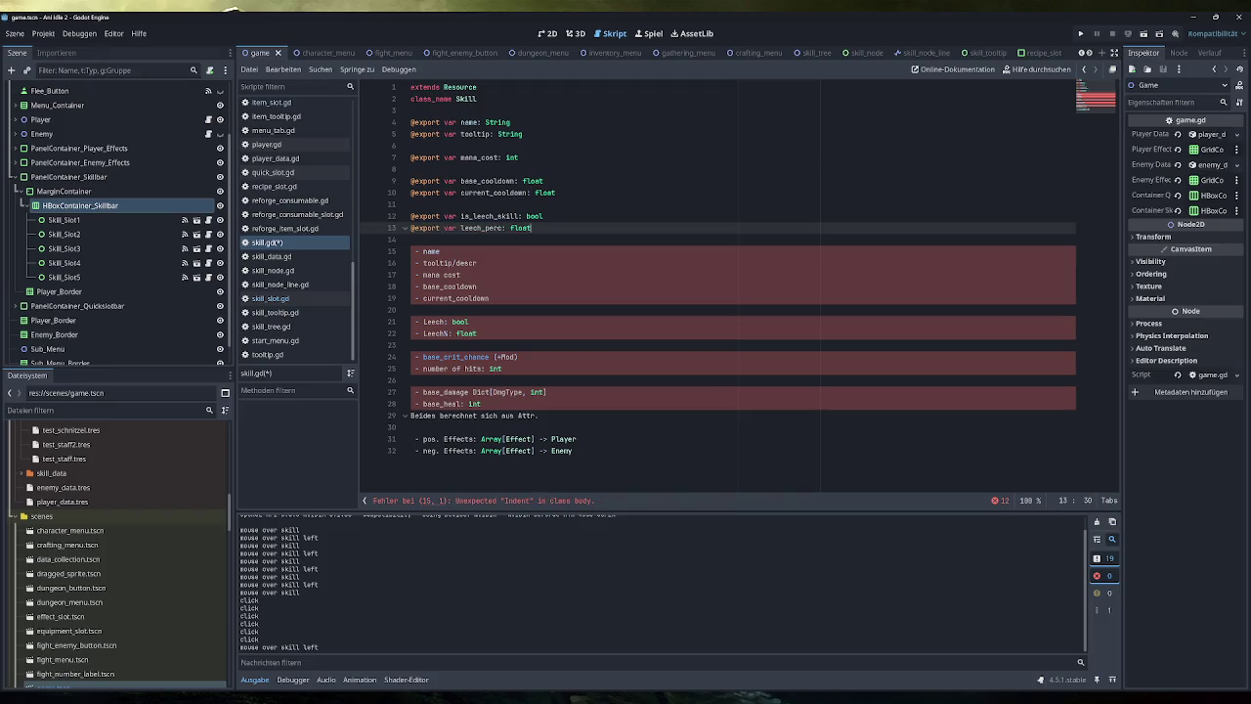
key(ctrl+s)
Add an exported base_crit_chance variable of type int.
key(Return)
key(Return)
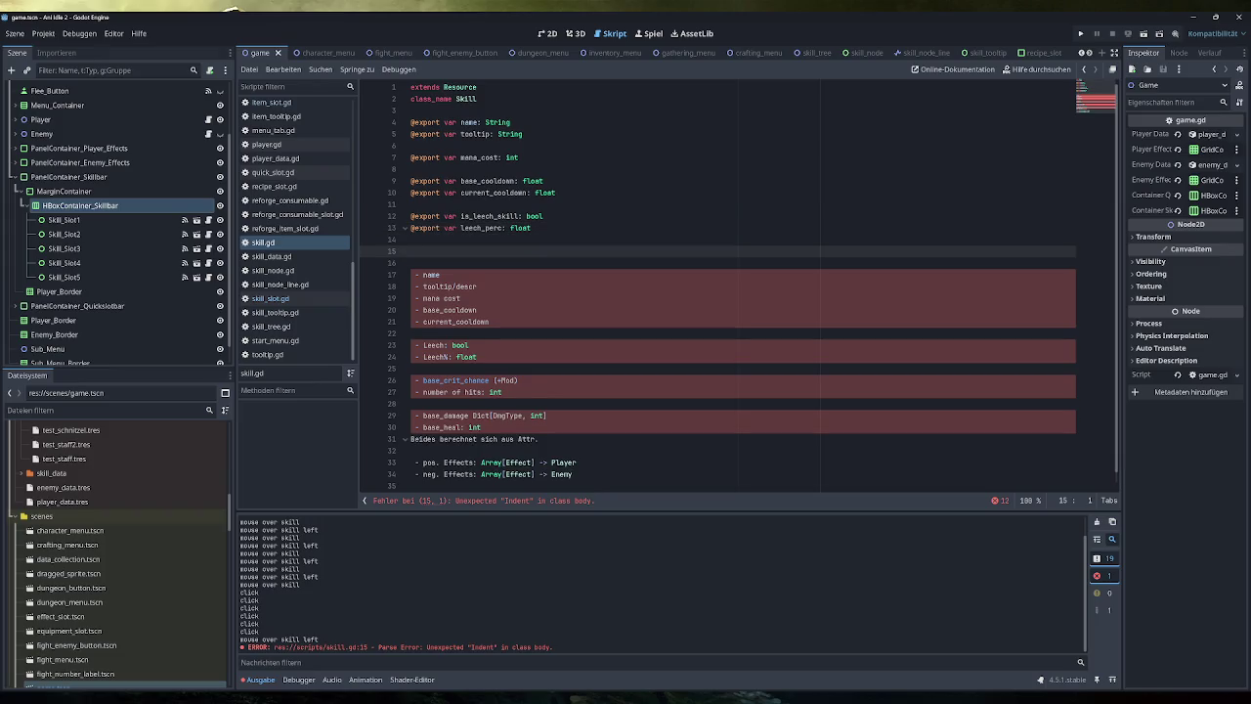
key(ctrl+v)
double_click(493, 251)
text(base_c)
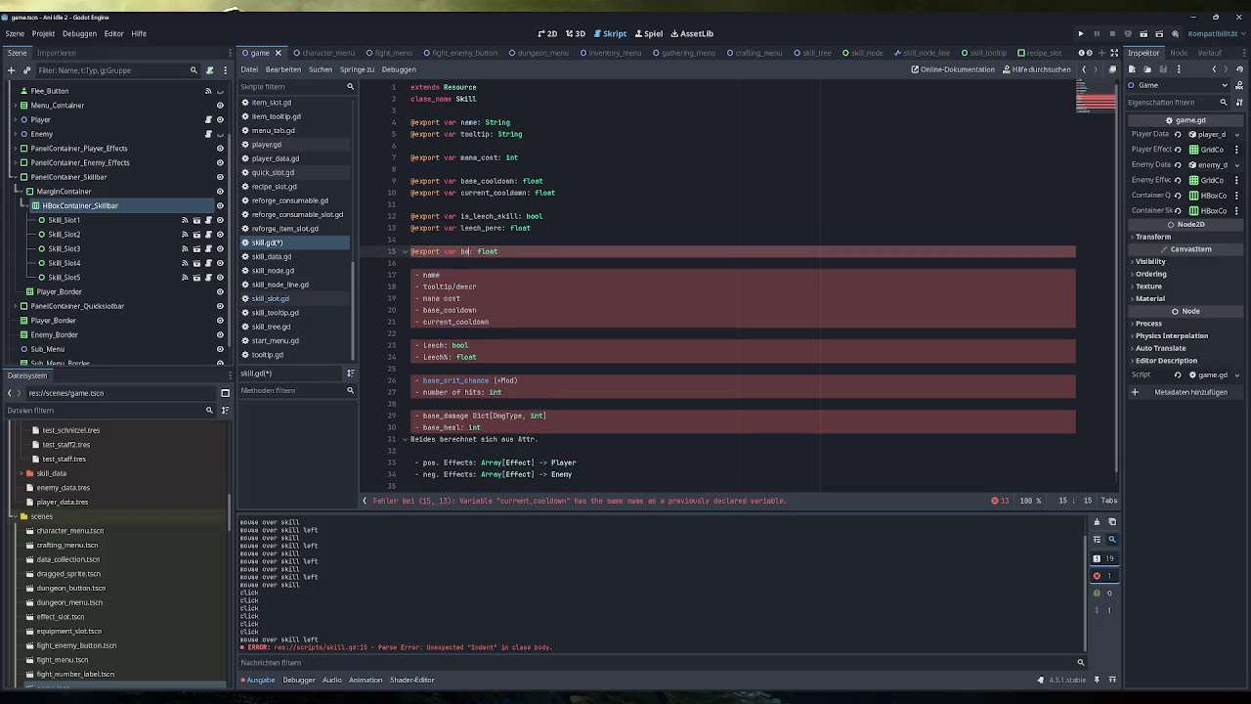
text(rit)
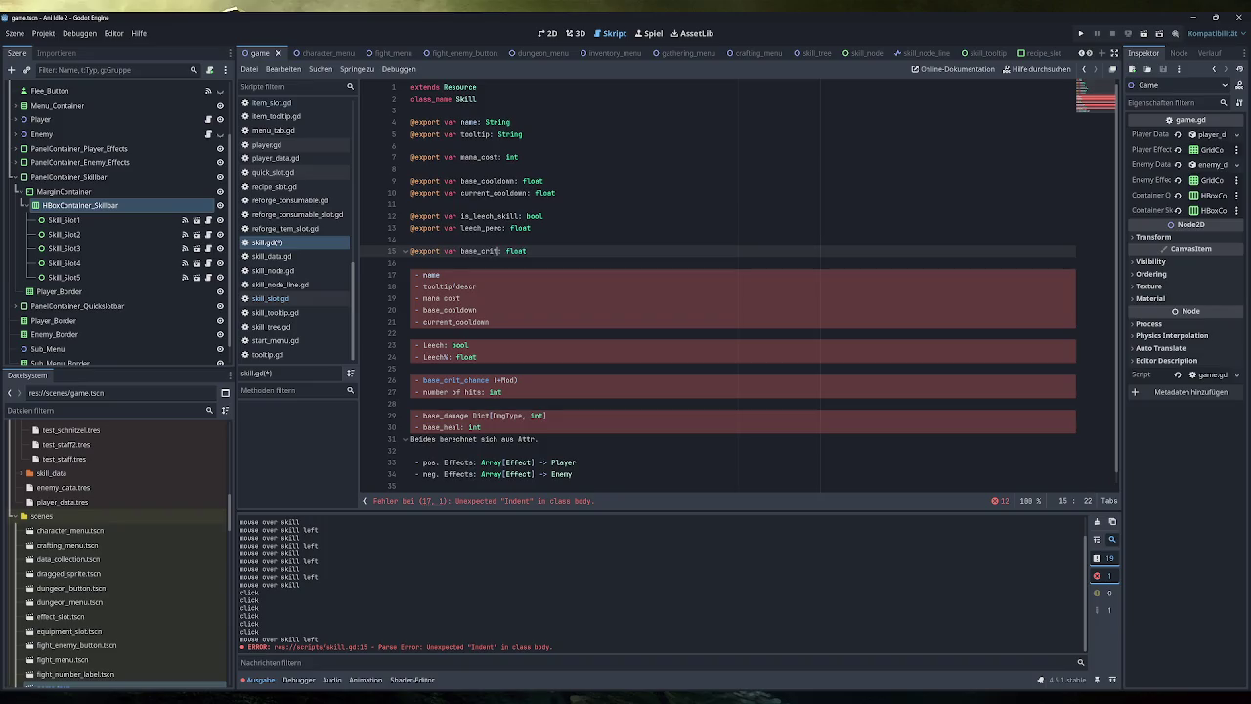
text(_chance)
double_click(545, 251)
text(int)
key(Escape)
Add an exported number_of_hits variable of type int.
key(Return)
key(Return)
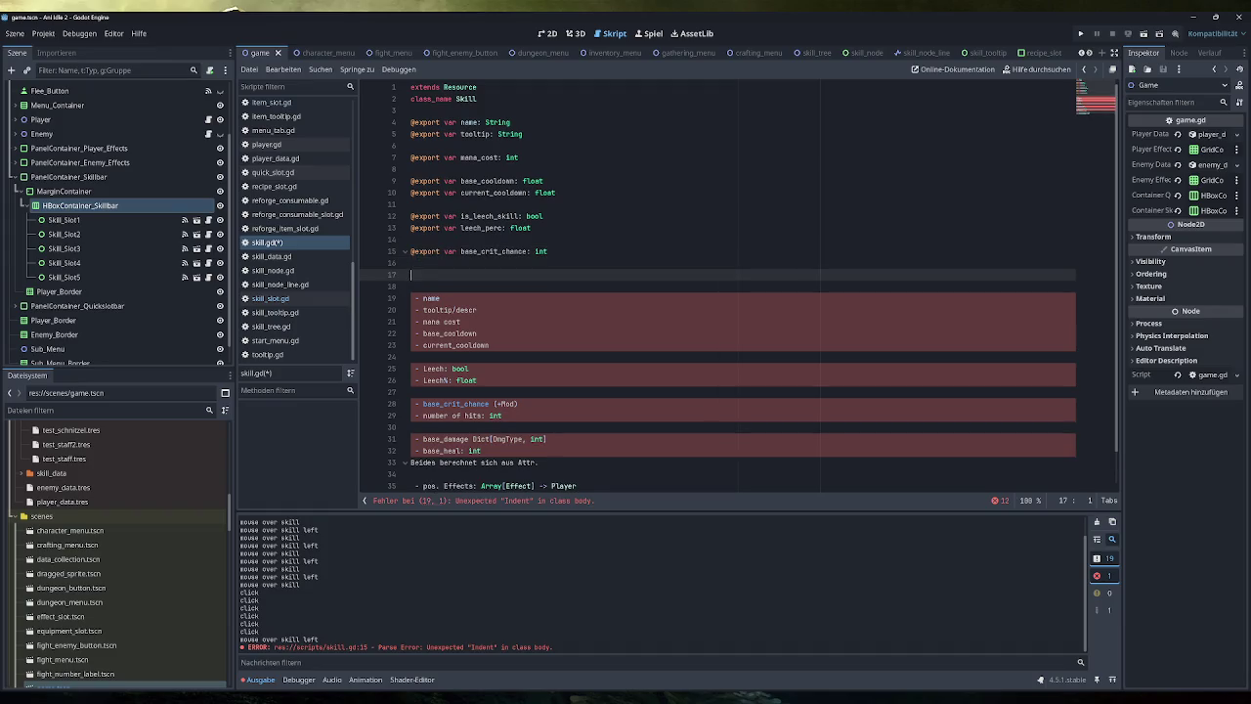
key(ctrl+v)
click(493, 274)
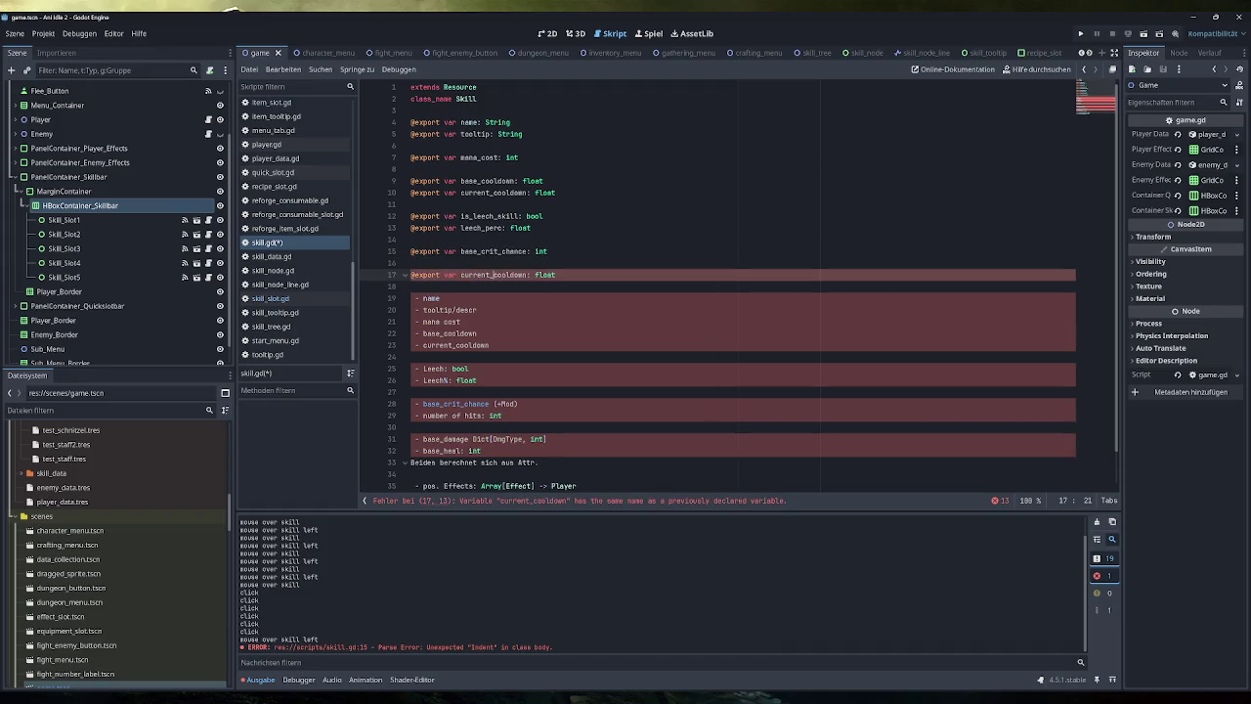
double_click(494, 275)
text(number)
text(_of_hits)
double_click(541, 252)
key(ctrl+c)
double_click(541, 275)
key(ctrl+v)
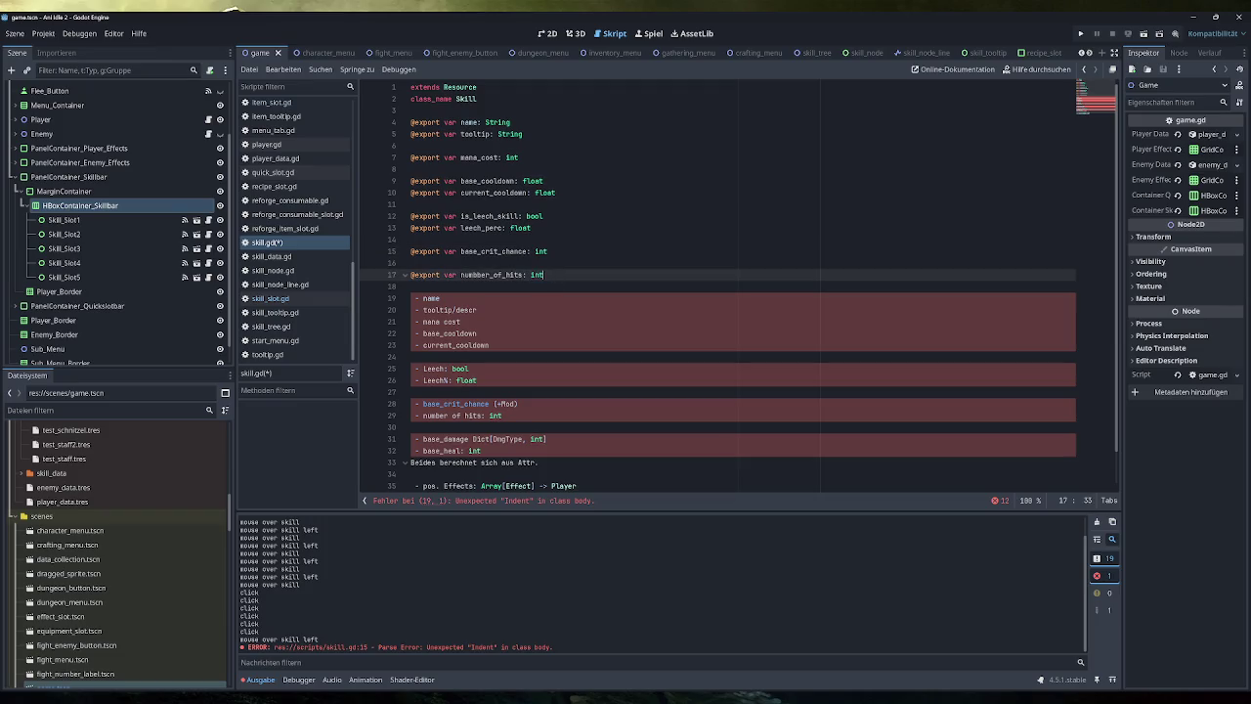
key(Return)
key(Return)
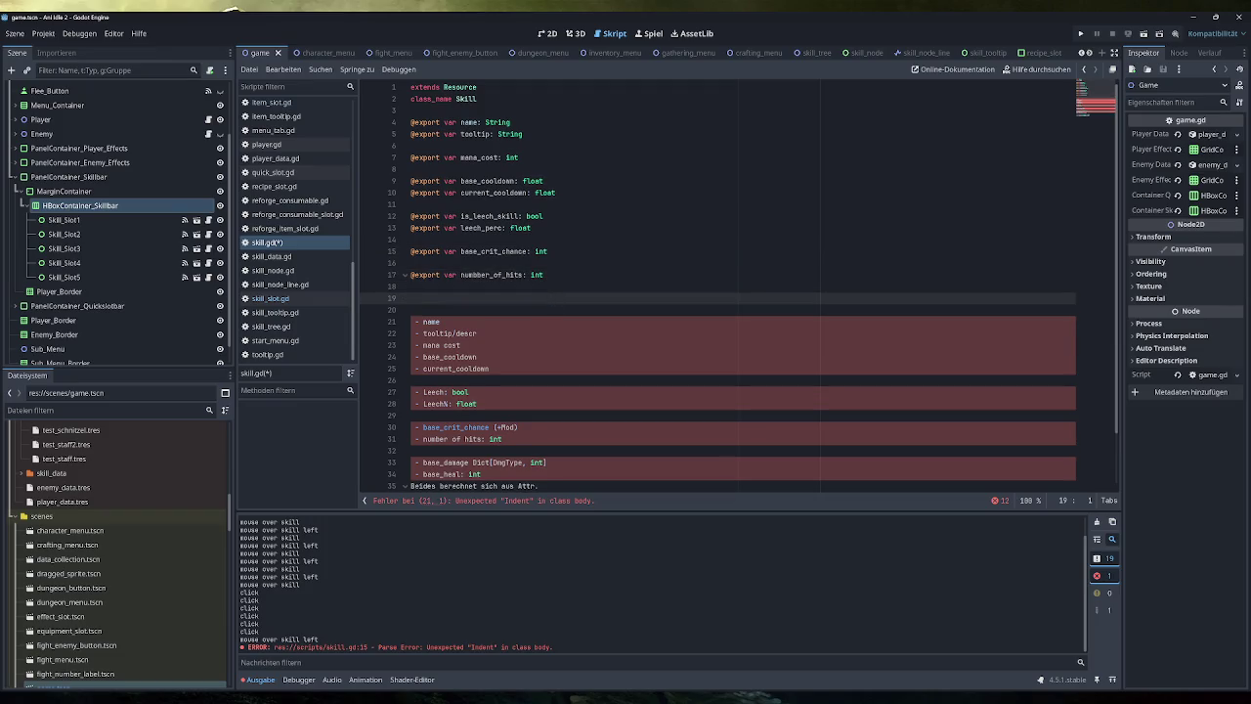
Duplicate the number_of_hits line as base_damage_dict typed Dictionary[DamageType, int].
scroll(738, 293, down, 2)
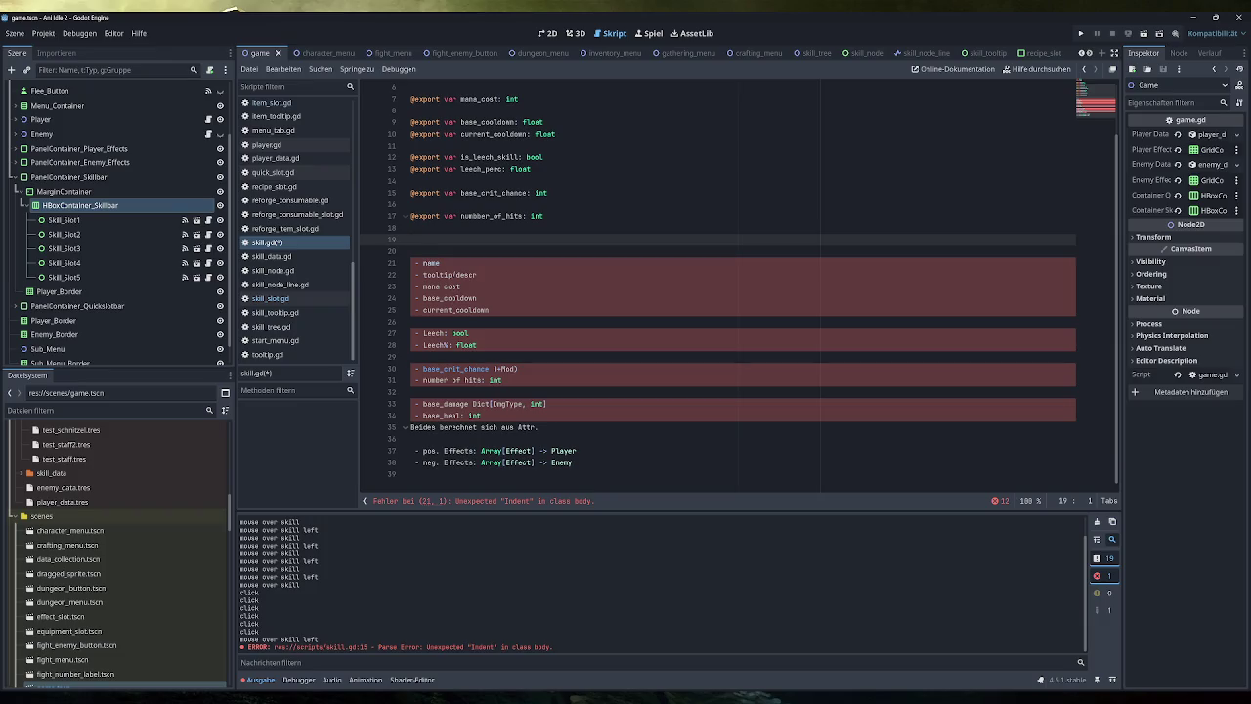
key(ctrl+v)
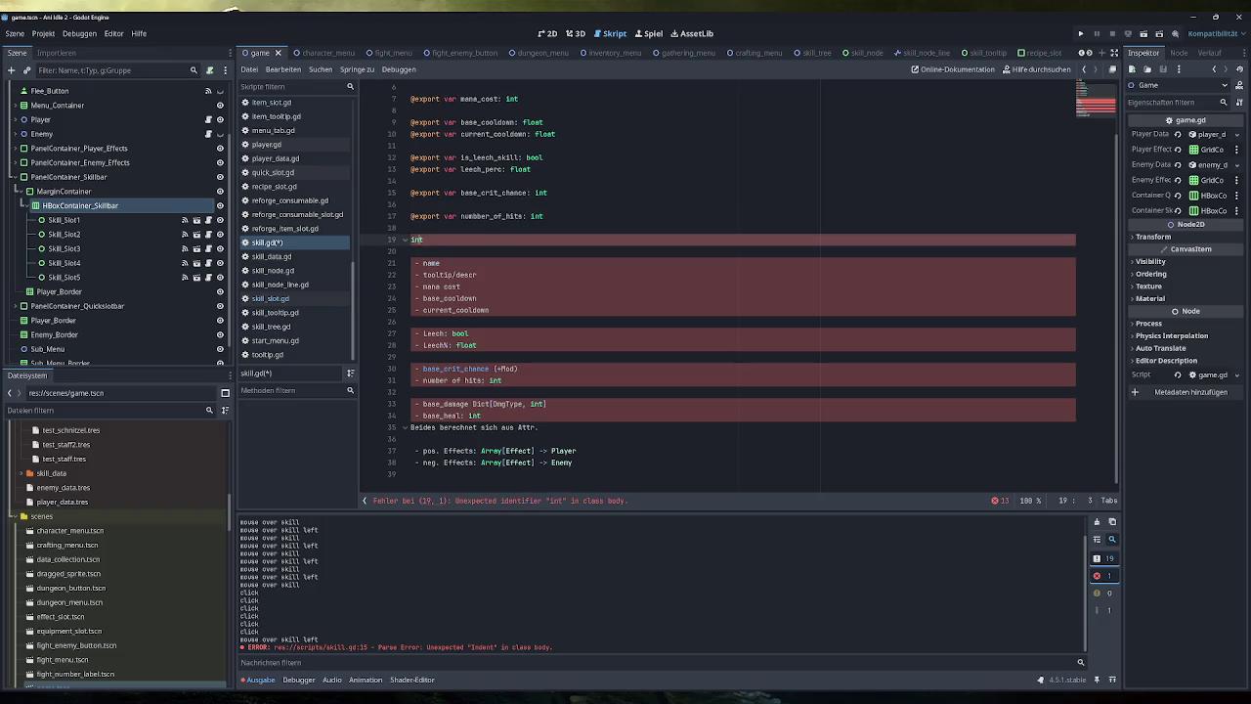
key(ctrl+v)
double_click(492, 240)
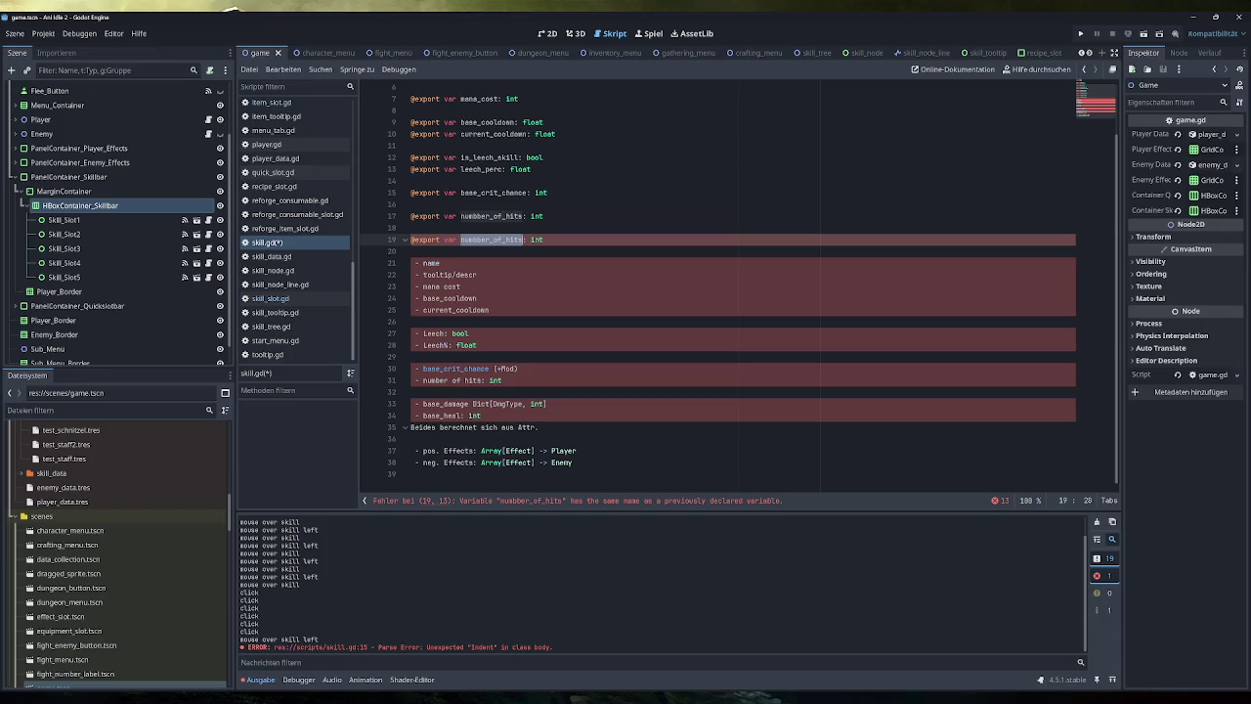
text(base_damage)
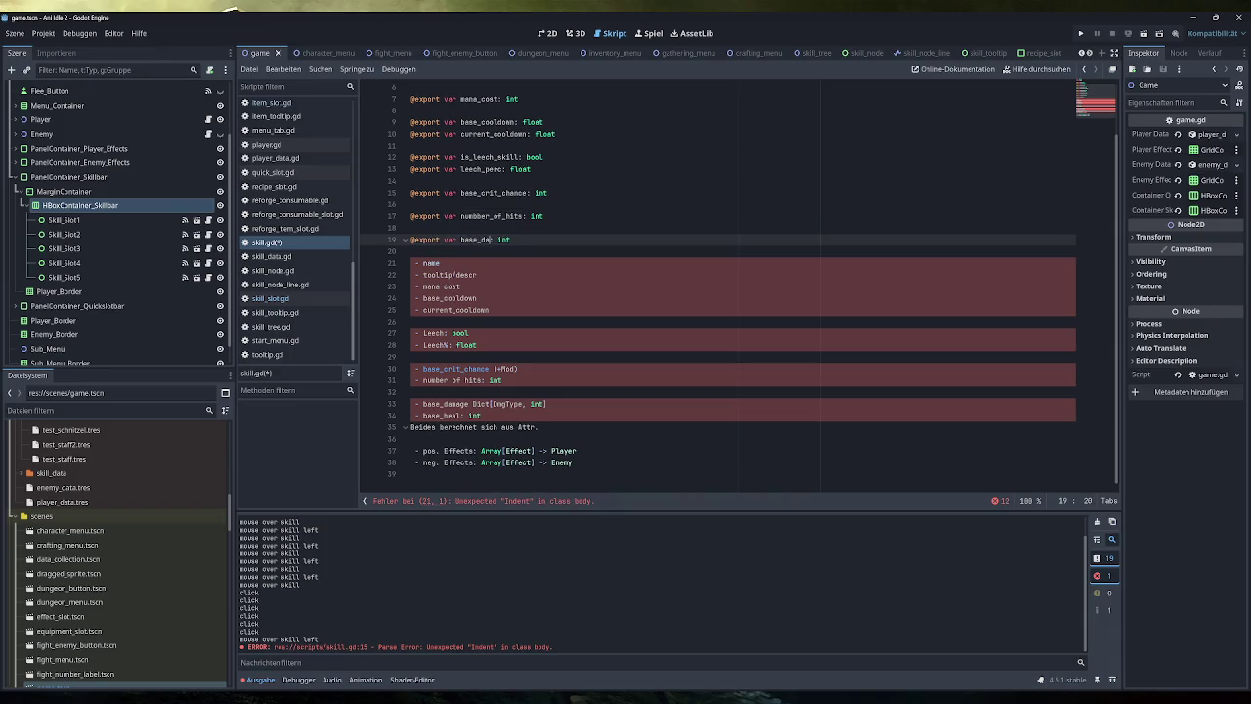
text(_dict)
key(Right)
key(Right)
key(ctrl+Delete)
text(Dic)
key(Return)
text([)
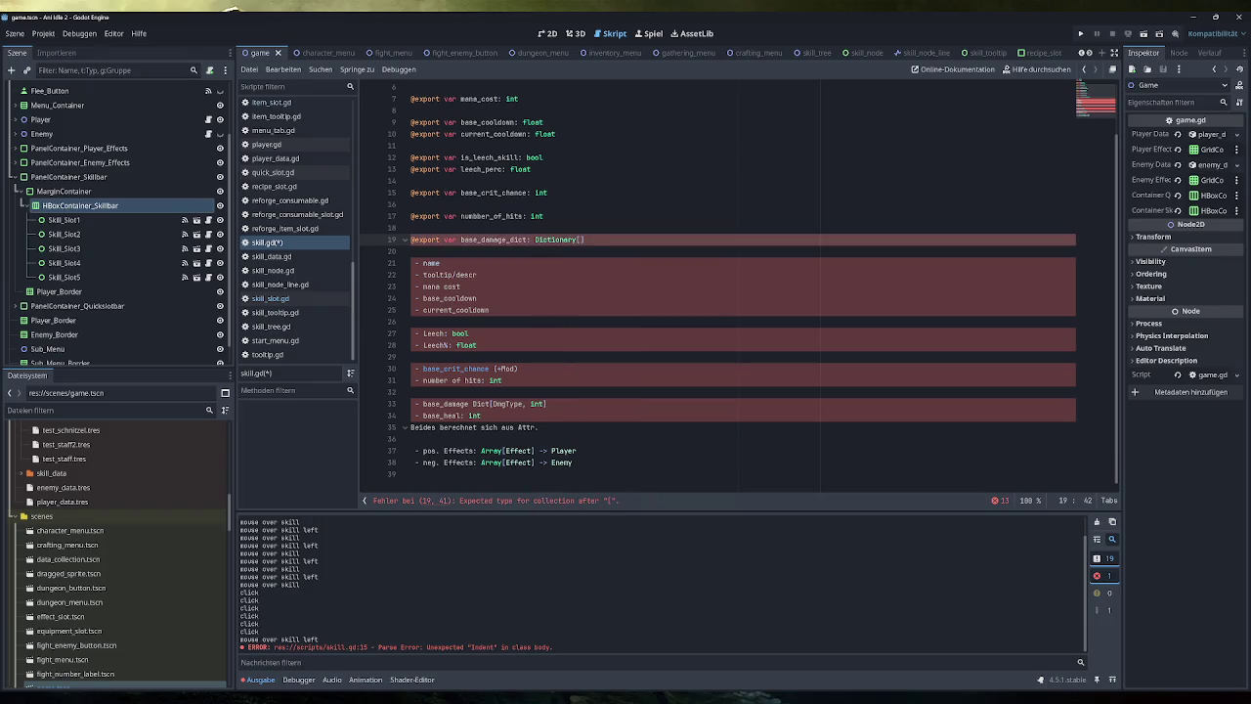
text(DamageType)
text(, int)
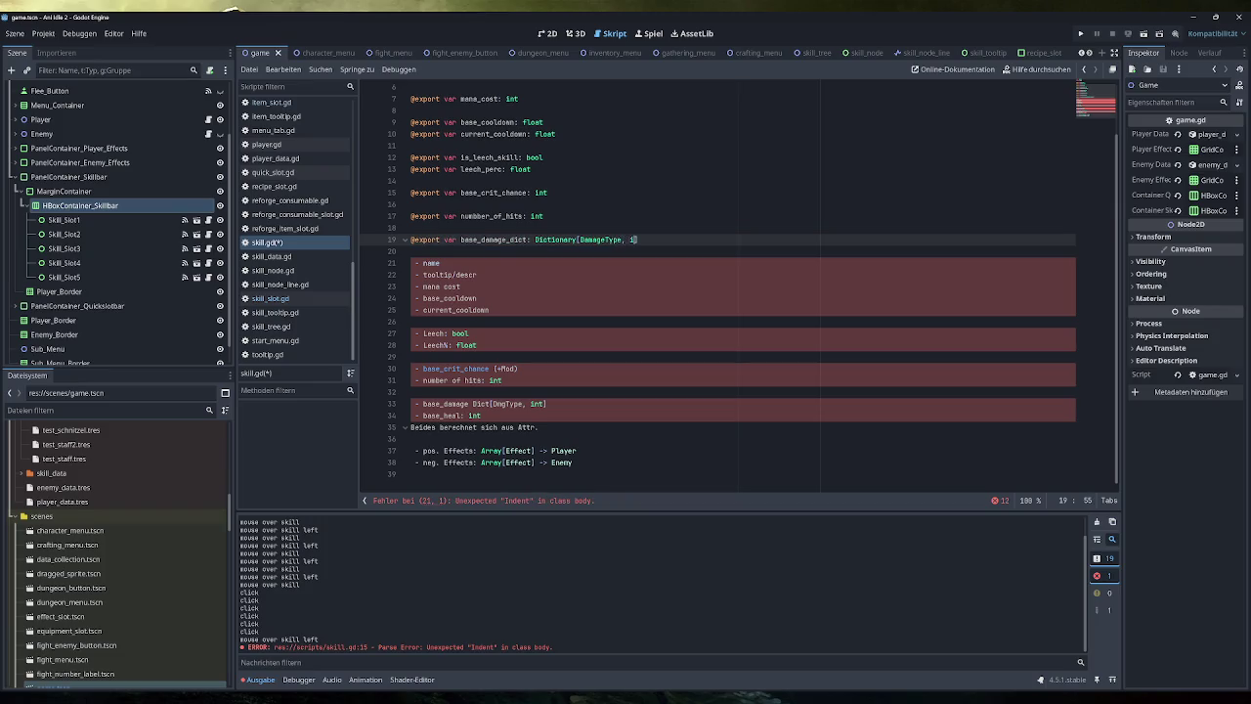
key(Escape)
key(Up)
key(Up)
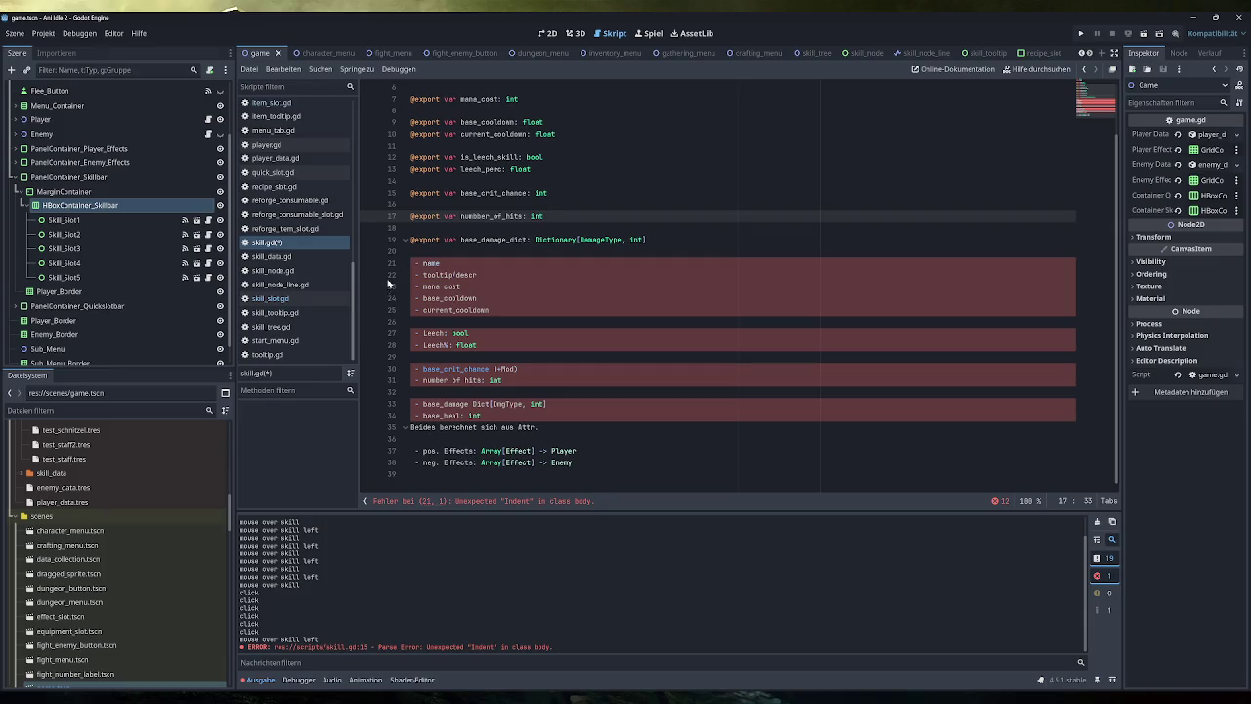
scroll(299, 216, up, 2)
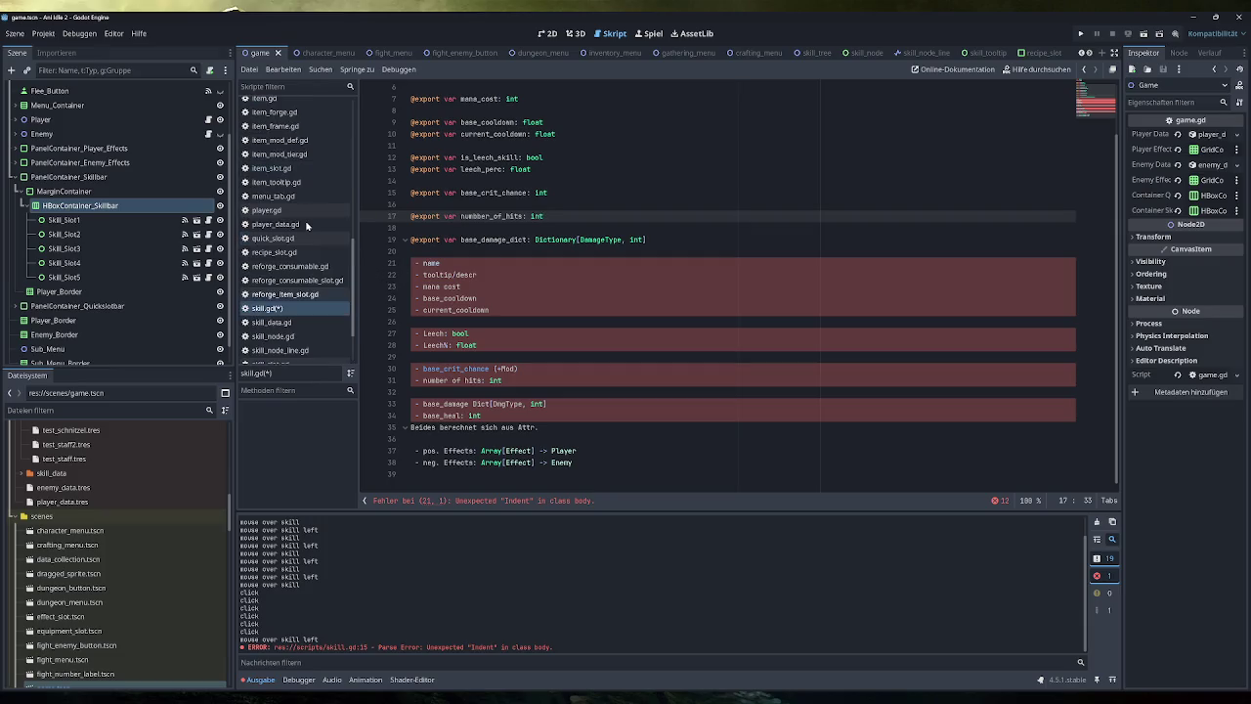
In globals.gd, paste a copy of the EffectType enum at the end of the file.
scroll(298, 210, up, 5)
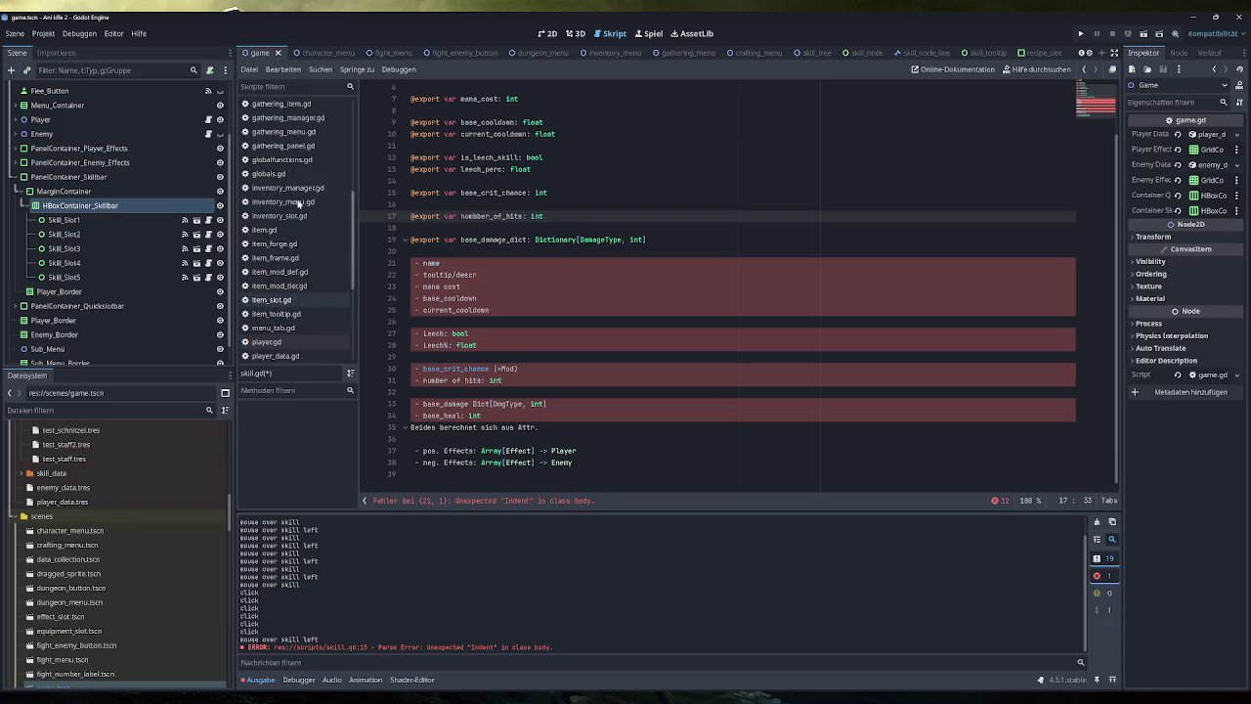
click(296, 174)
scroll(719, 283, up, 2)
scroll(719, 284, down, 10)
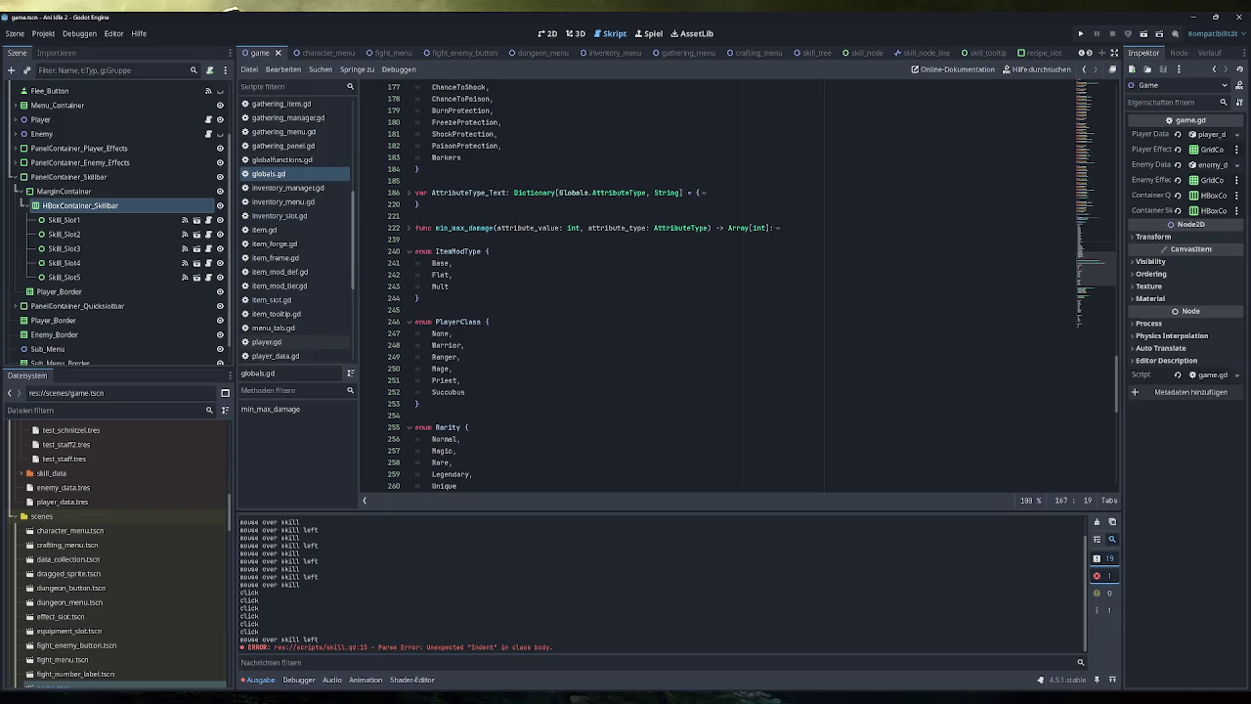
click(410, 196)
click(410, 193)
scroll(412, 201, down, 2)
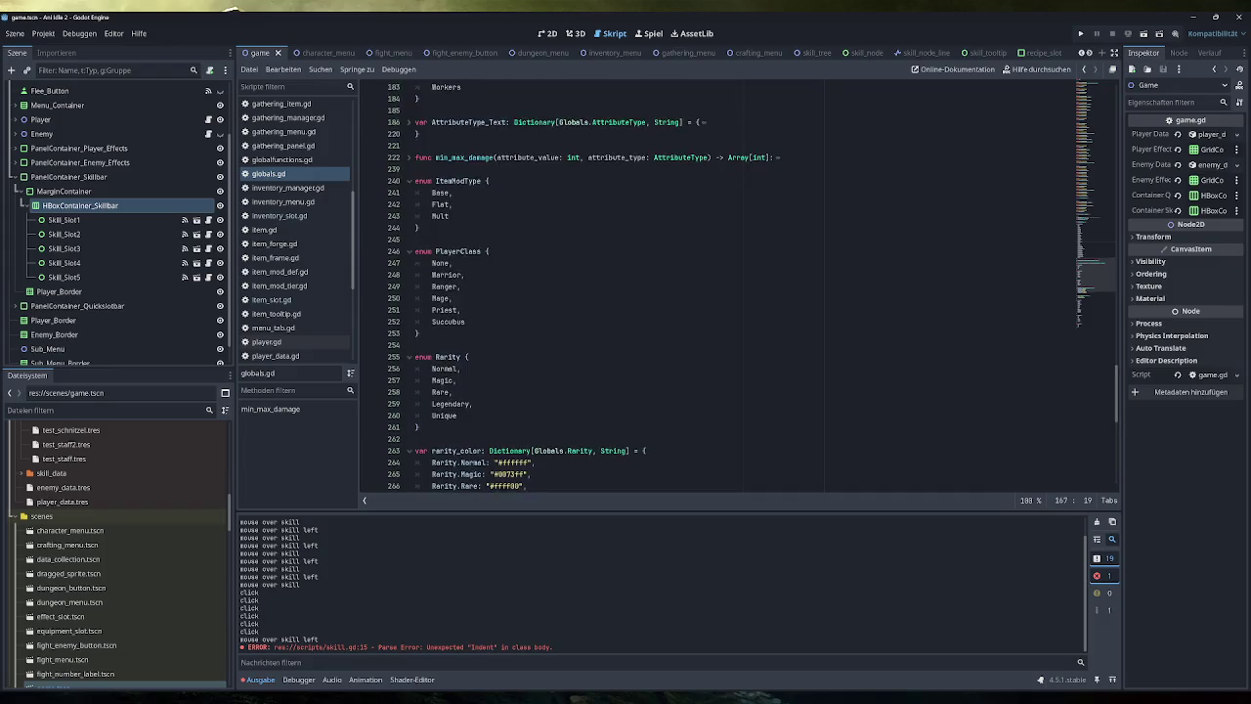
scroll(719, 284, down, 6)
scroll(718, 284, down, 7)
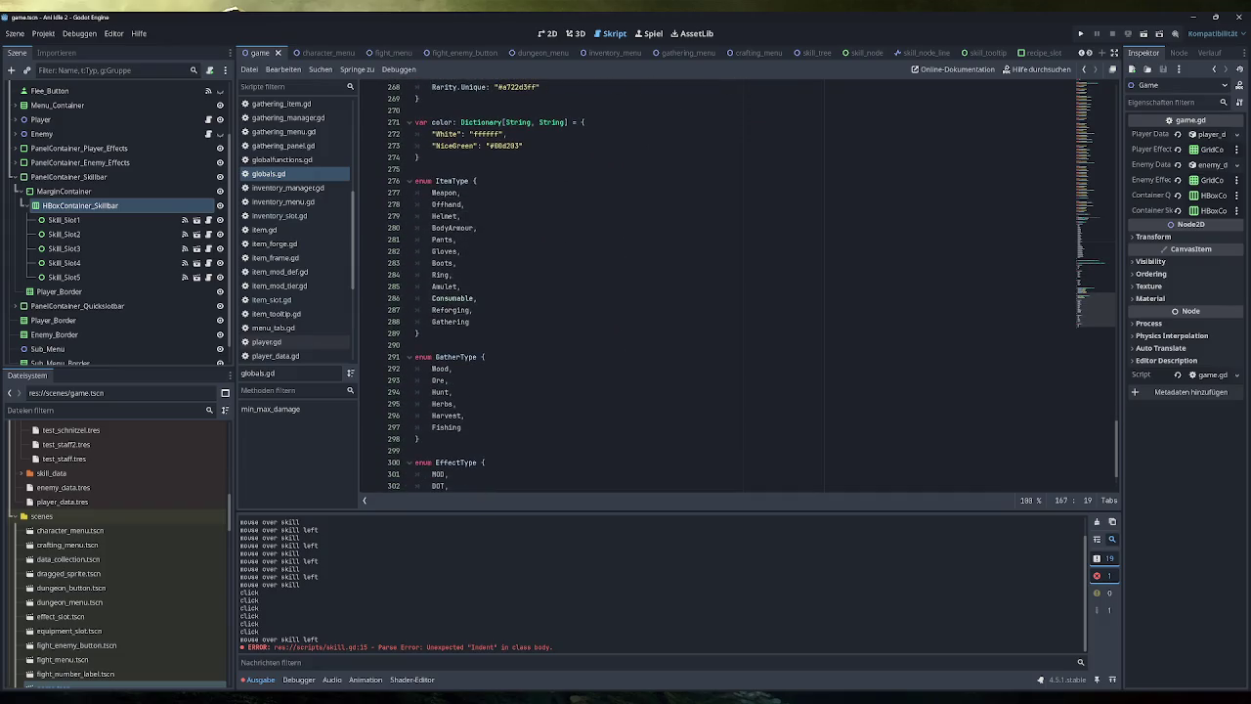
click(416, 475)
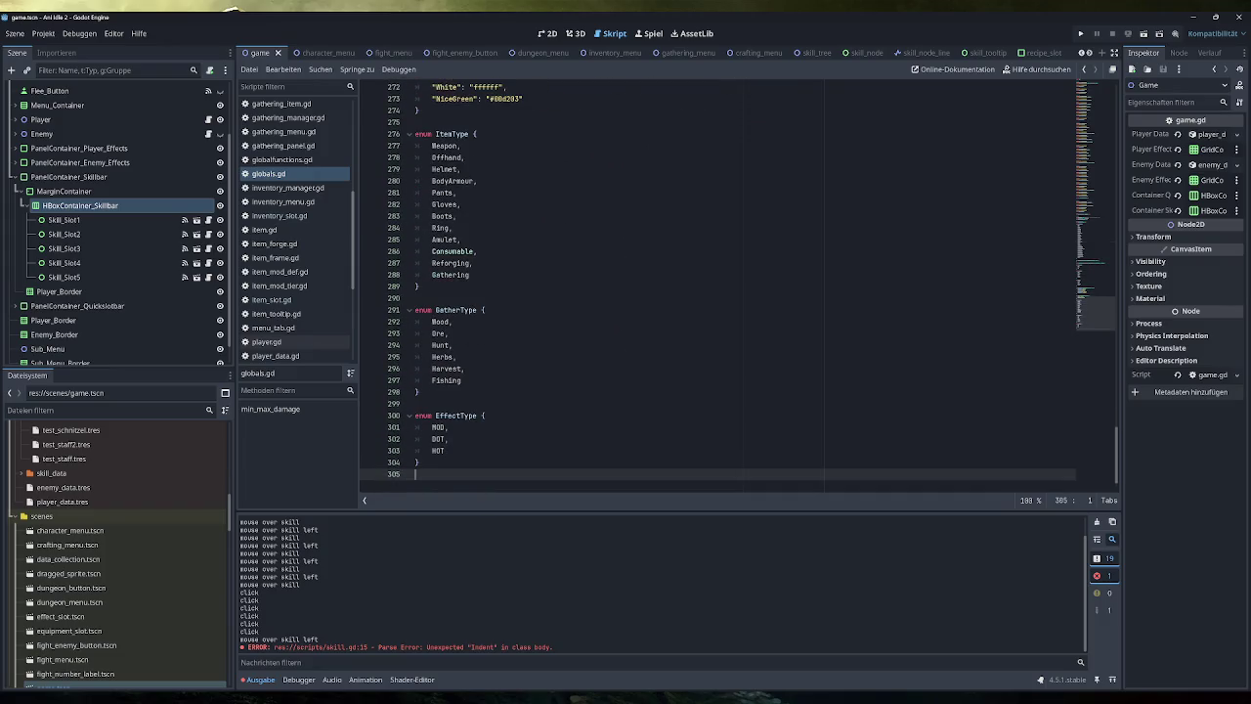
drag(447, 451, 415, 416)
key(ctrl+c)
click(415, 474)
key(Return)
key(ctrl+v)
Rename the copied enum to DamageType with Physical and Fire as its first entries.
double_click(456, 427)
text(D)
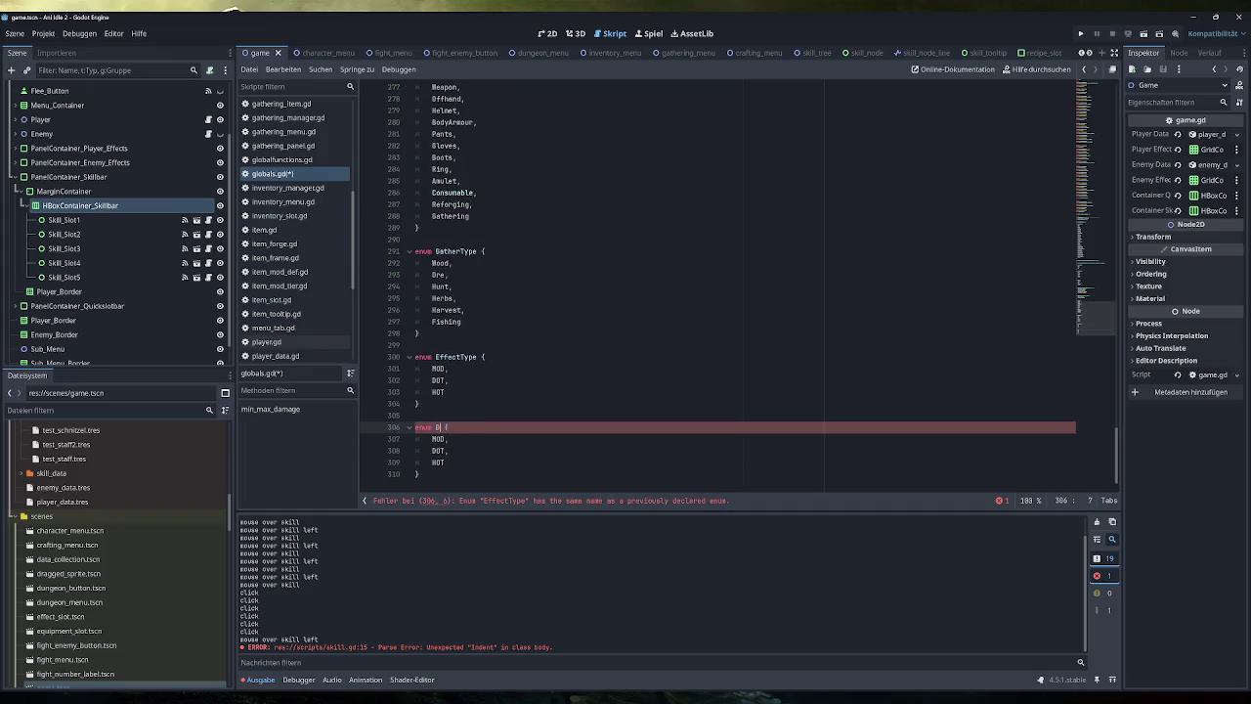
text(amageType)
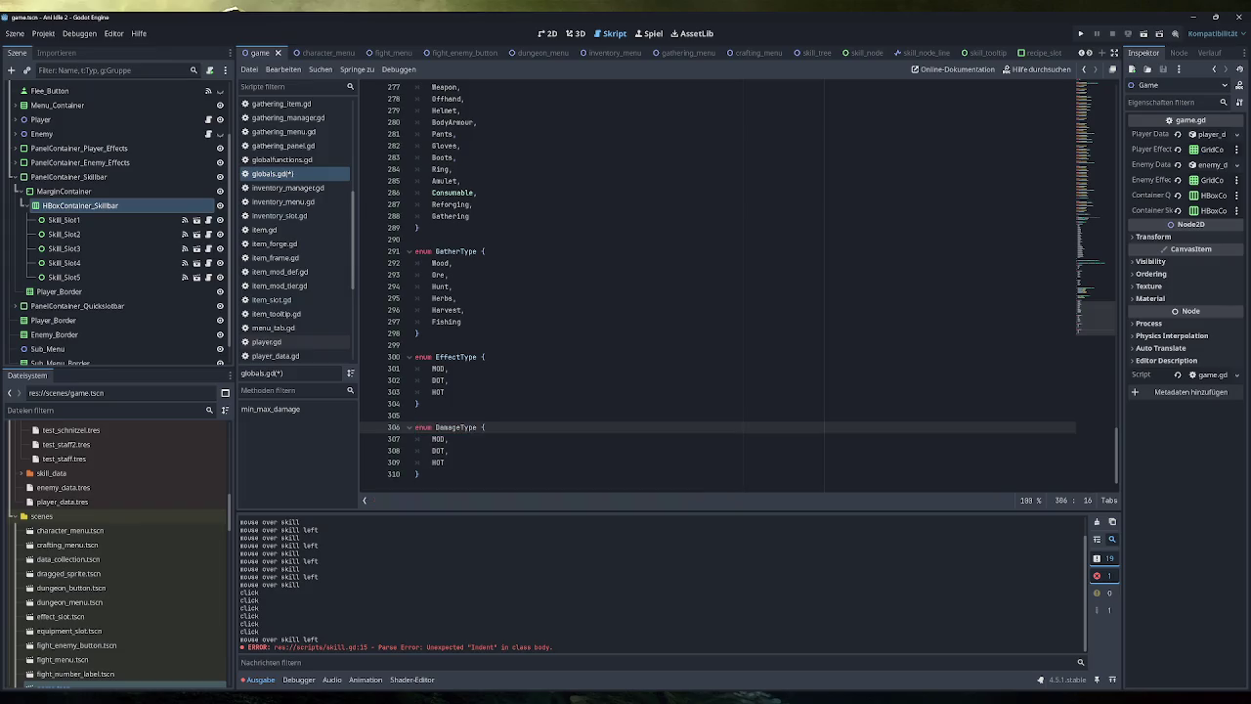
double_click(438, 439)
text(Physical,)
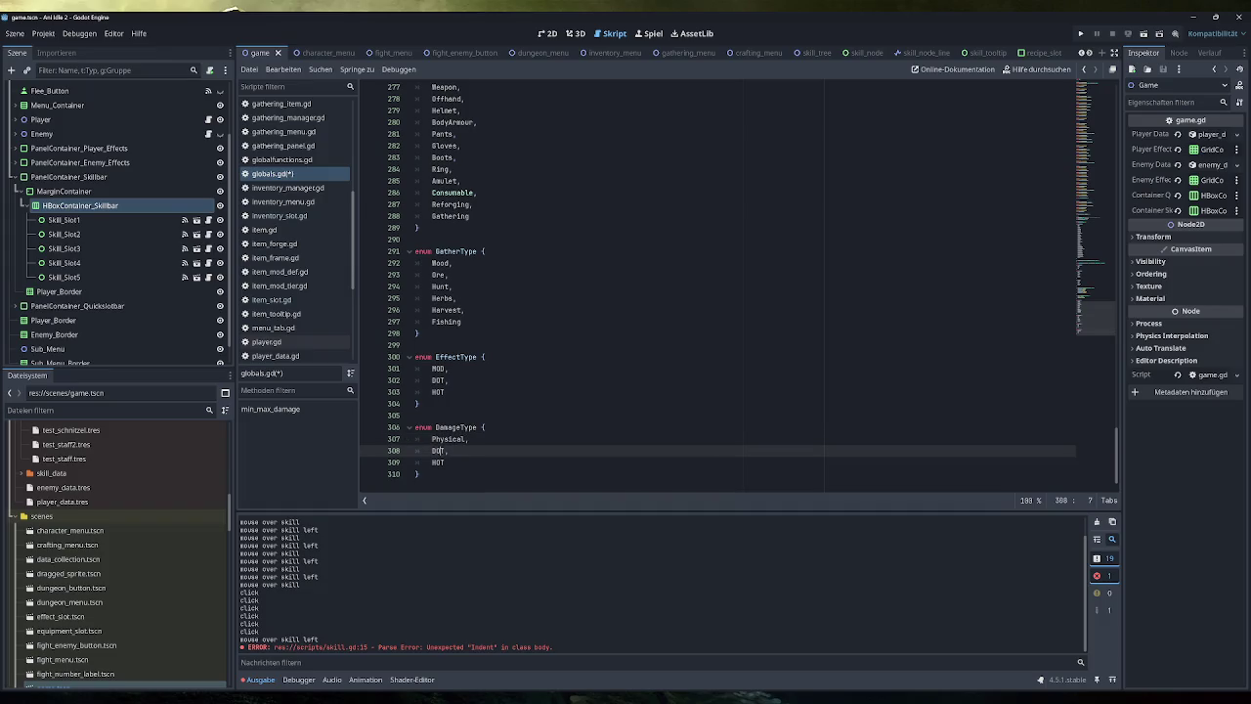
double_click(438, 451)
text(Fire)
Replace the remaining entries with Ice and Lightning, save globals.gd, and return to skill.gd.
click(441, 462)
key(BackSpace)
key(BackSpace)
key(BackSpace)
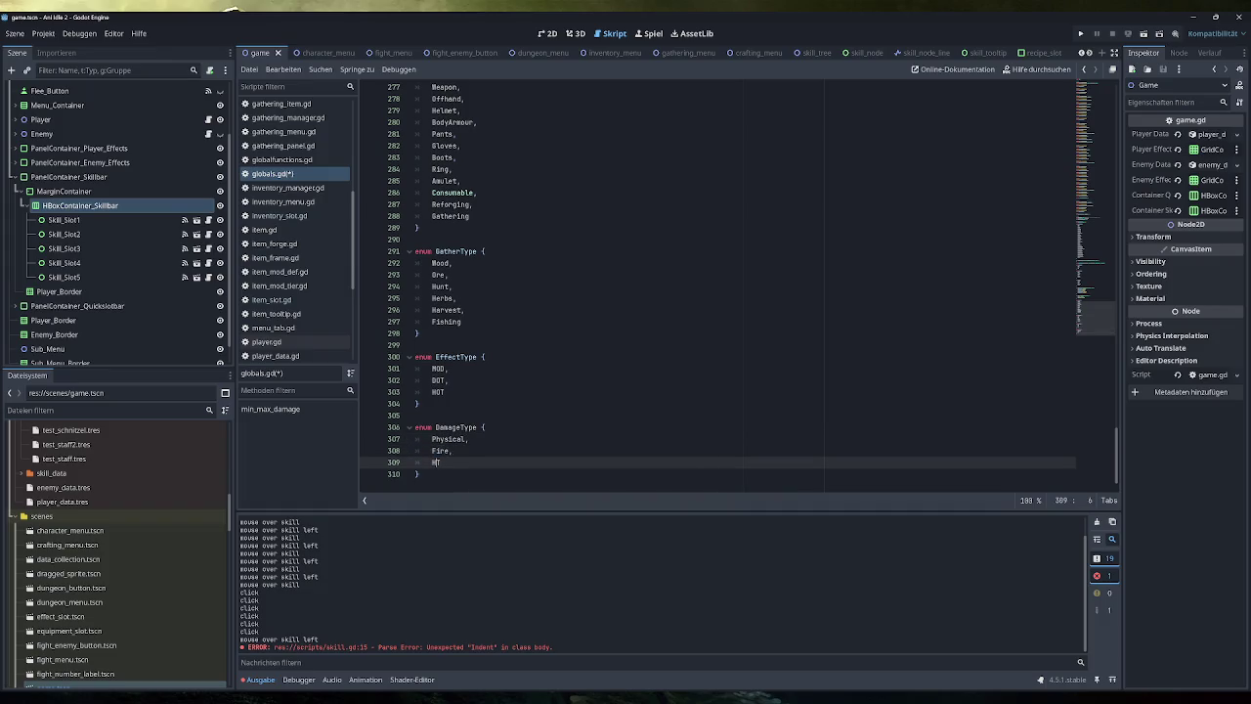
text(Ice,)
key(Return)
text(Lightning)
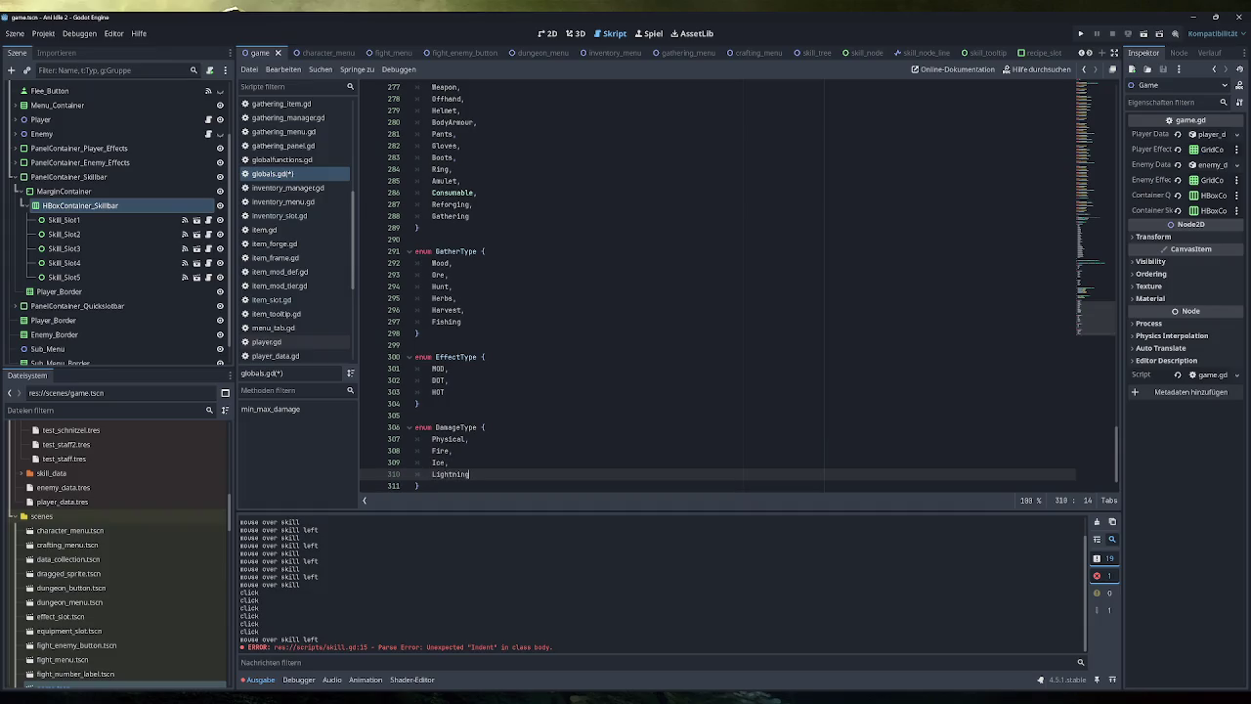
key(Up)
key(Up)
key(Down)
key(ctrl+s)
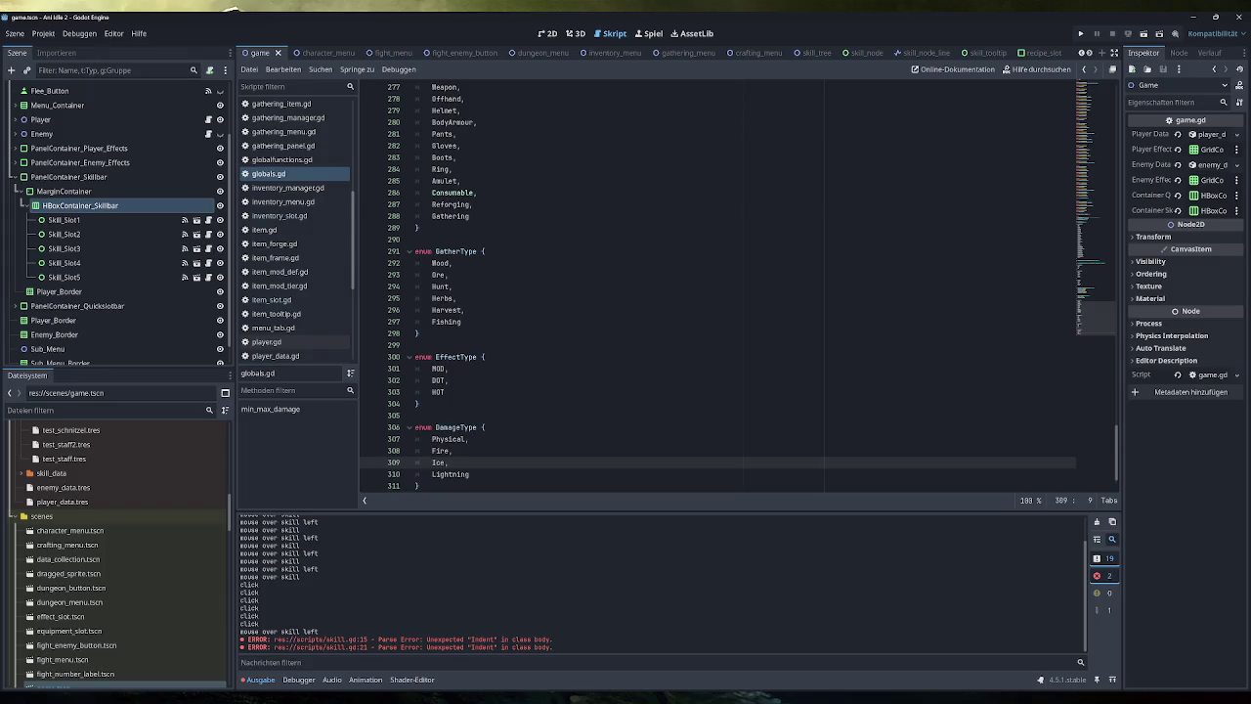
scroll(283, 315, down, 5)
click(264, 243)
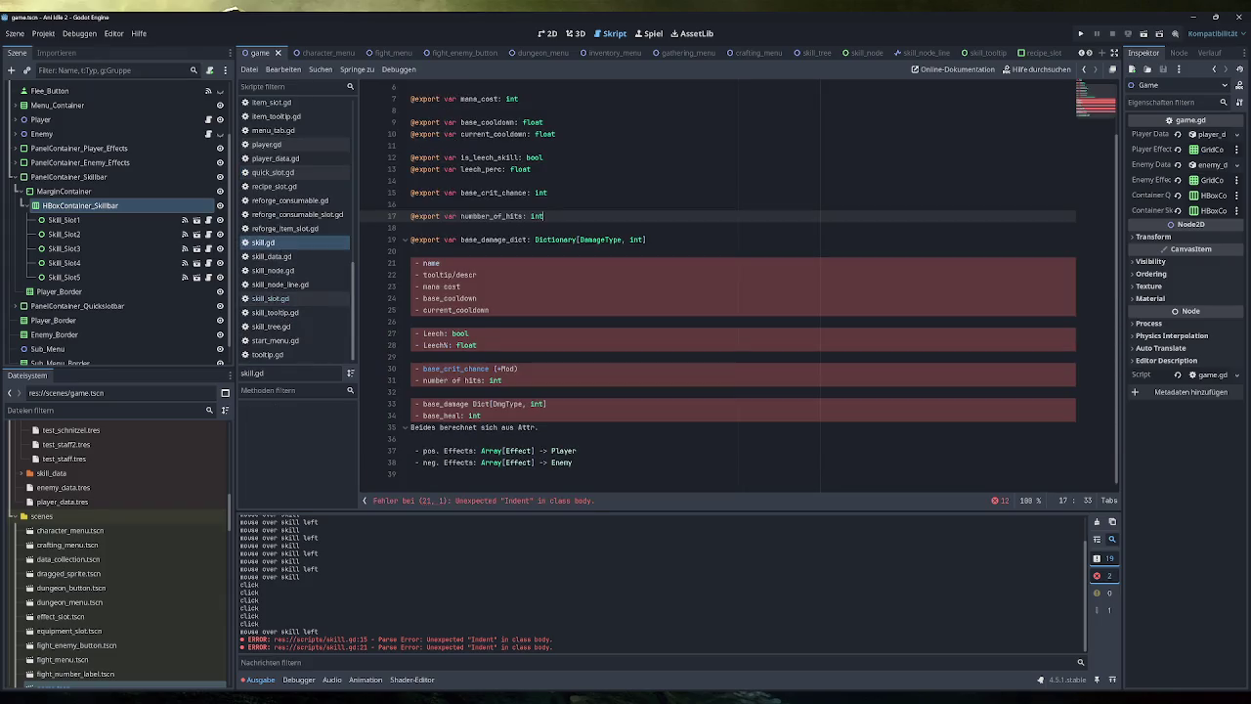
Change the dictionary key type to Globals.DamageType and add a new line below it.
scroll(739, 285, up, 1)
click(580, 275)
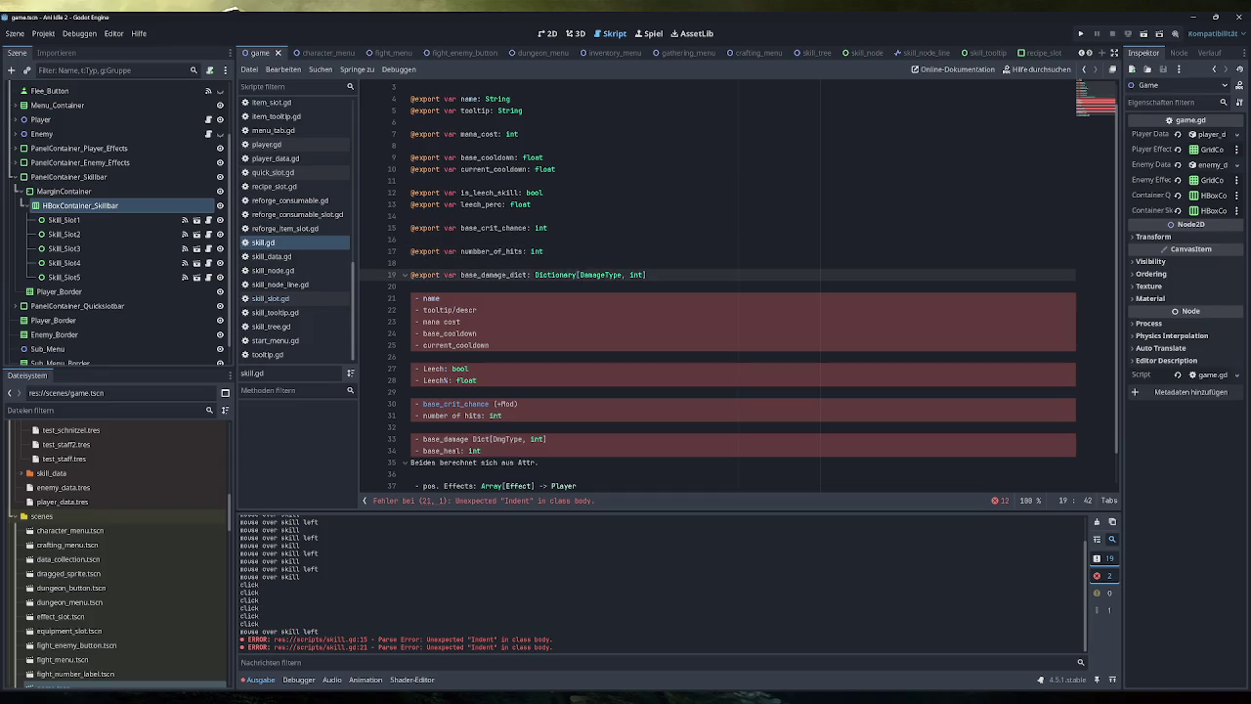
text(Globals.)
key(End)
key(Return)
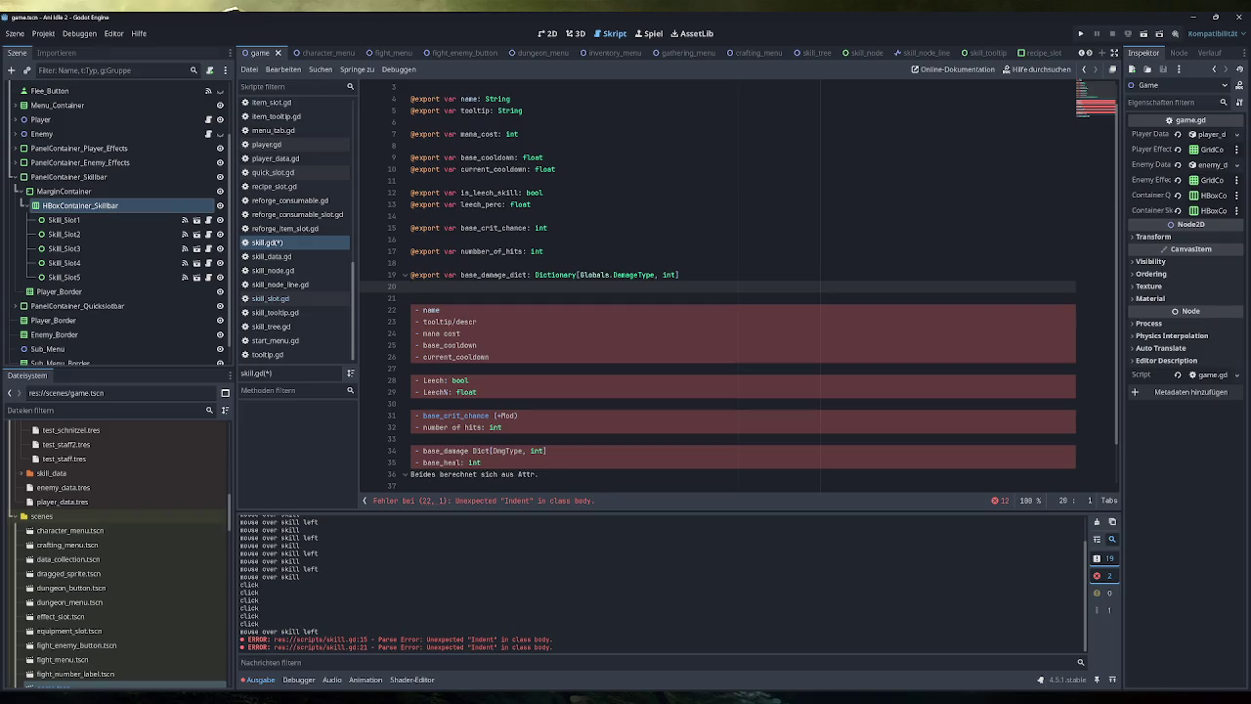
Duplicate the number_of_hits export as base_heal on line 20 and begin a player_effects export.
triple_click(476, 251)
key(ctrl+c)
click(411, 286)
key(ctrl+v)
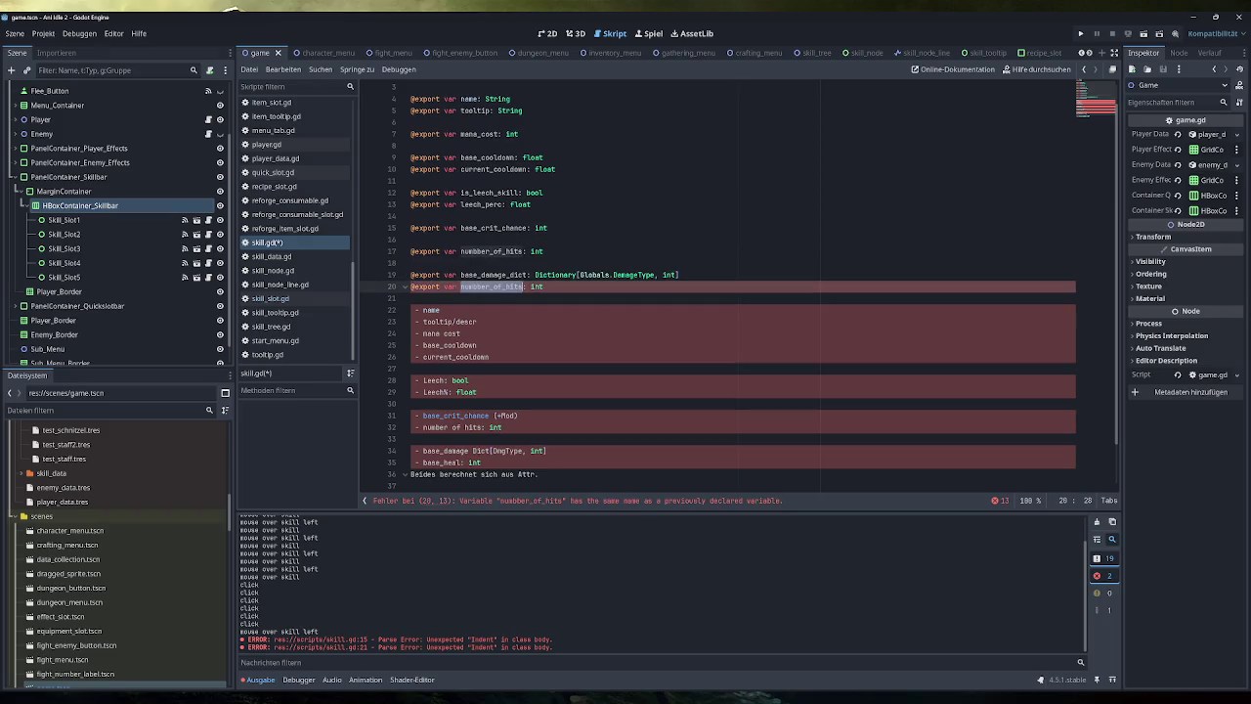
double_click(489, 286)
text(base_heal)
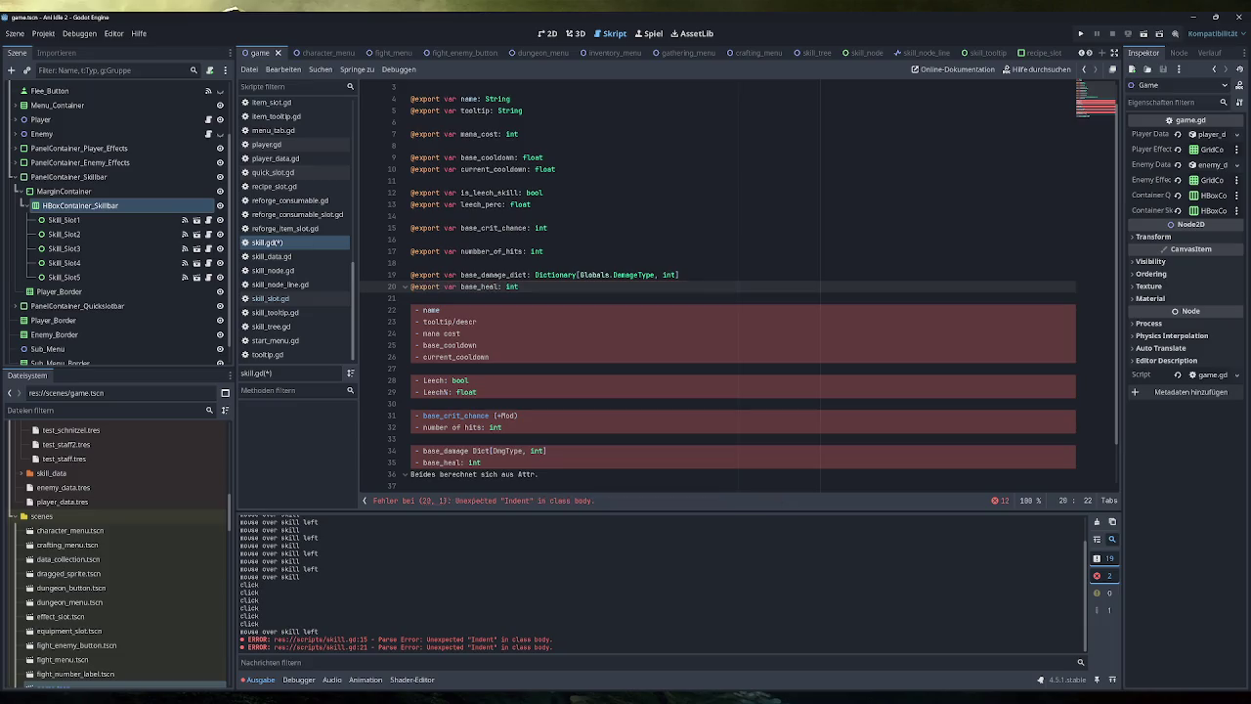
scroll(500, 287, down, 2)
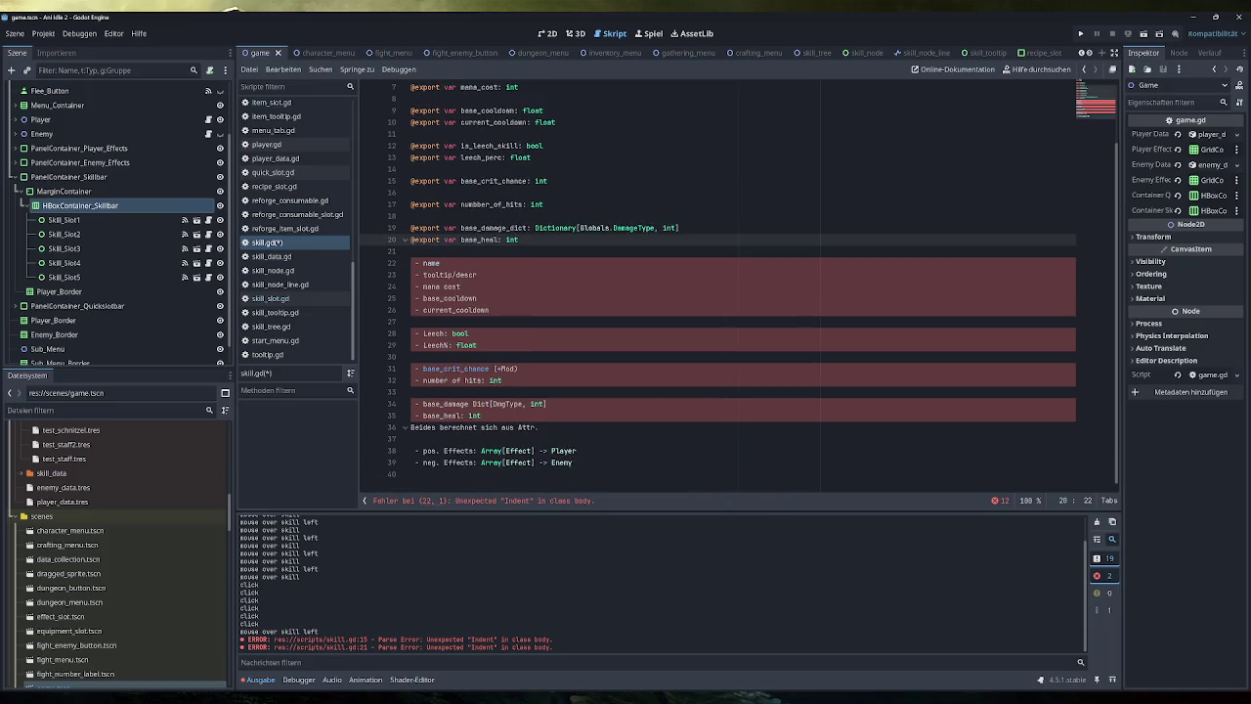
key(Return)
key(Return)
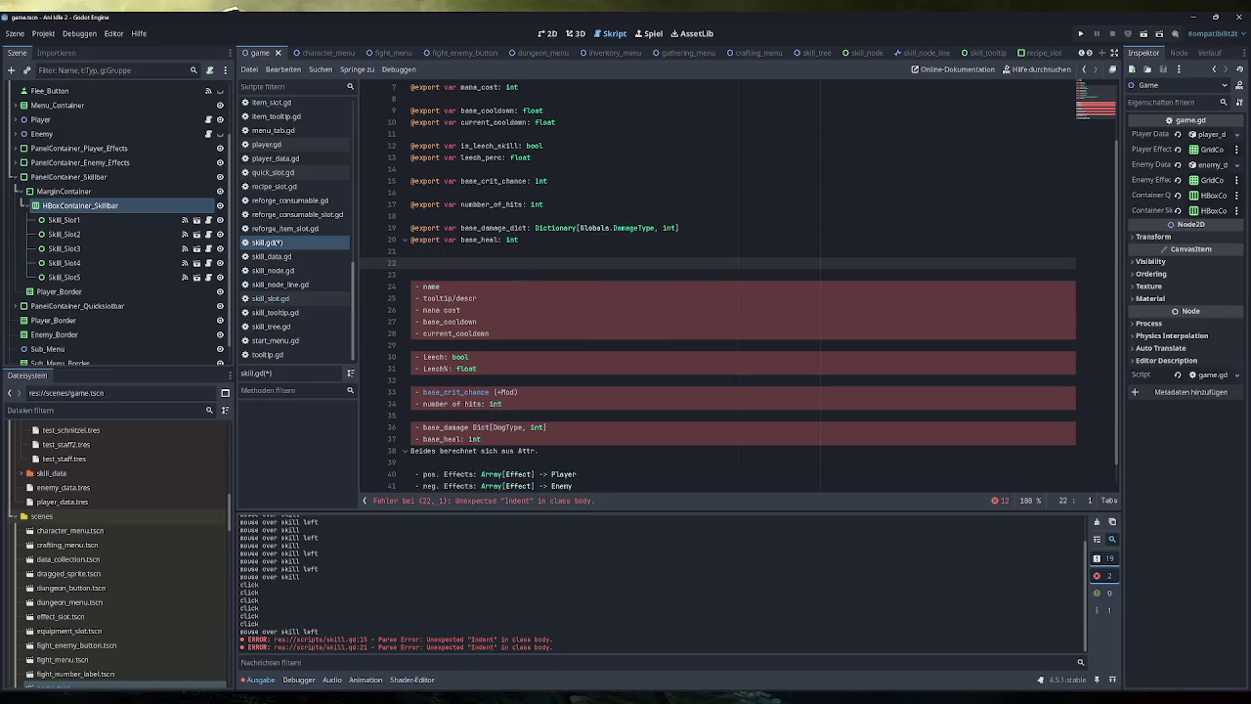
text(@export)
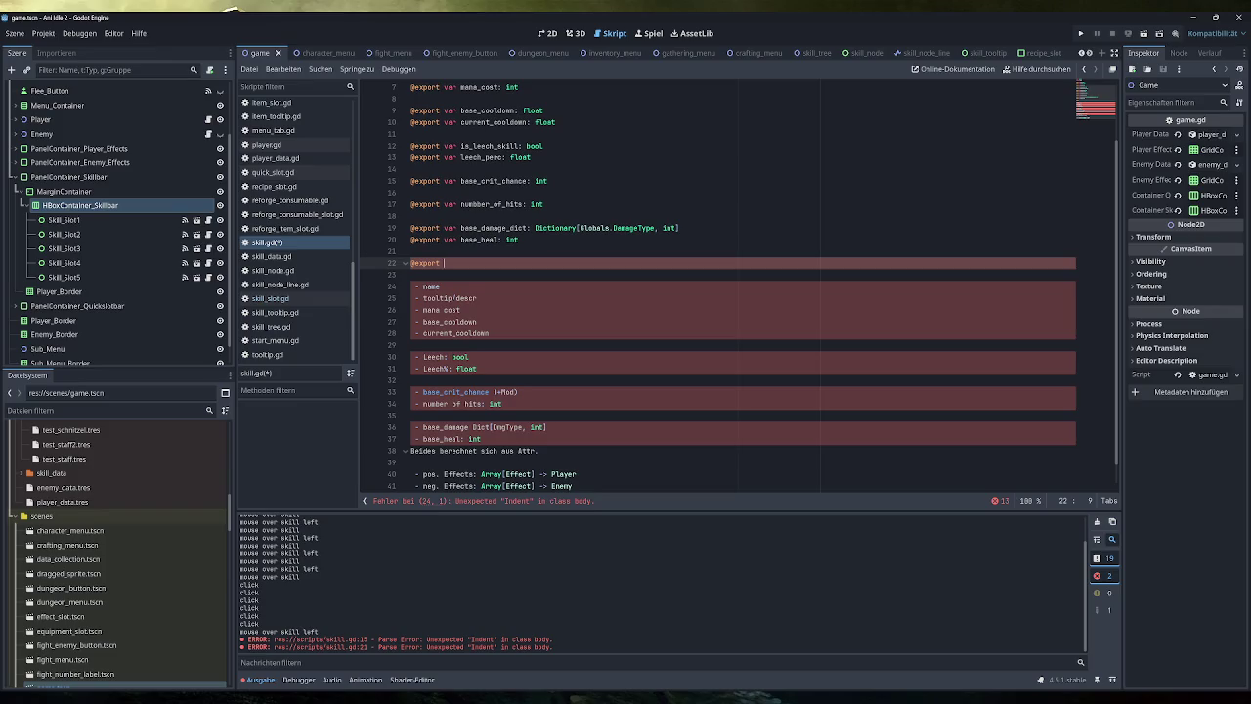
text( var )
text(player_e)
text(ffects)
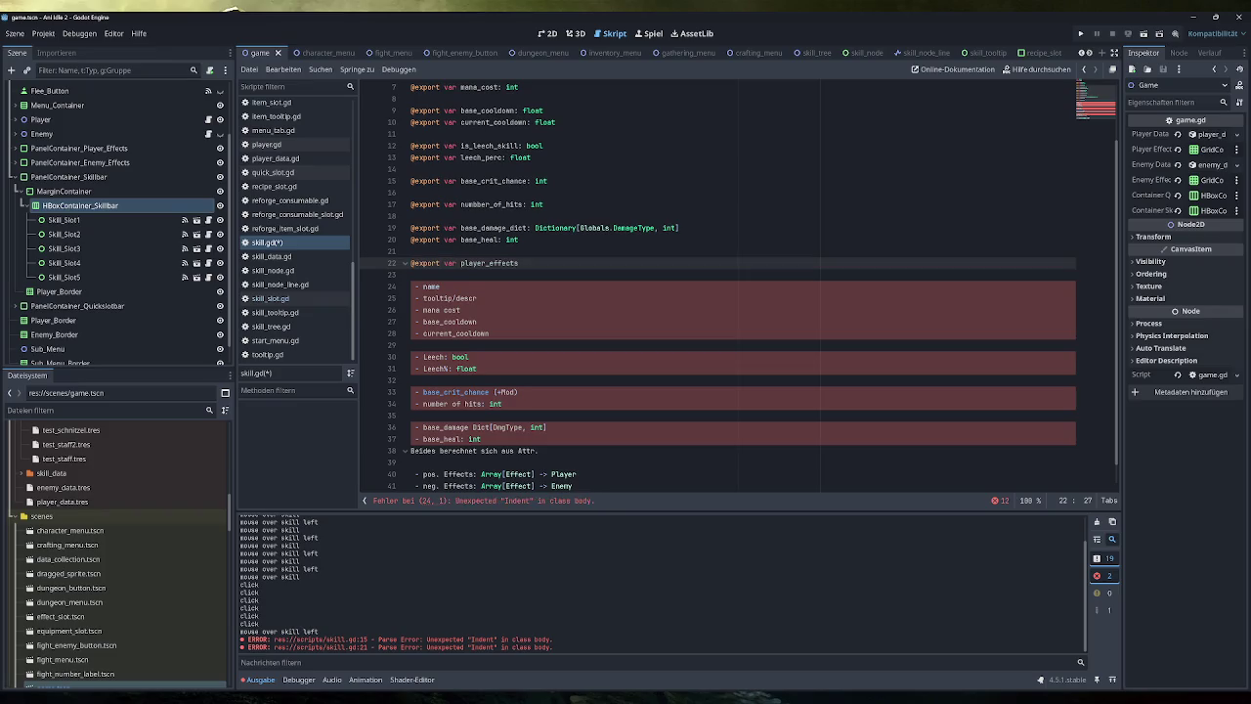
text([])
Type player_effects as Array[Effect].
key(BackSpace)
key(BackSpace)
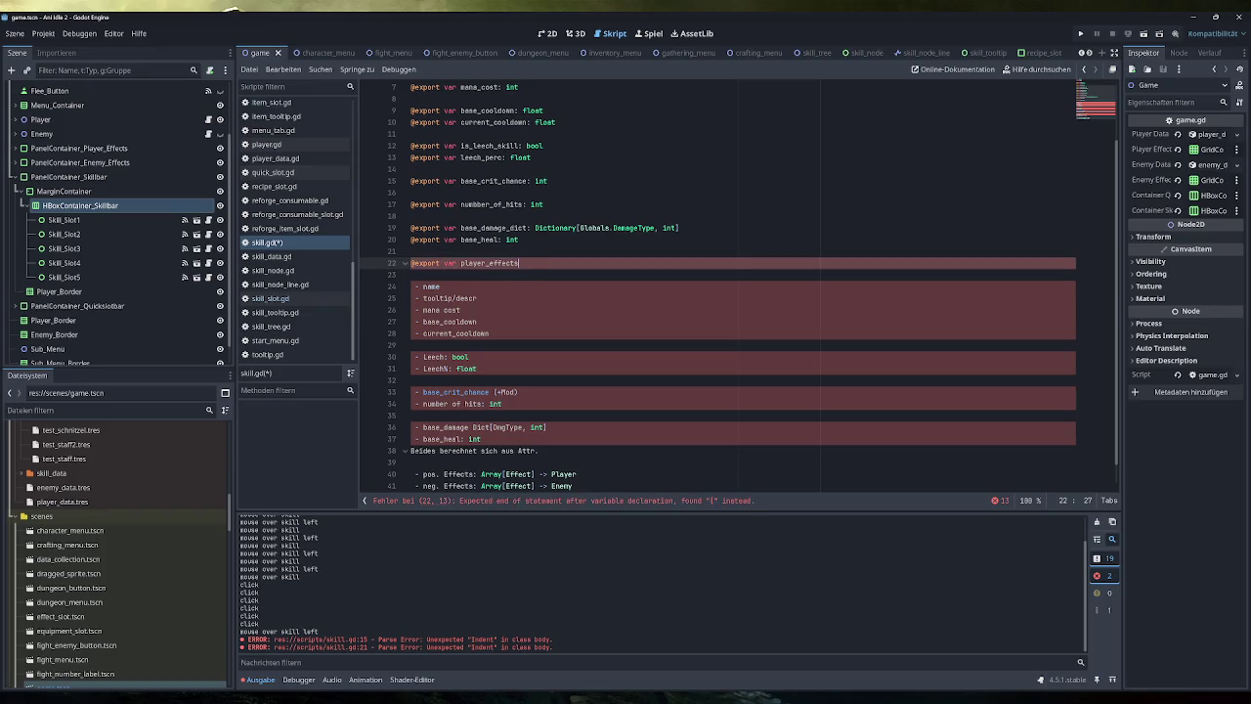
text(Array[Effec)
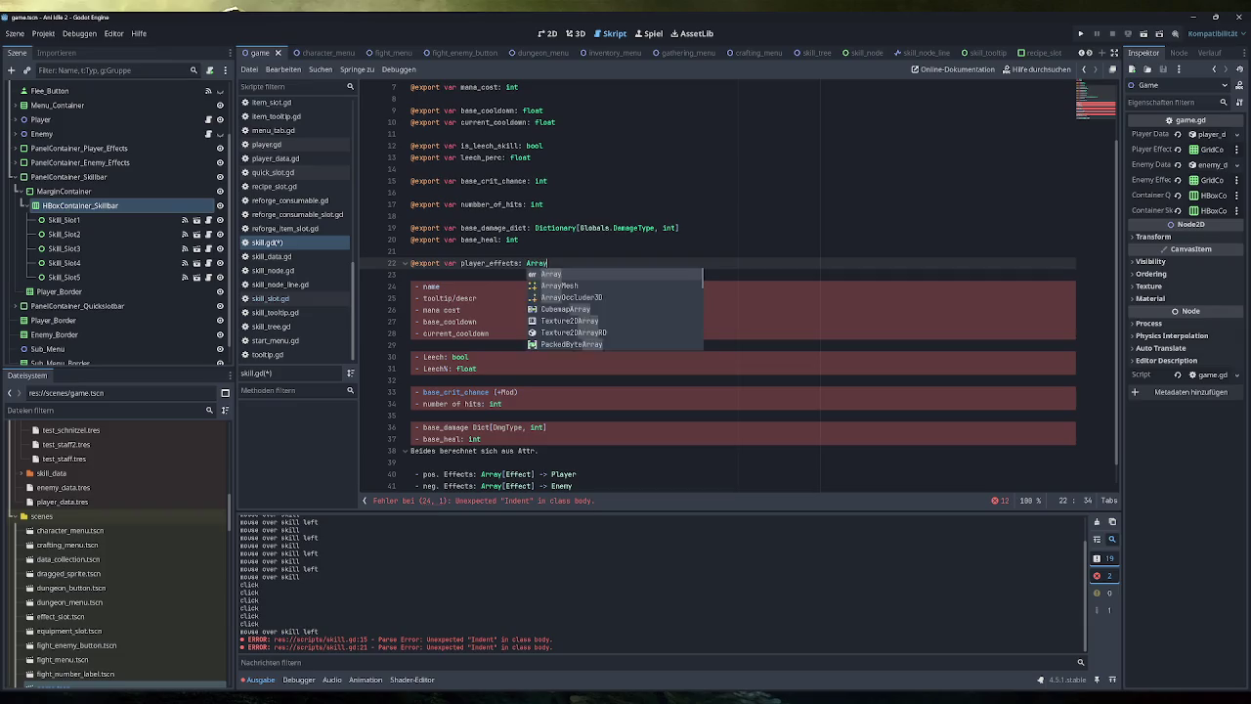
text(t])
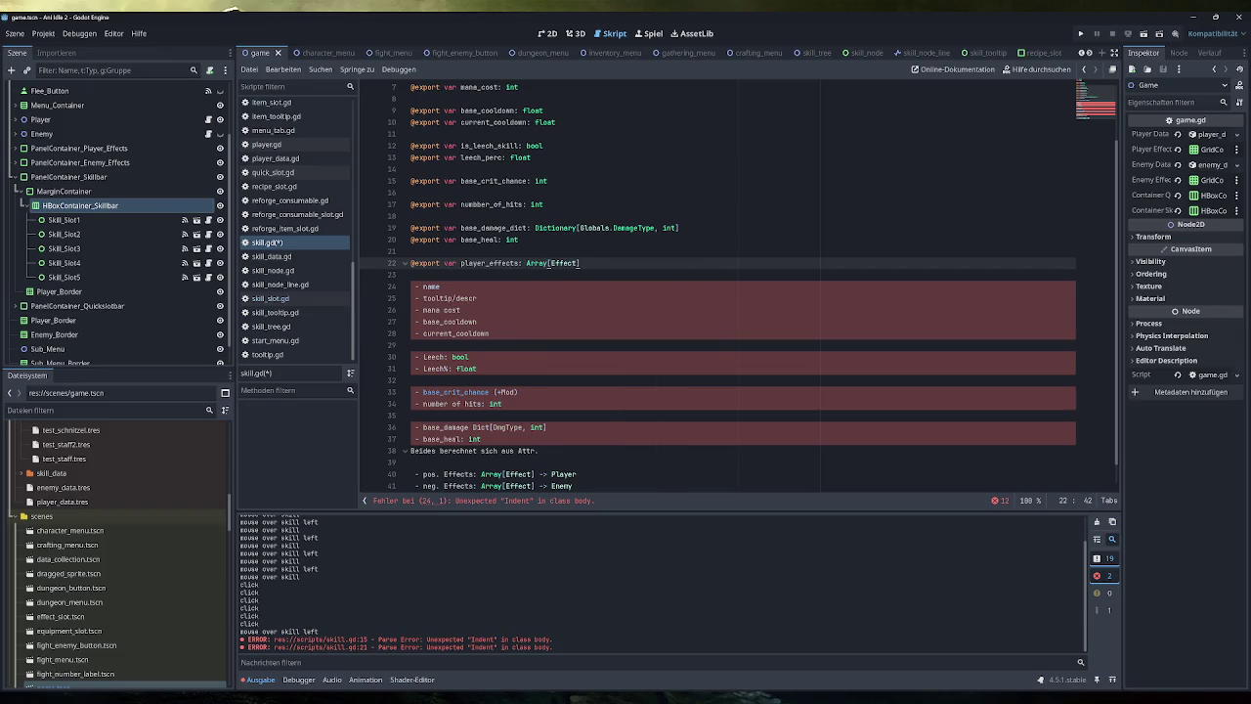
key(Return)
Duplicate the declaration as enemy_effects and select the old planning notes below.
drag(581, 263, 392, 266)
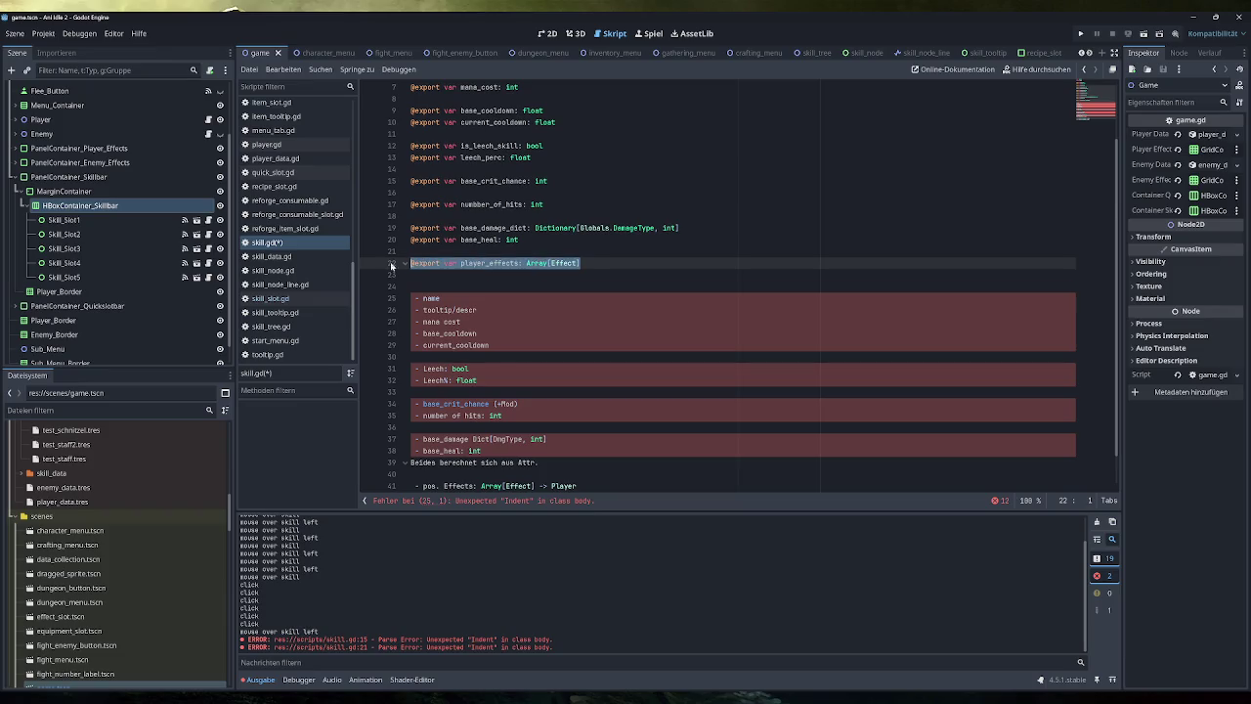
key(ctrl+c)
key(Down)
key(ctrl+v)
drag(487, 275, 461, 275)
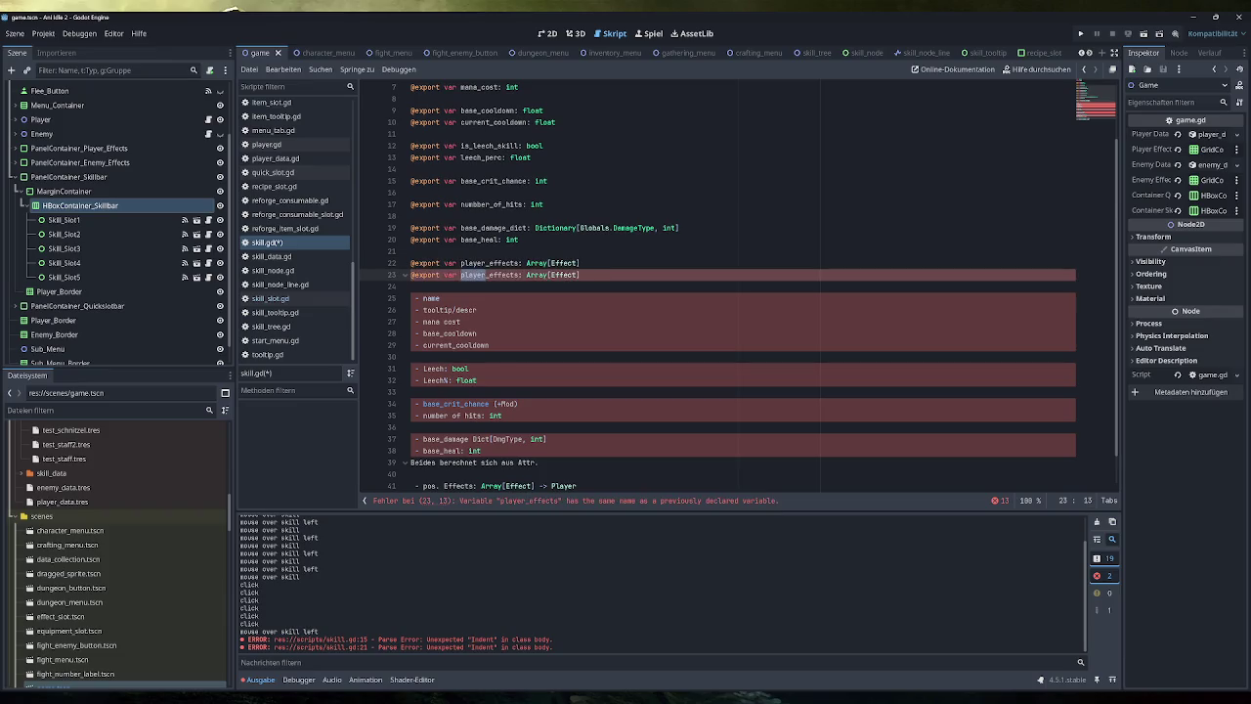
text(enemy)
click(578, 274)
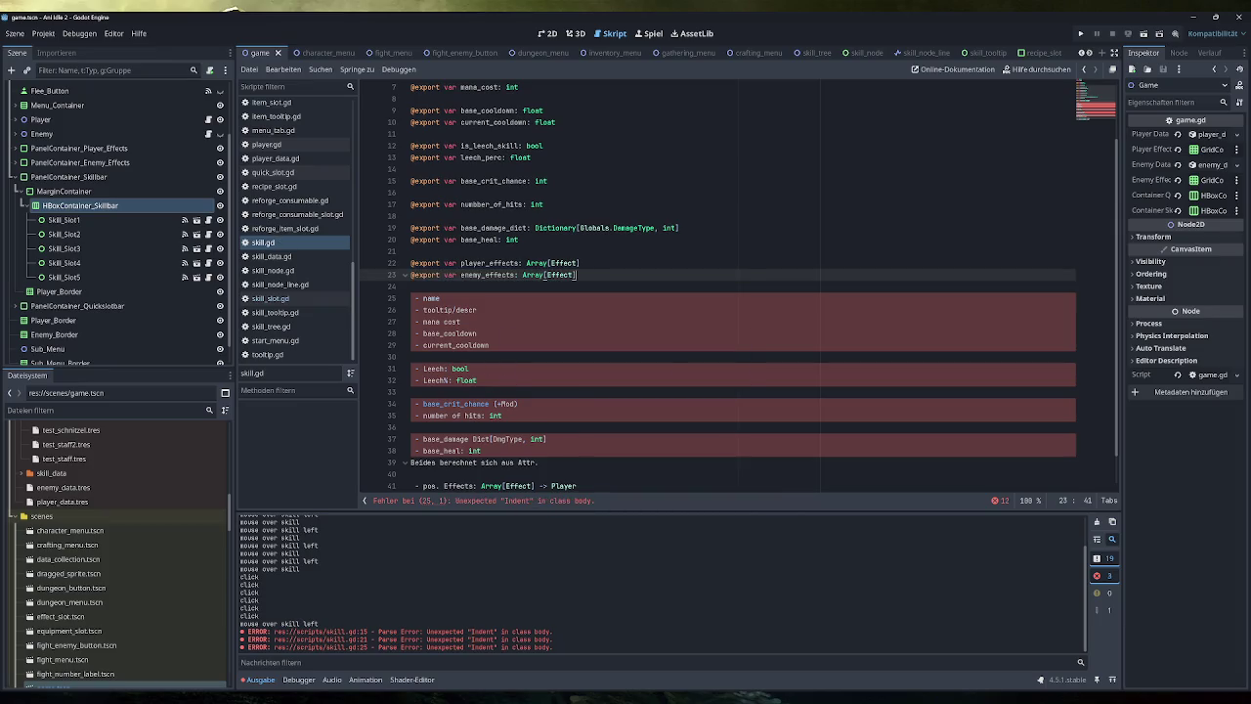
scroll(740, 286, down, 1)
mouse_move(572, 474)
mouse_down()
mouse_move(538, 462)
mouse_move(469, 313)
mouse_move(479, 266)
mouse_move(401, 264)
mouse_up()
Delete the planning notes, clear the output log and save skill.gd.
key(BackSpace)
key(BackSpace)
key(BackSpace)
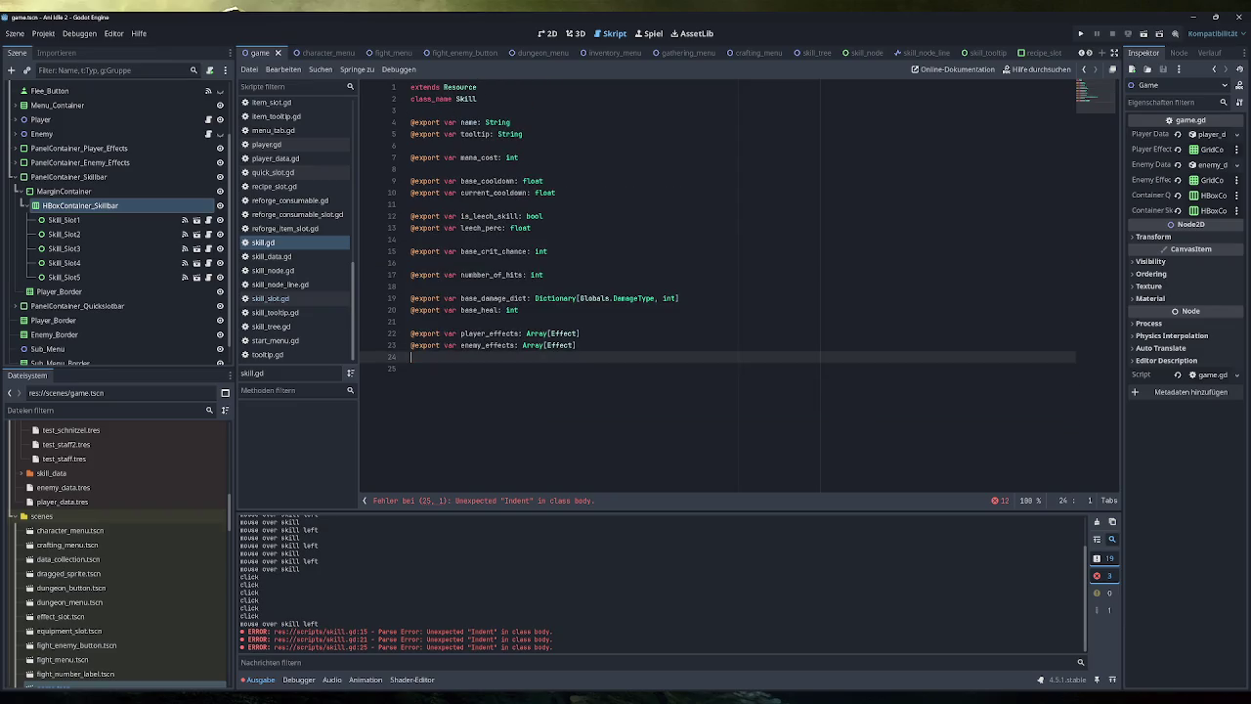
click(1112, 523)
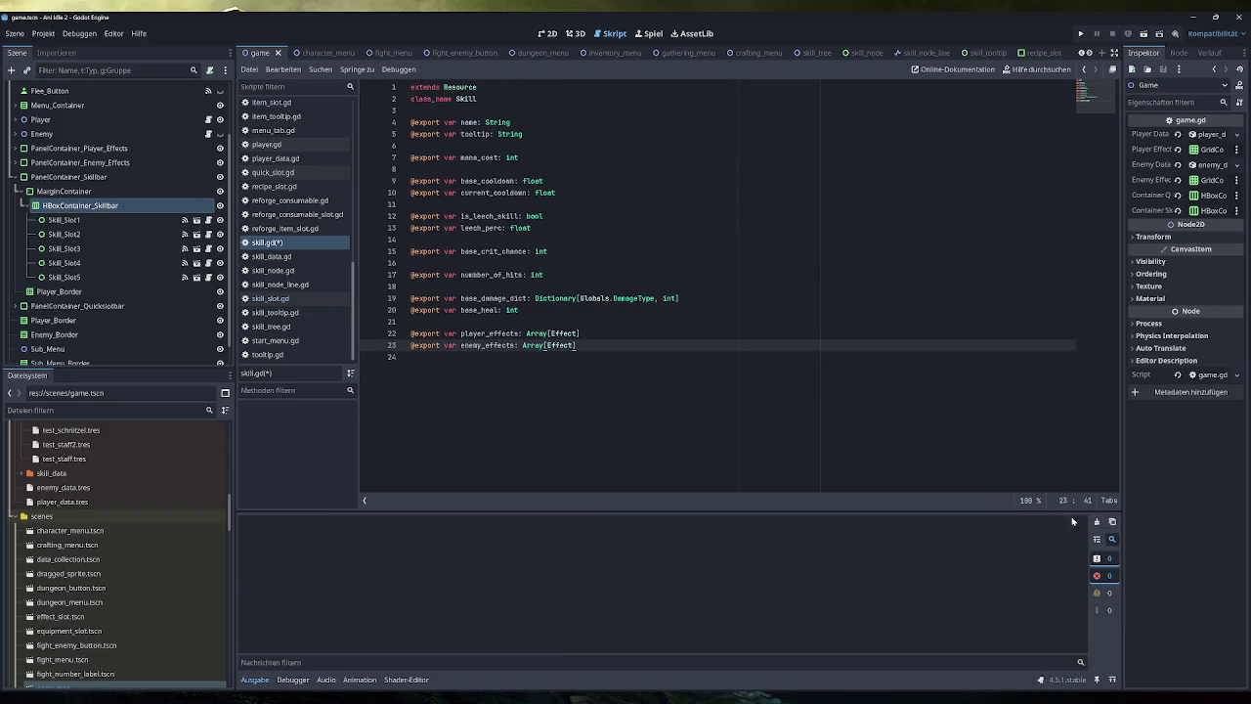
key(ctrl+s)
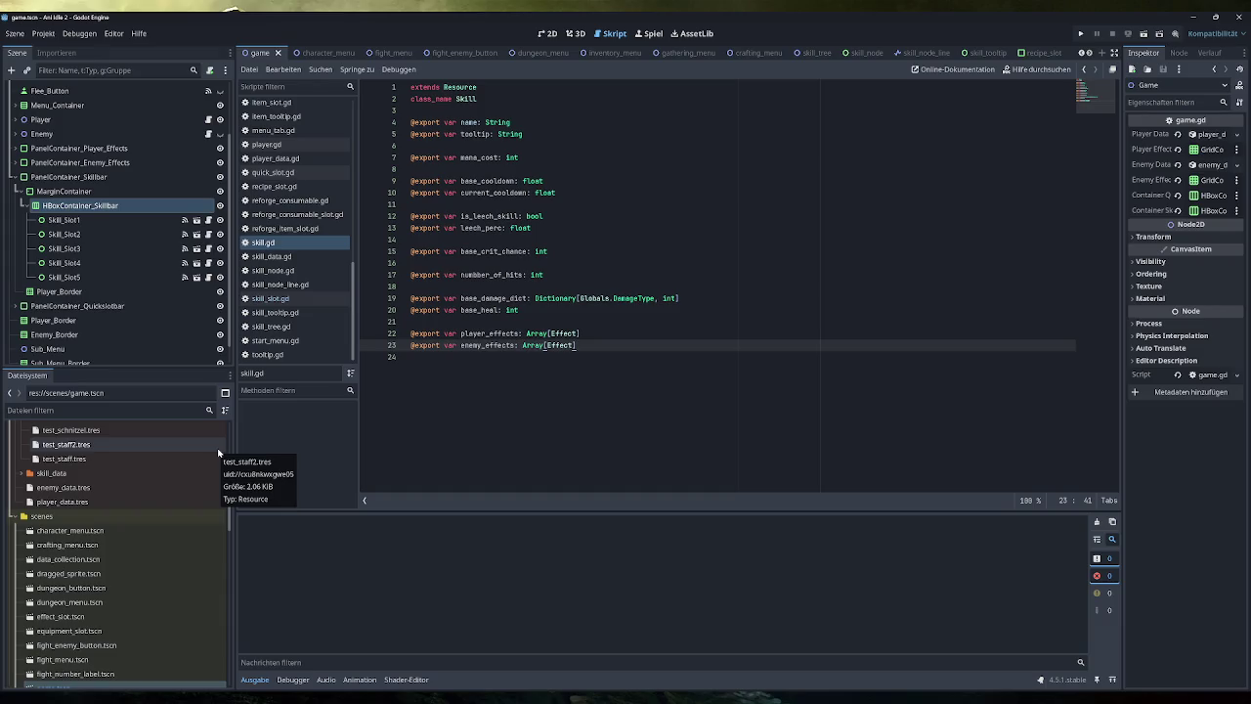
click(411, 146)
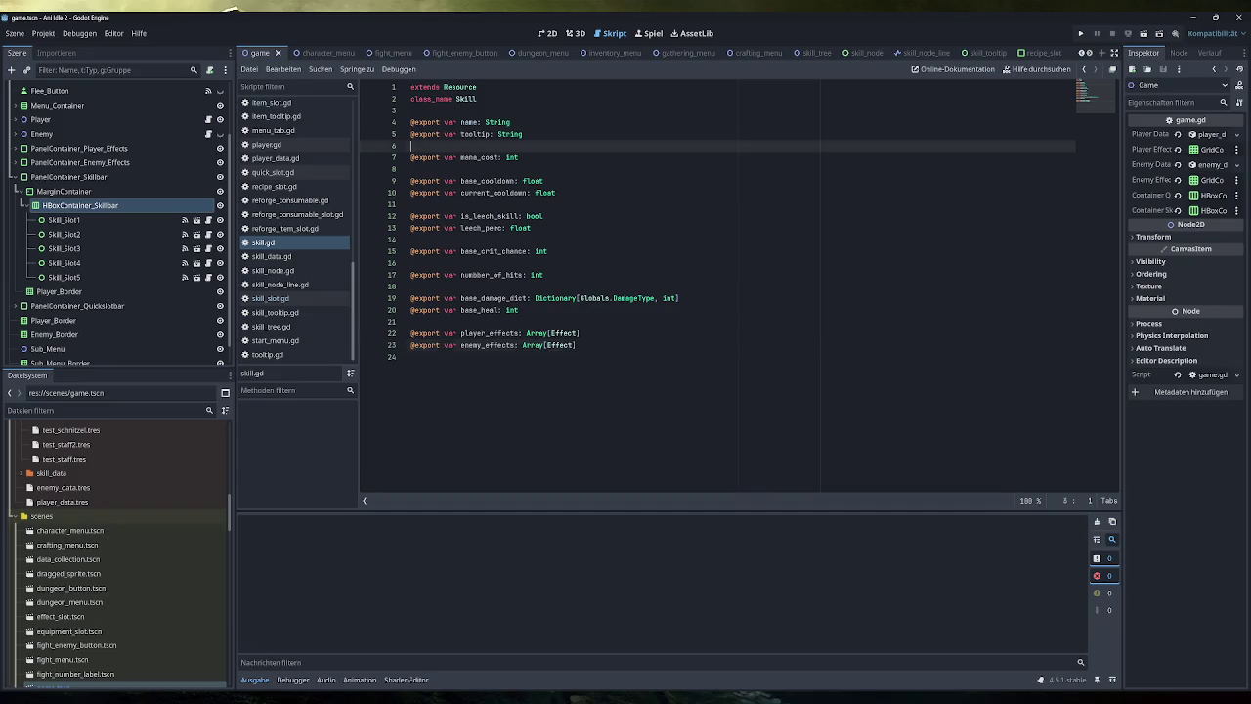
click(528, 134)
key(Return)
text(@export )
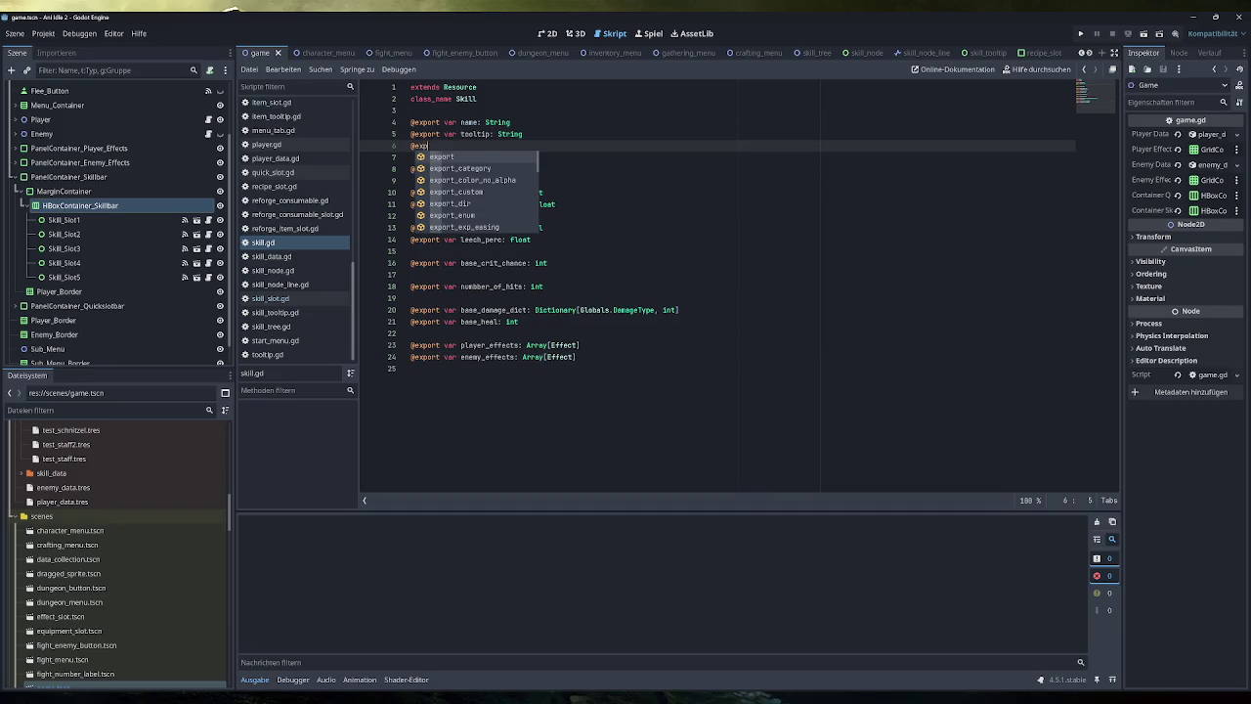
text(var )
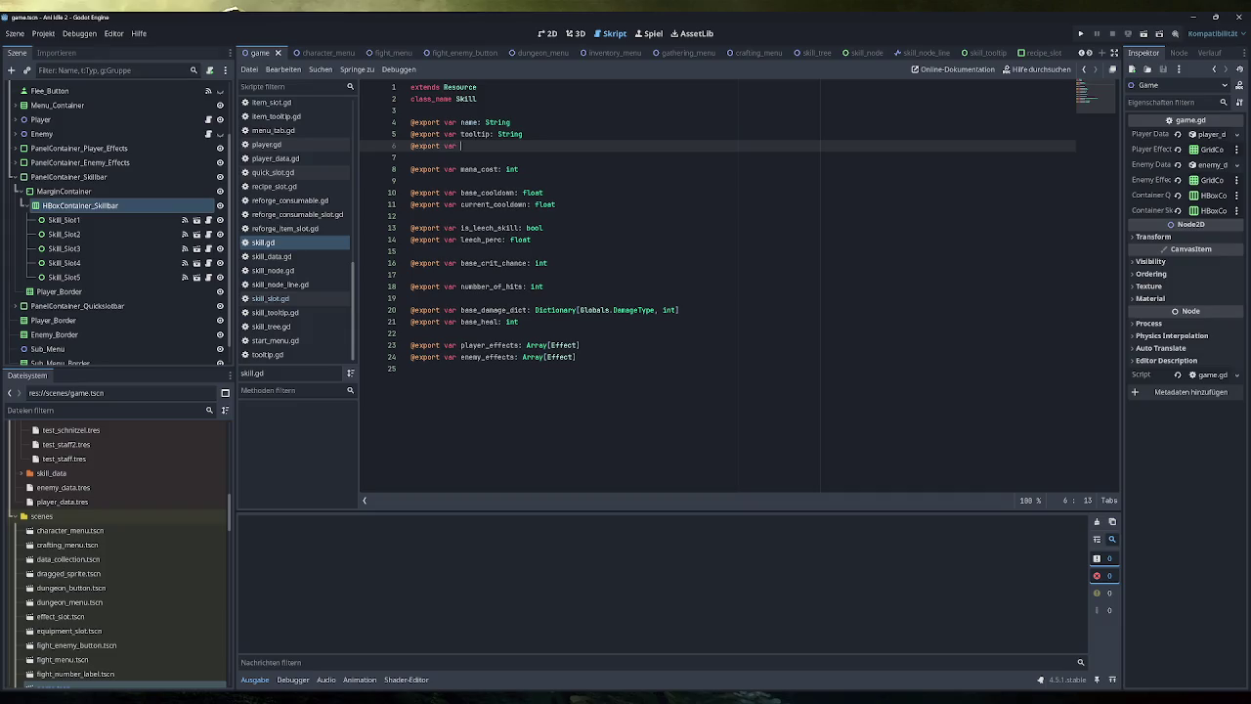
text(texture)
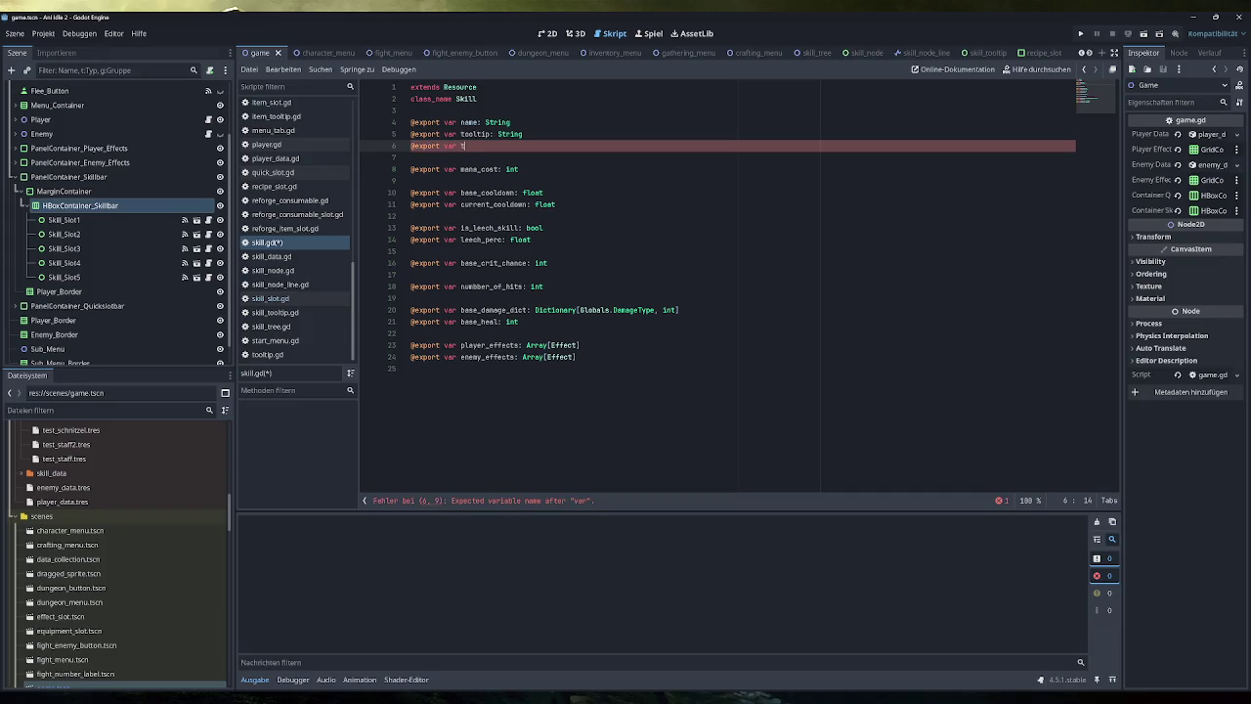
text(: Tetx)
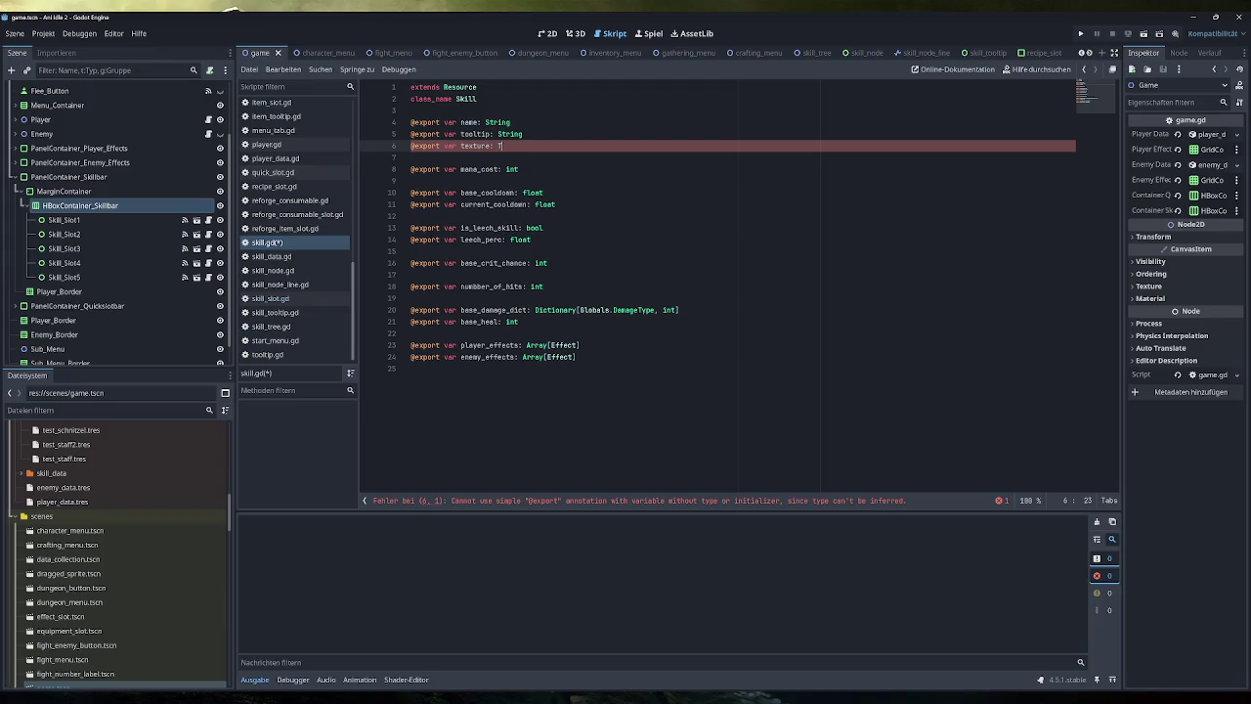
Correct the texture type to Texture2D and save skill.gd.
key(BackSpace)
key(BackSpace)
text(xture2)
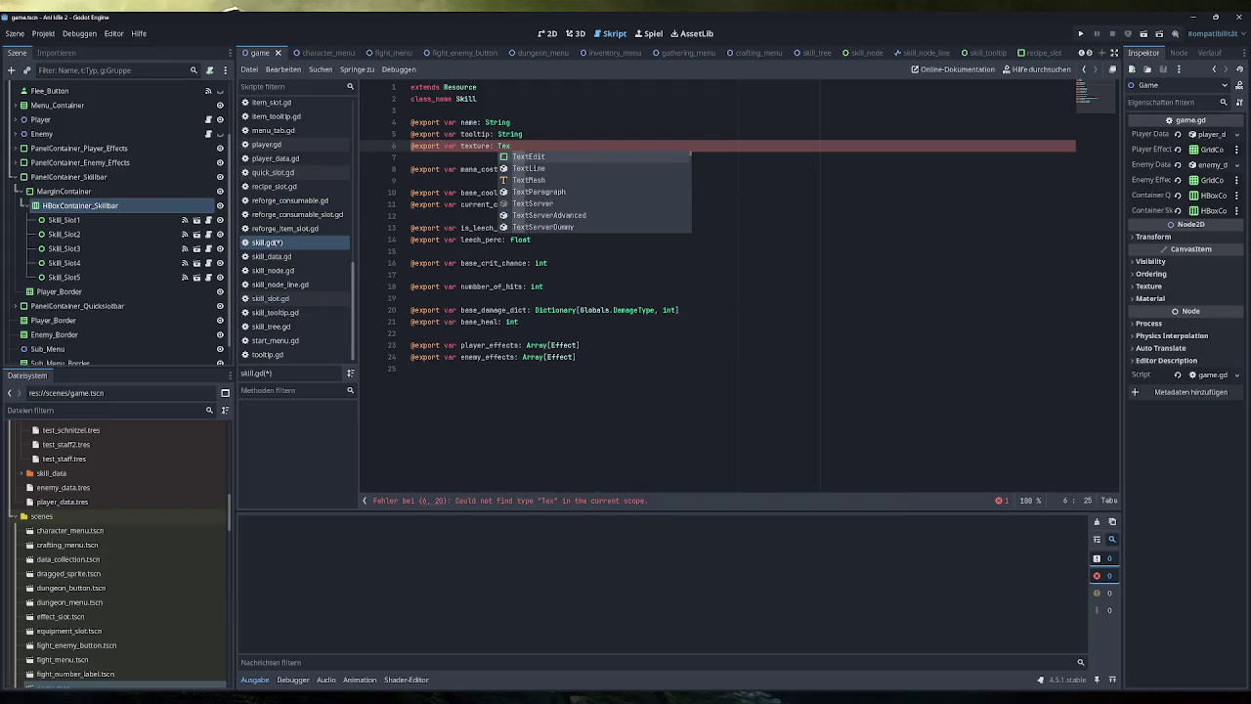
text(d)
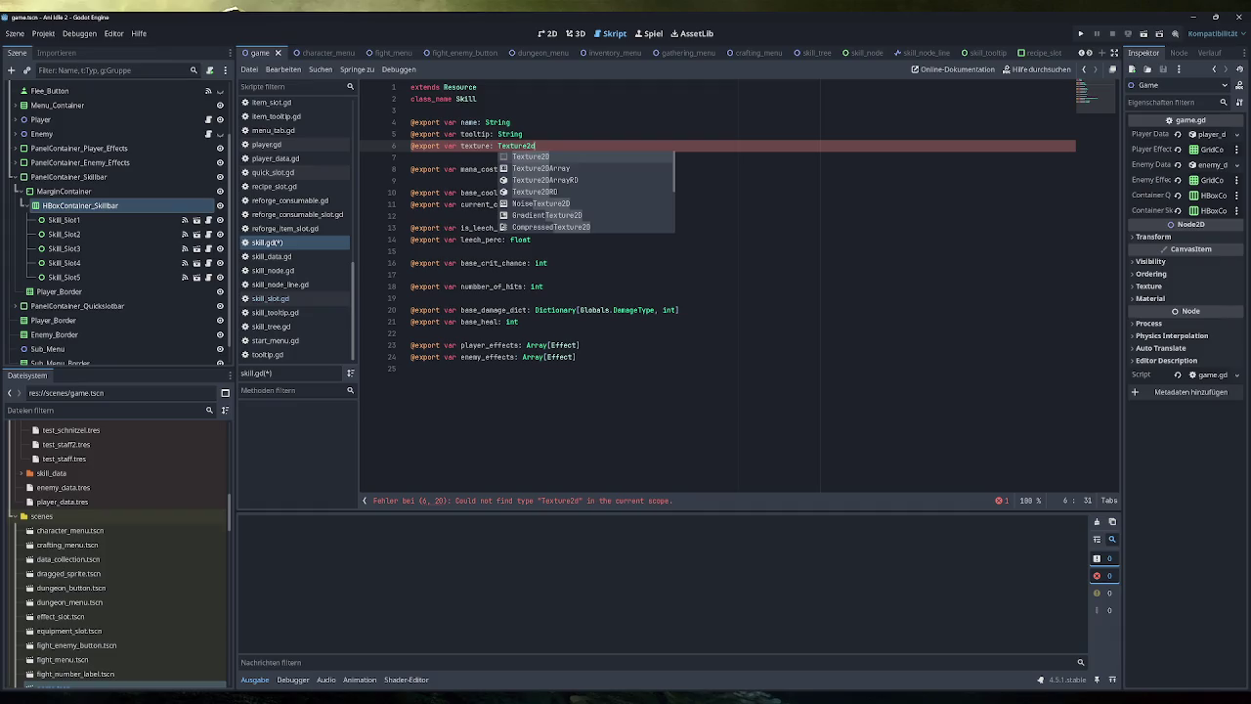
key(Return)
key(ctrl+s)
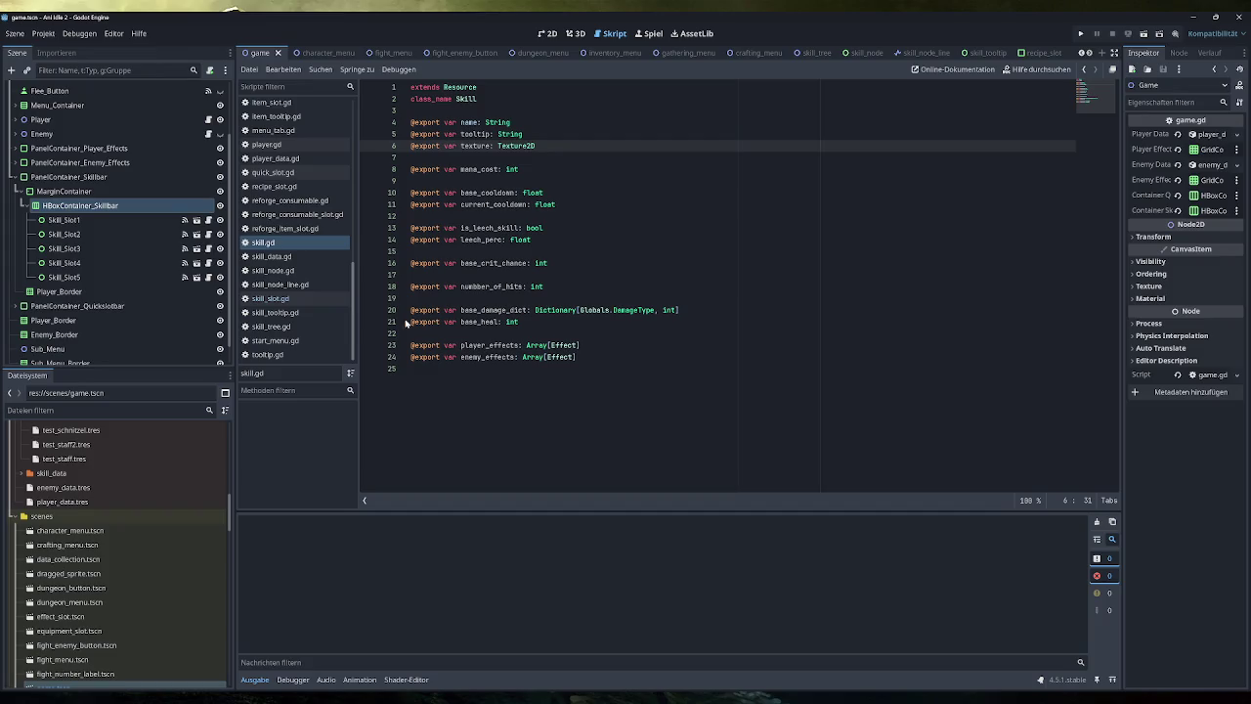
click(293, 358)
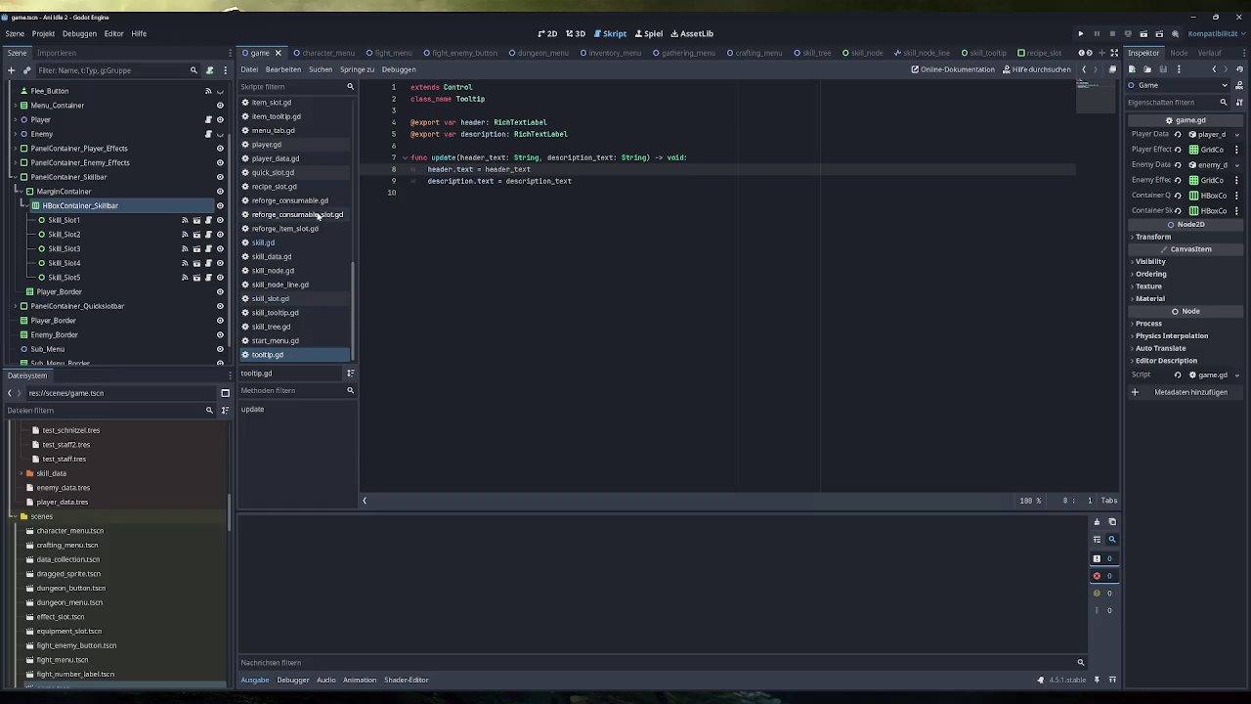
click(312, 244)
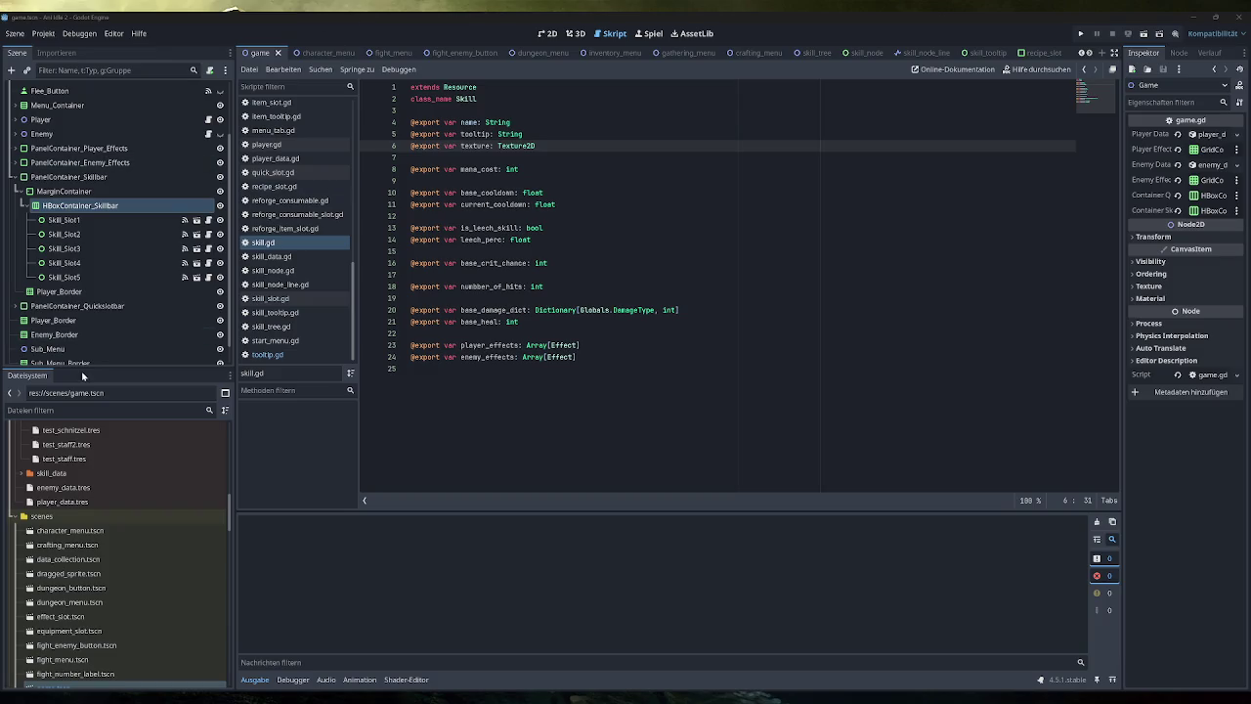
scroll(106, 535, up, 4)
Collapse the effects, enemies and items folders in the FileSystem dock.
scroll(100, 533, up, 5)
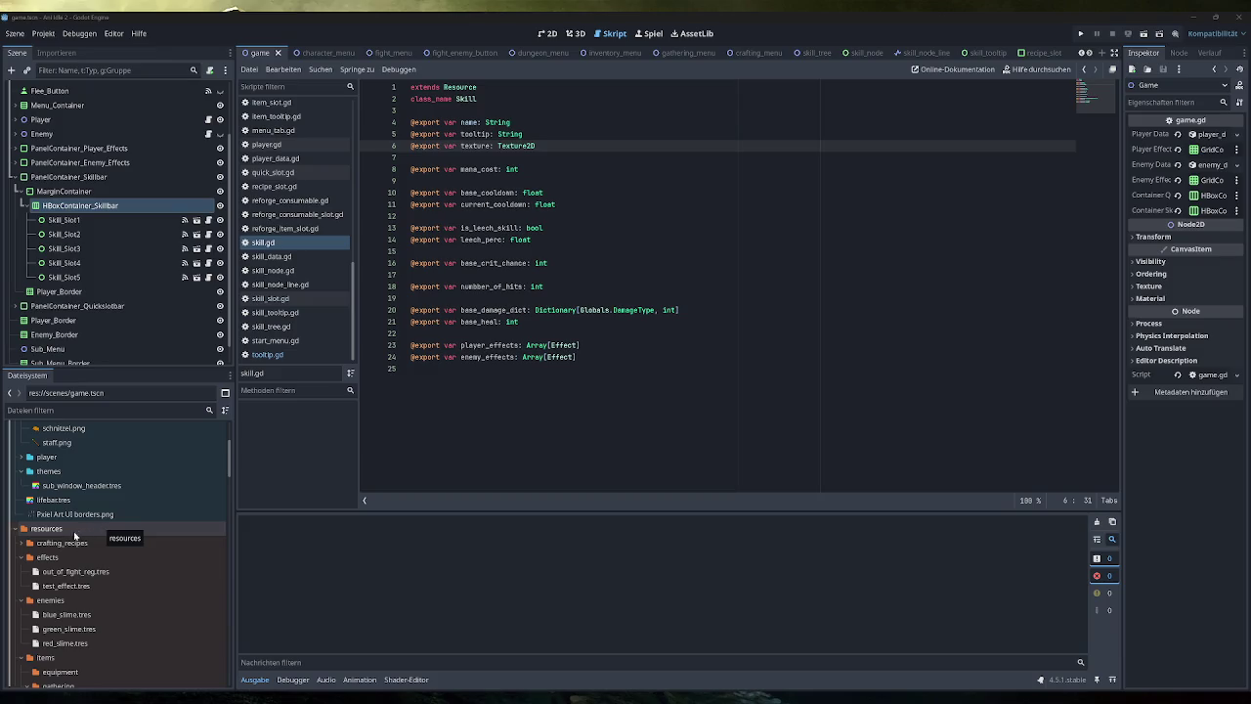
click(21, 557)
click(20, 571)
click(21, 586)
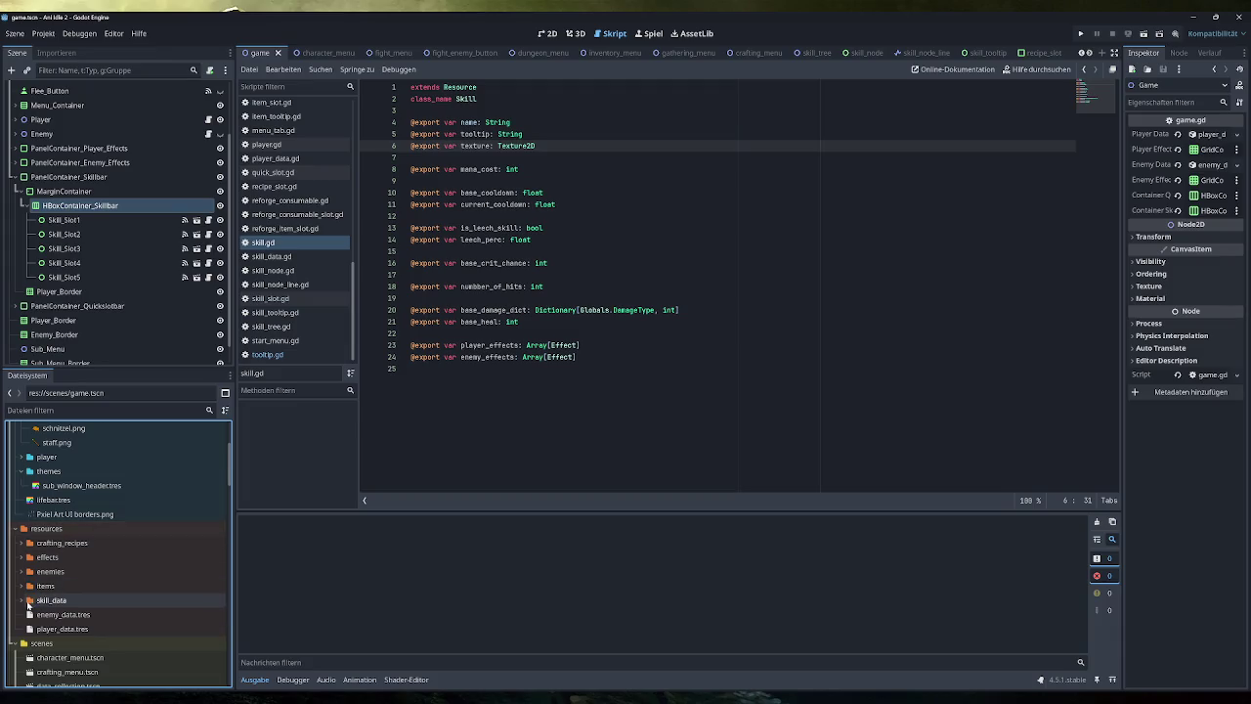
Open test_skill1.tres from skill_data, then collapse the skill_data folder.
click(22, 601)
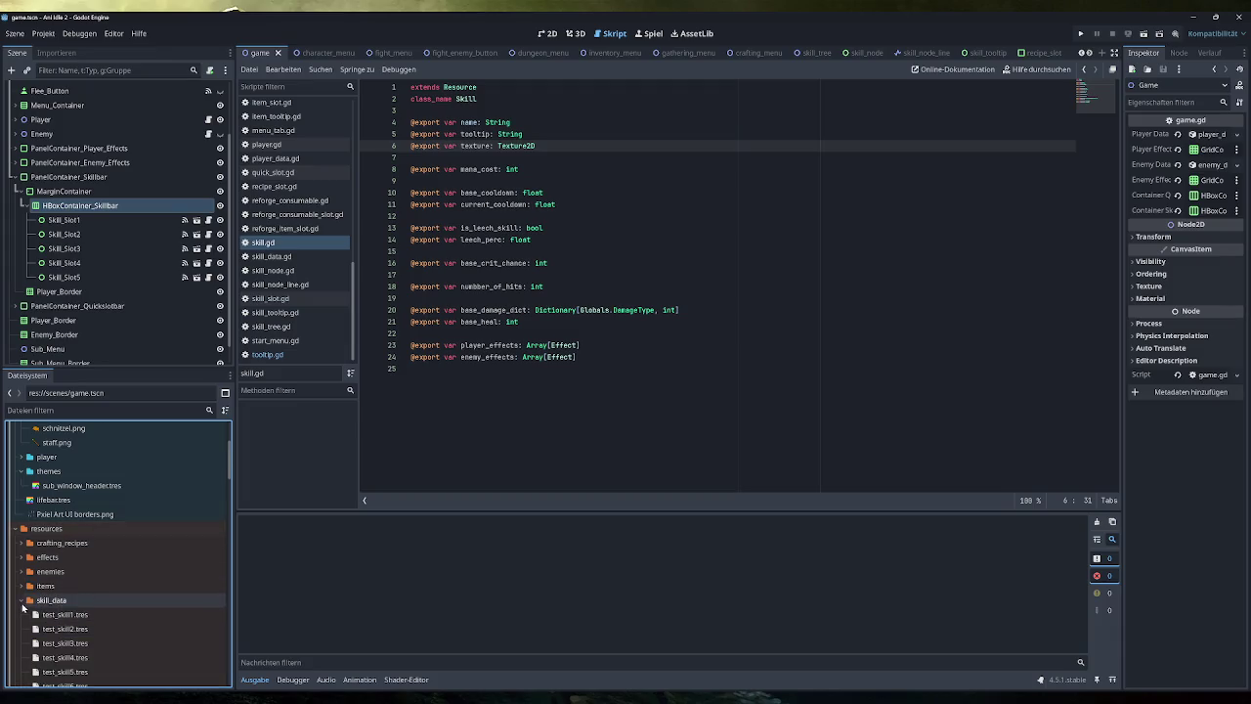
double_click(82, 602)
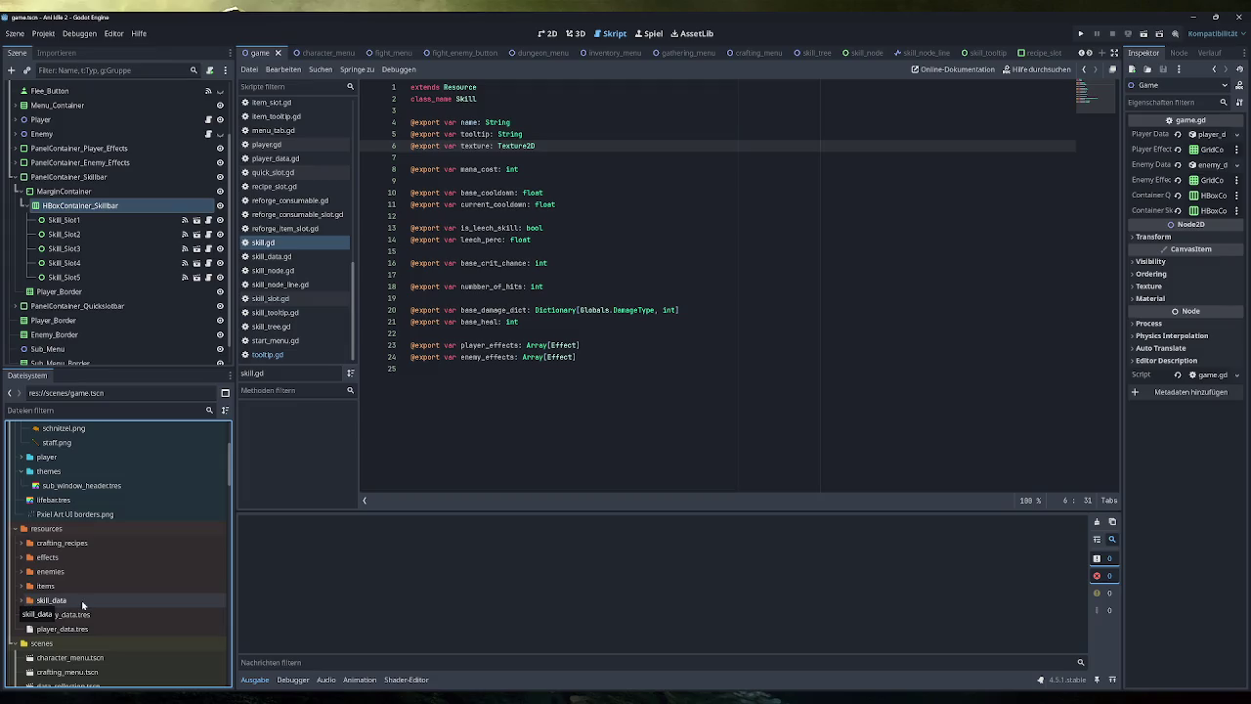
click(22, 602)
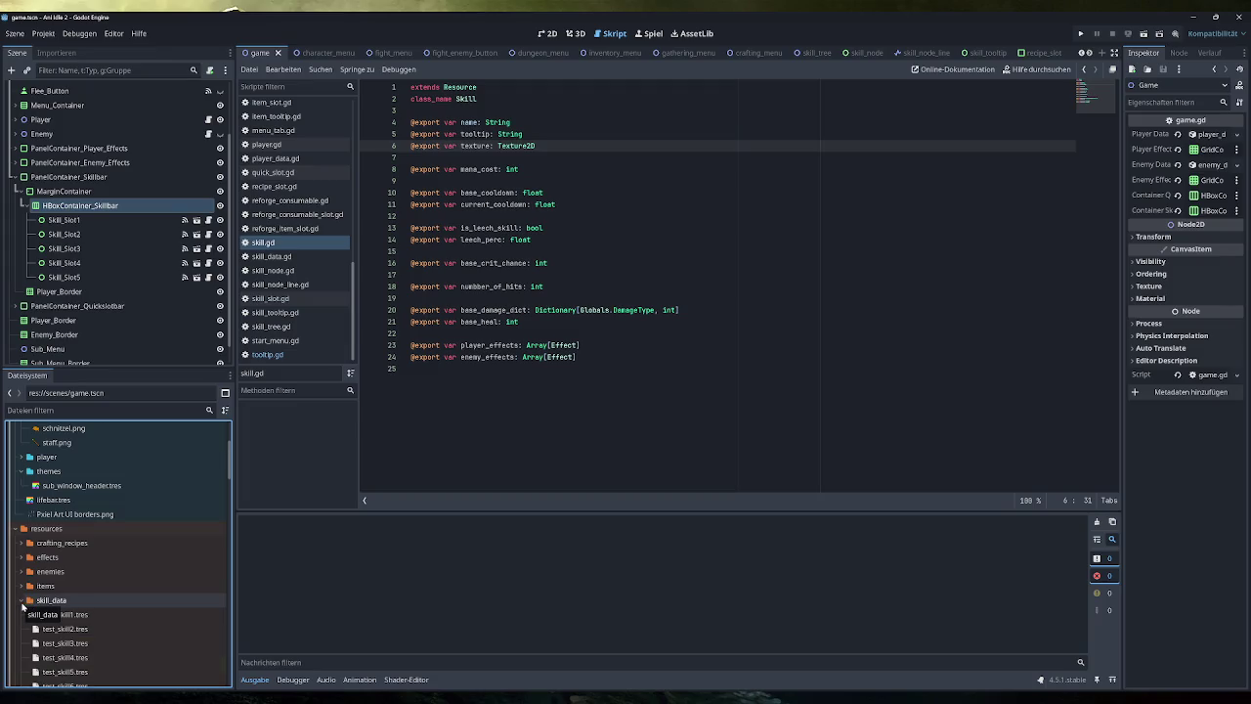
click(58, 614)
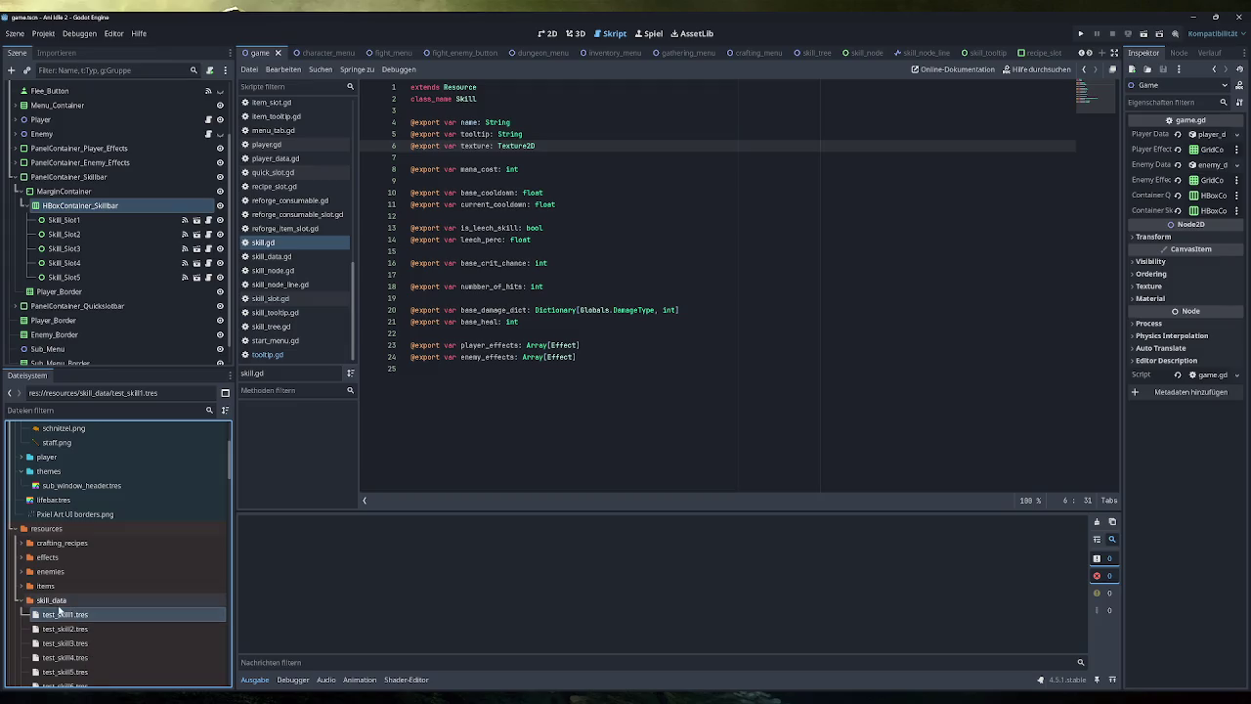
click(21, 600)
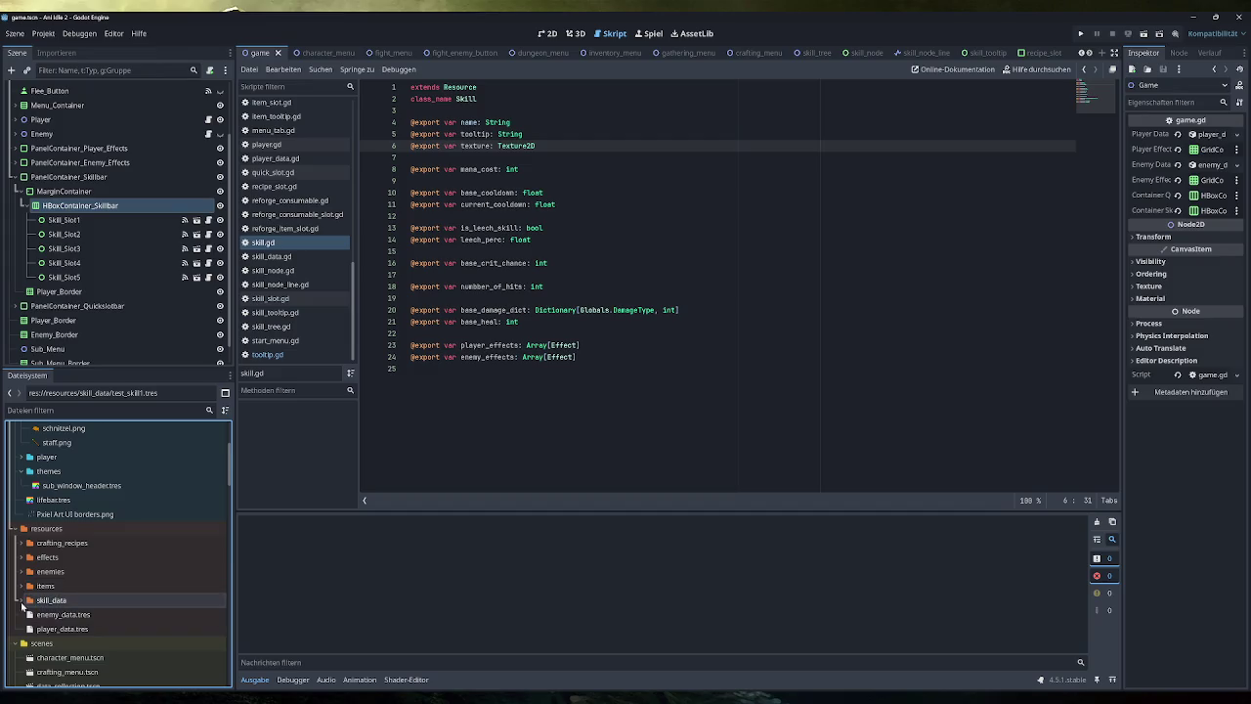
click(22, 600)
double_click(61, 614)
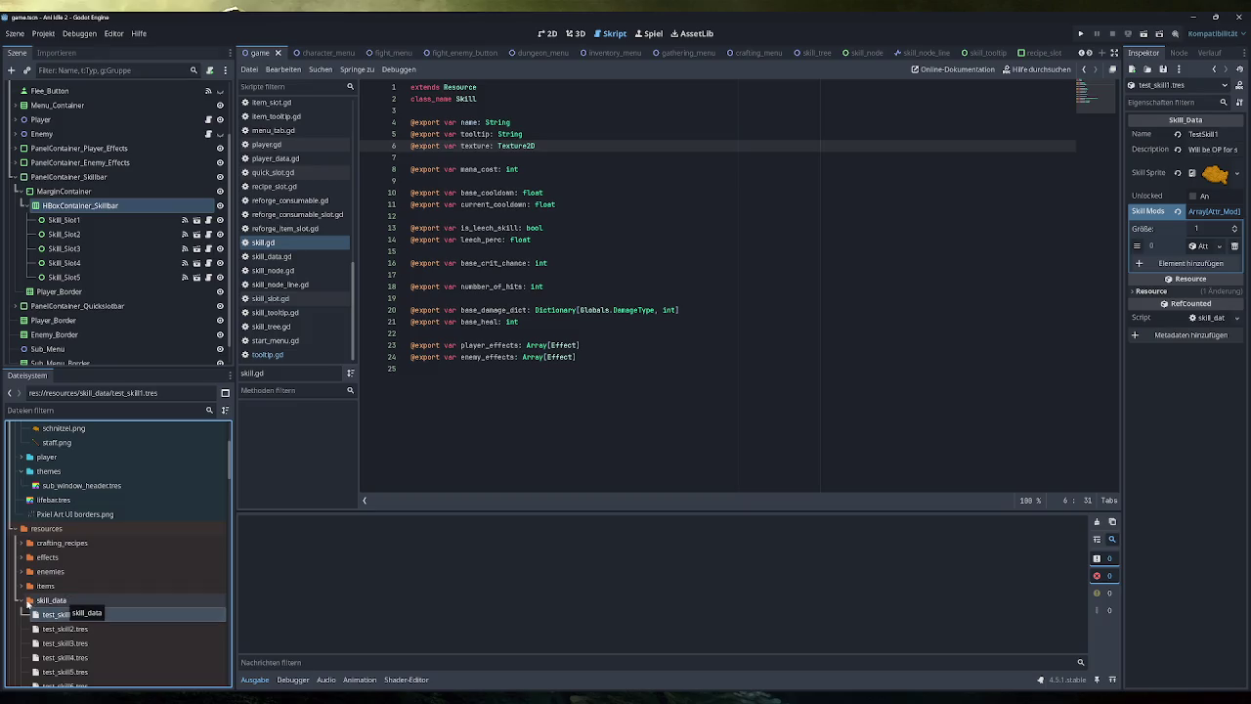
click(23, 604)
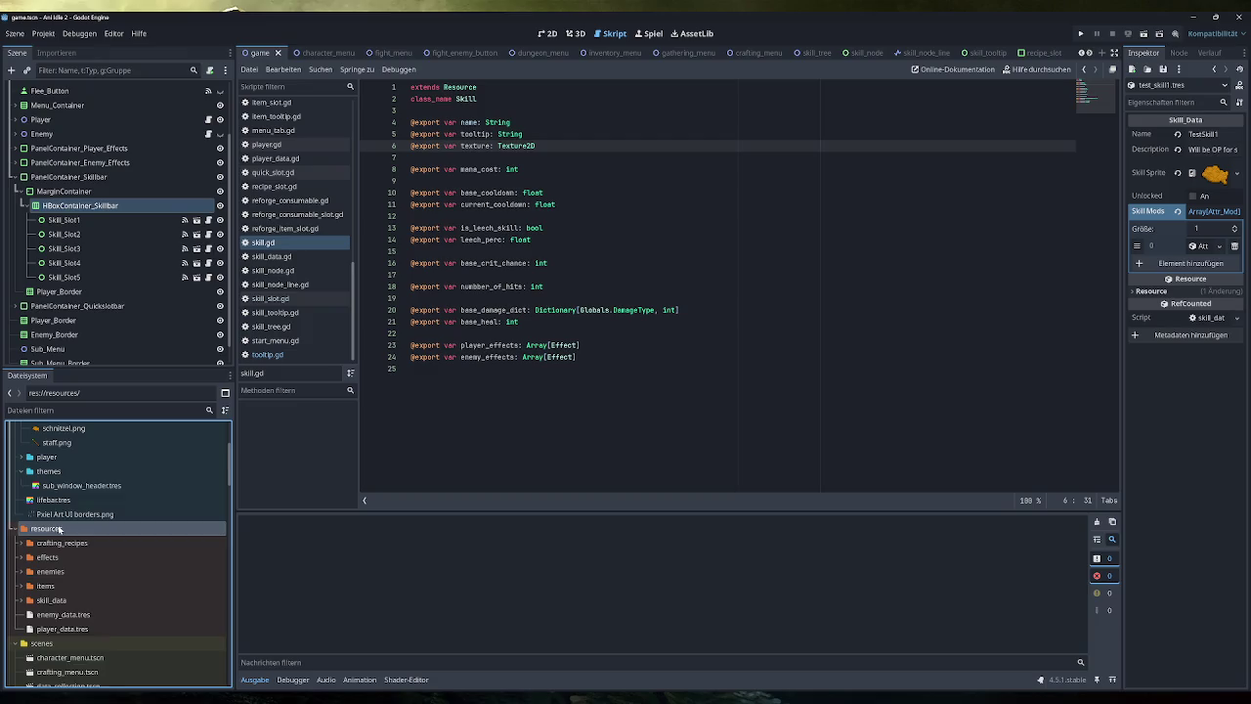
Create a player_skills folder inside resources.
right_click(59, 528)
mouse_move(114, 479)
click(243, 479)
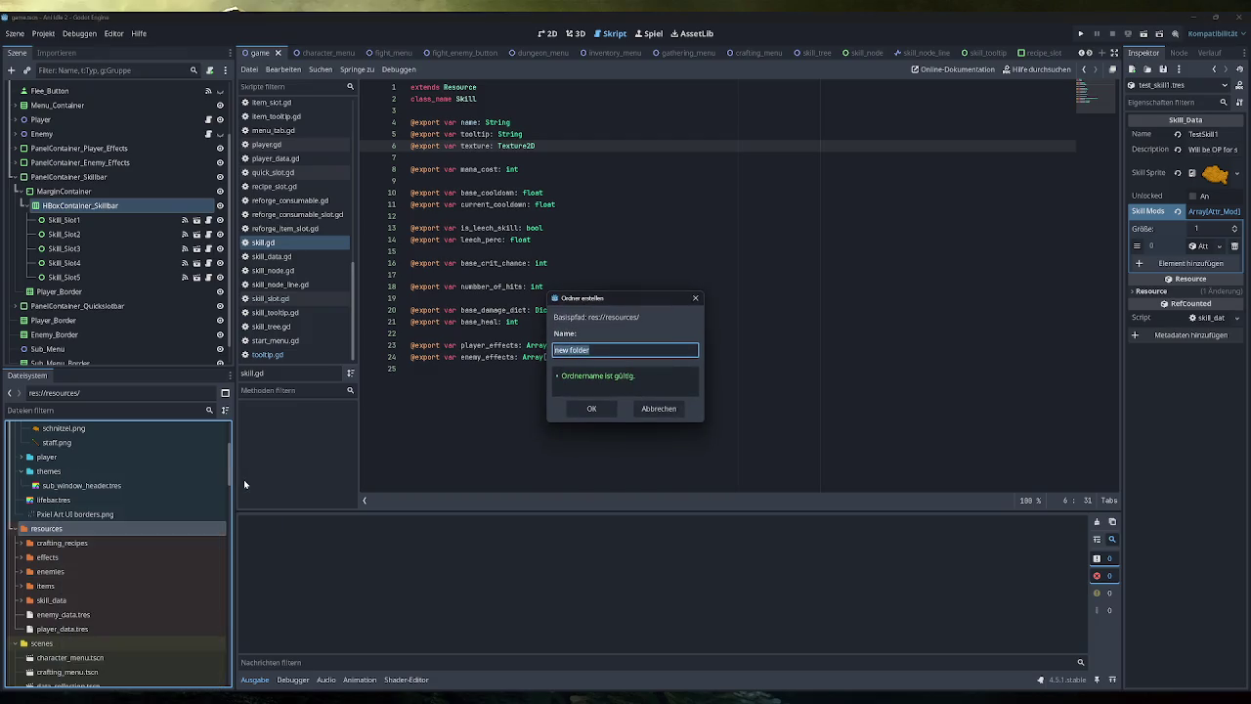
text(player)
text(_skills)
key(Return)
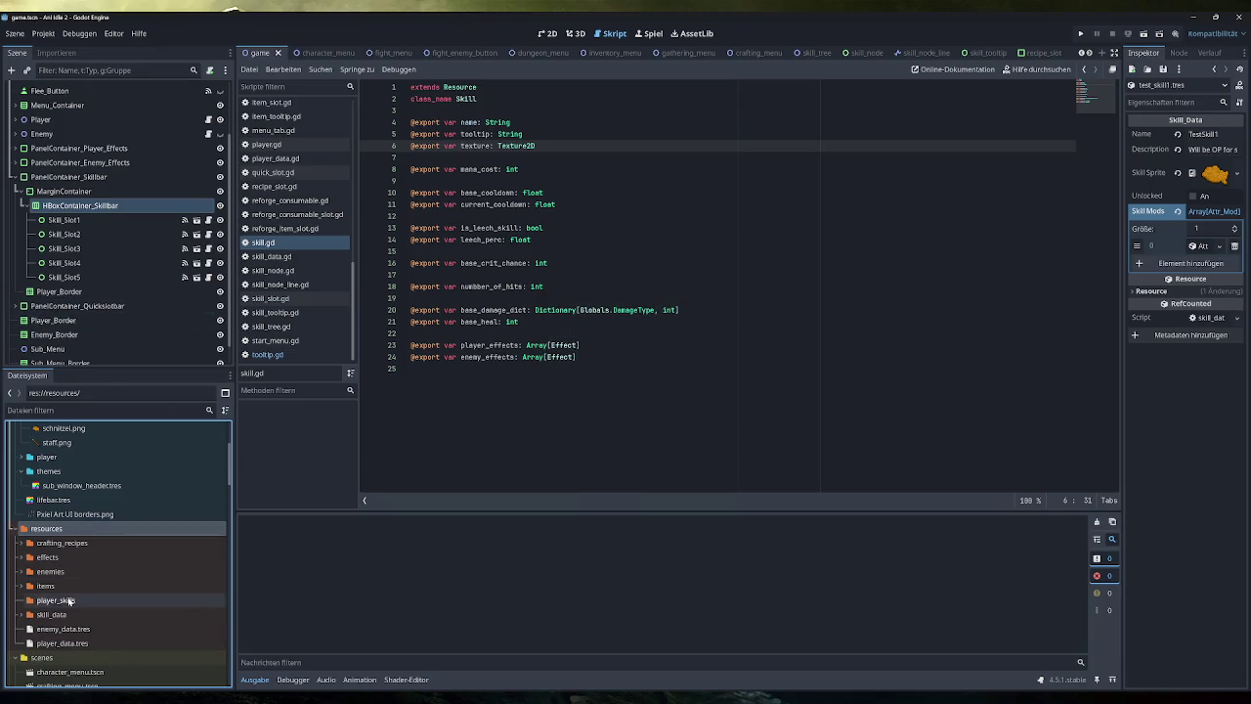
Create a new Skill resource test_skill1.tres in player_skills and open it.
click(55, 600)
right_click(71, 602)
mouse_move(128, 482)
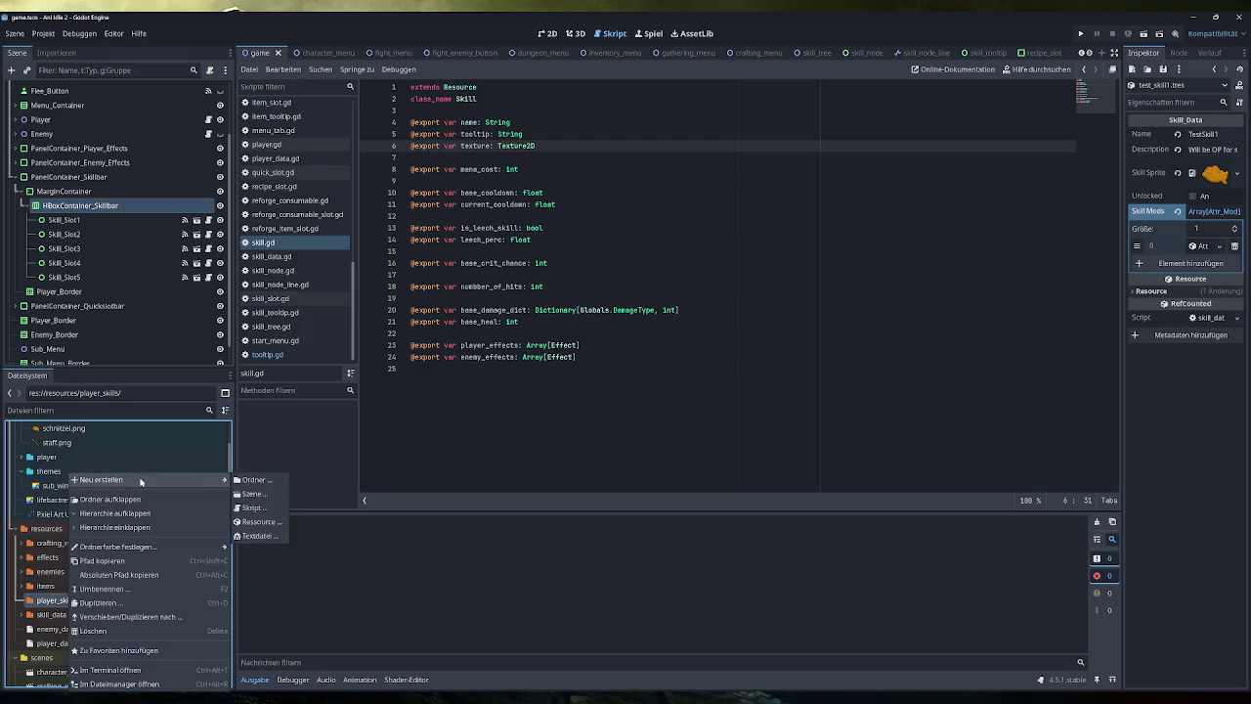
click(261, 523)
text(skill)
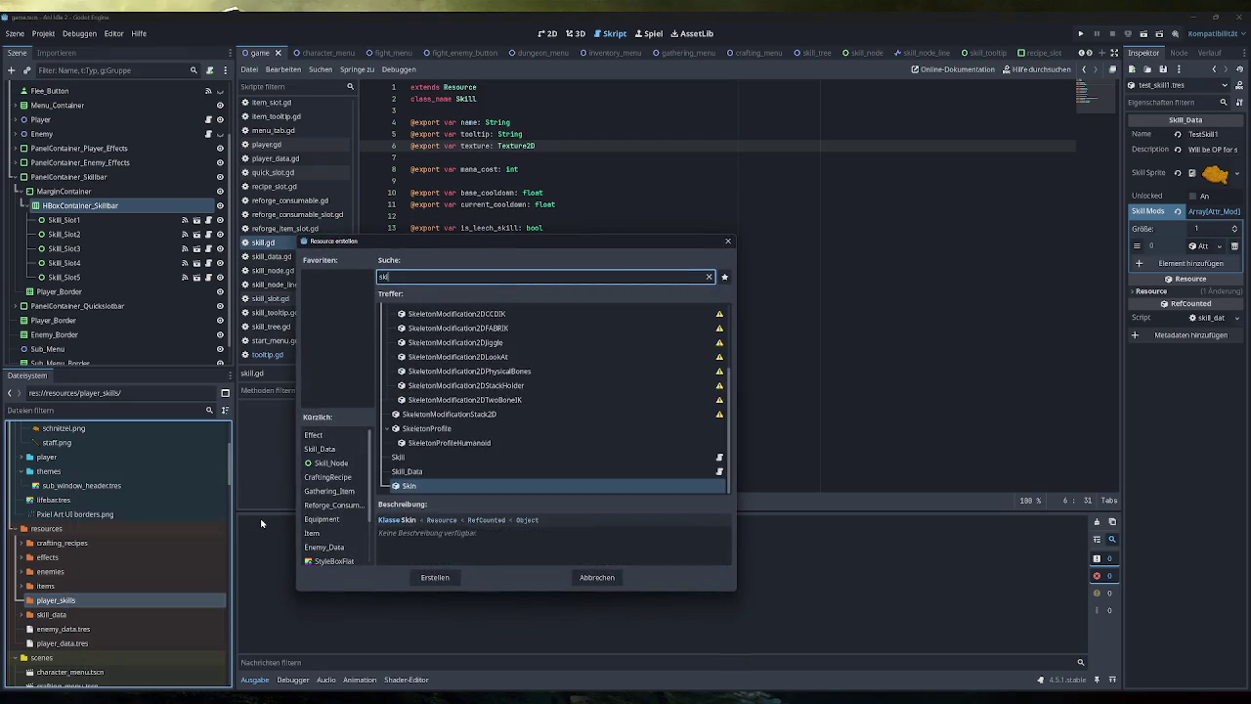
key(Return)
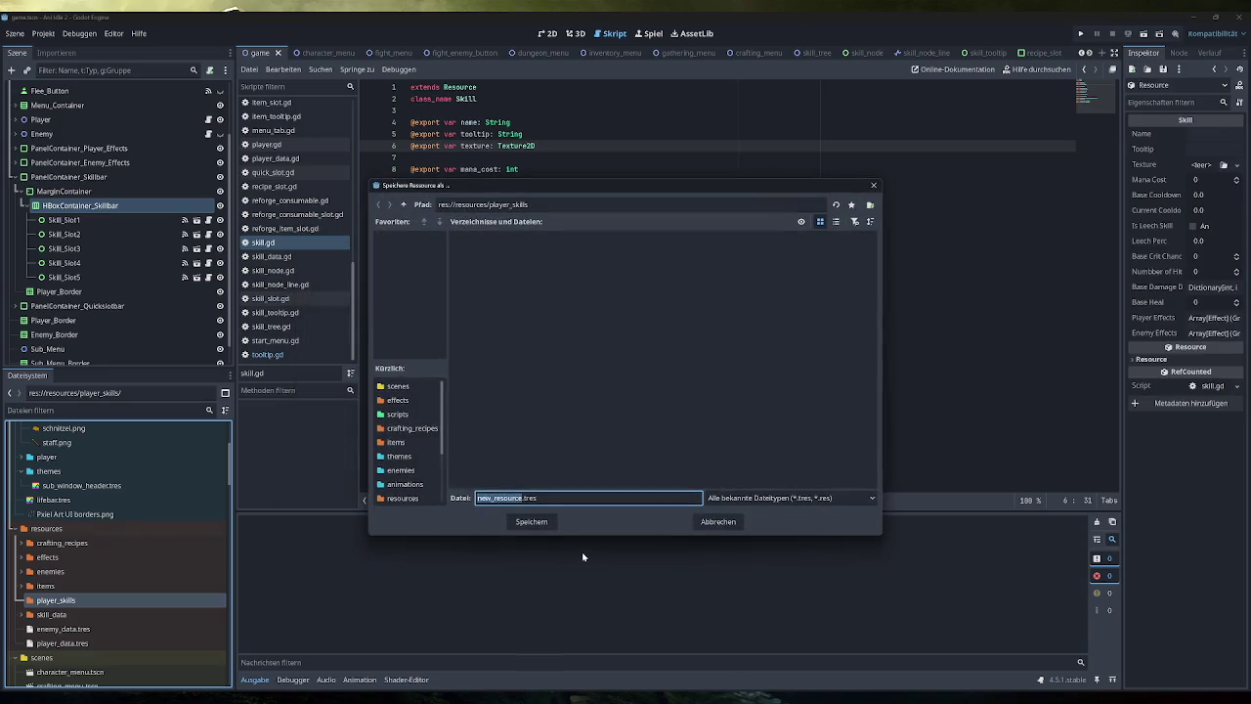
text(test_skill)
key(Return)
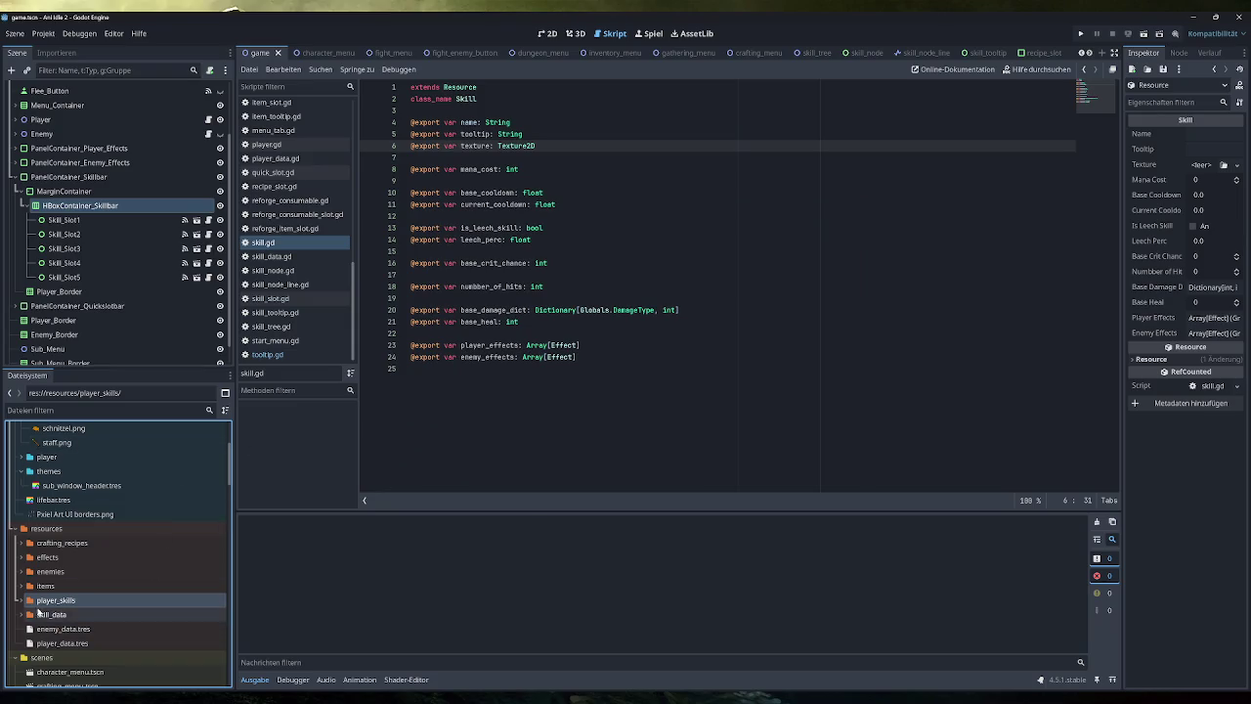
click(60, 614)
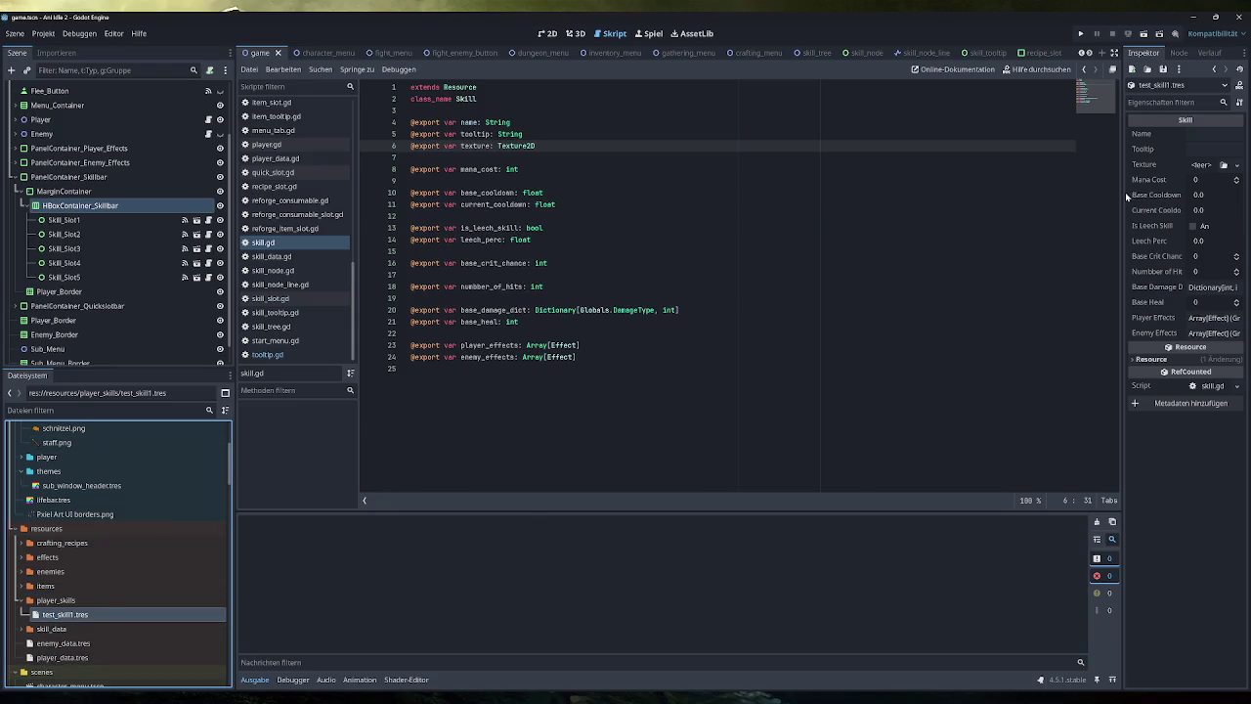
Set name TestSkill1, tooltip BOOOOM! and quick-load the schnitzel image as texture.
drag(1122, 196, 1077, 196)
click(1203, 134)
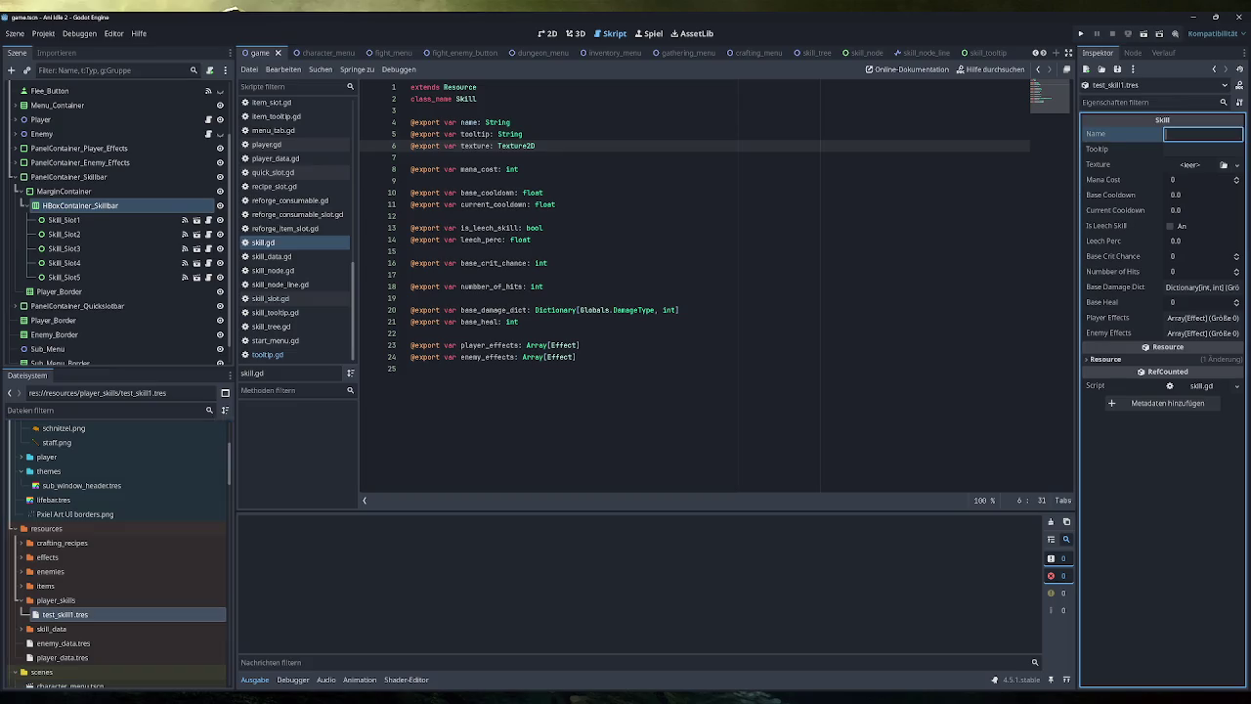
text(TestSkill1)
click(1202, 149)
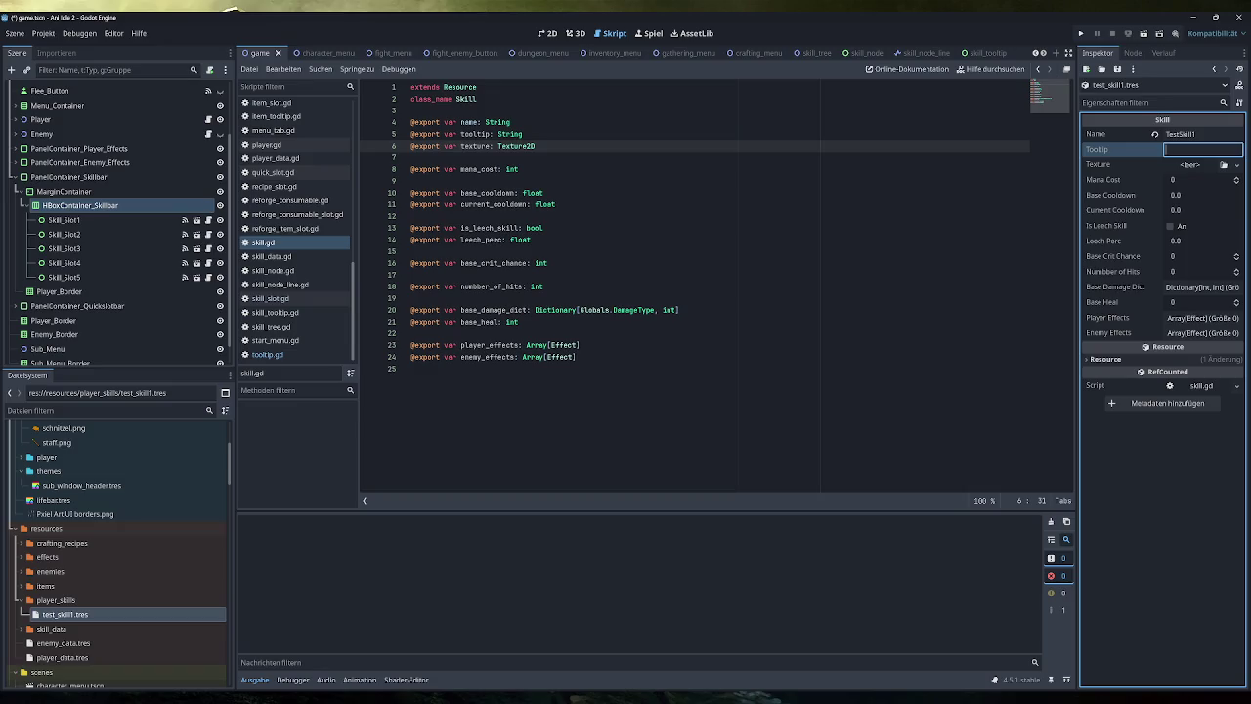
text(BOOOOM!)
click(1191, 165)
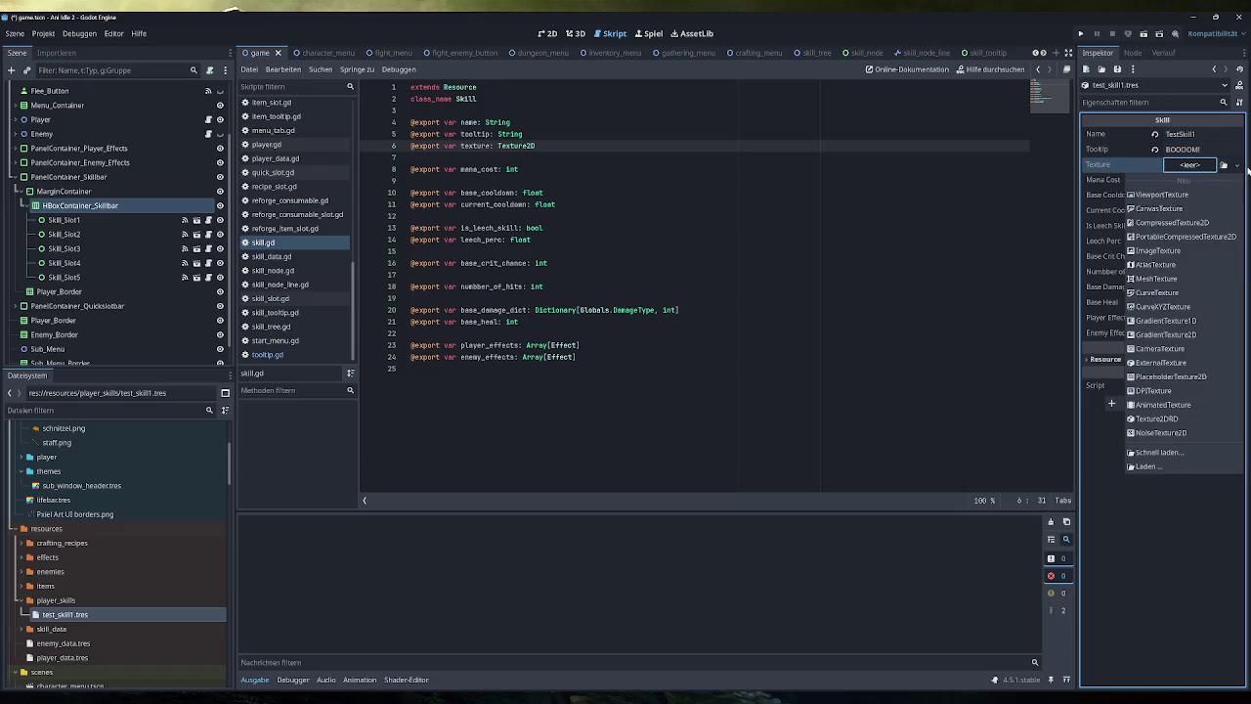
click(1185, 467)
key(Return)
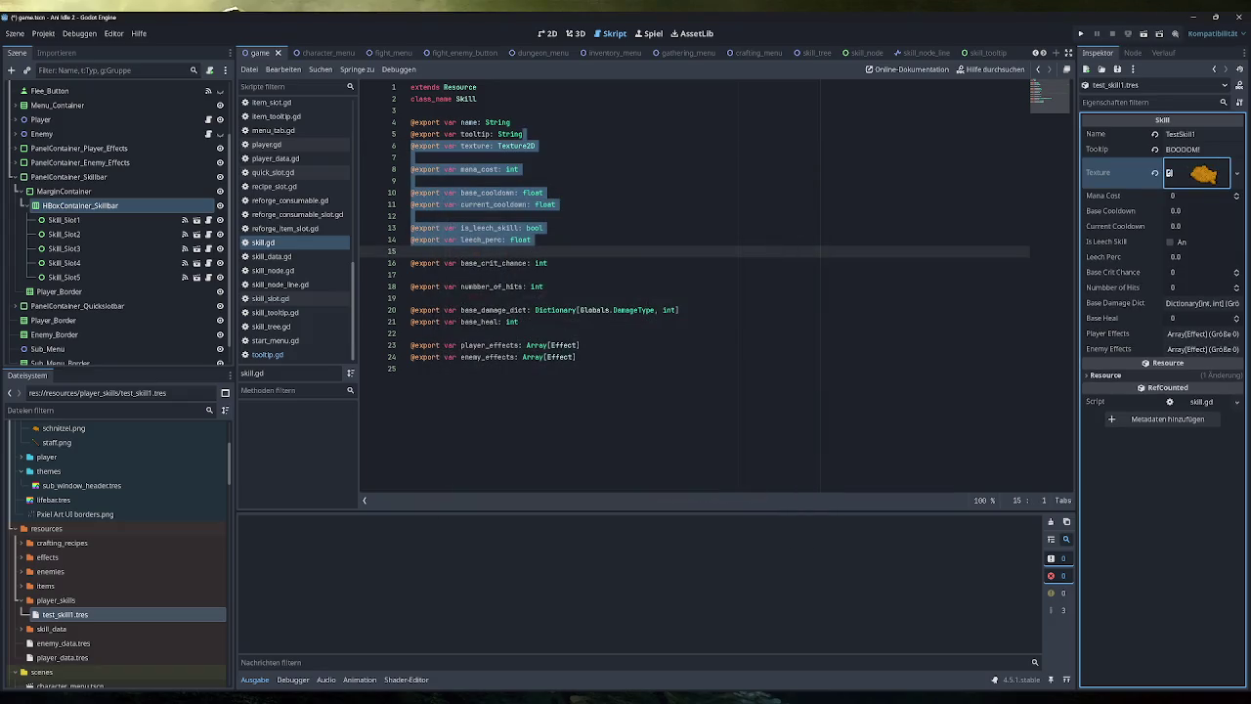
Set mana cost 10, base cooldown 3.0 and base crit chance 5.
click(1217, 198)
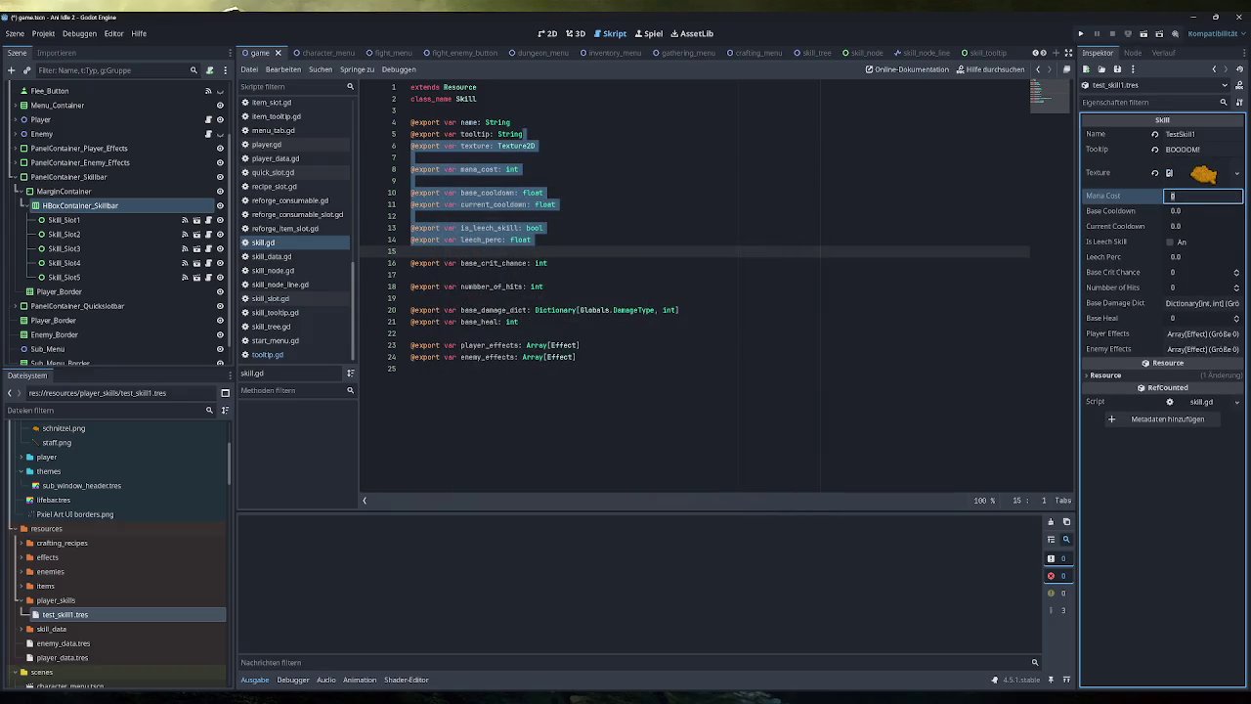
text(10)
key(Return)
click(1187, 209)
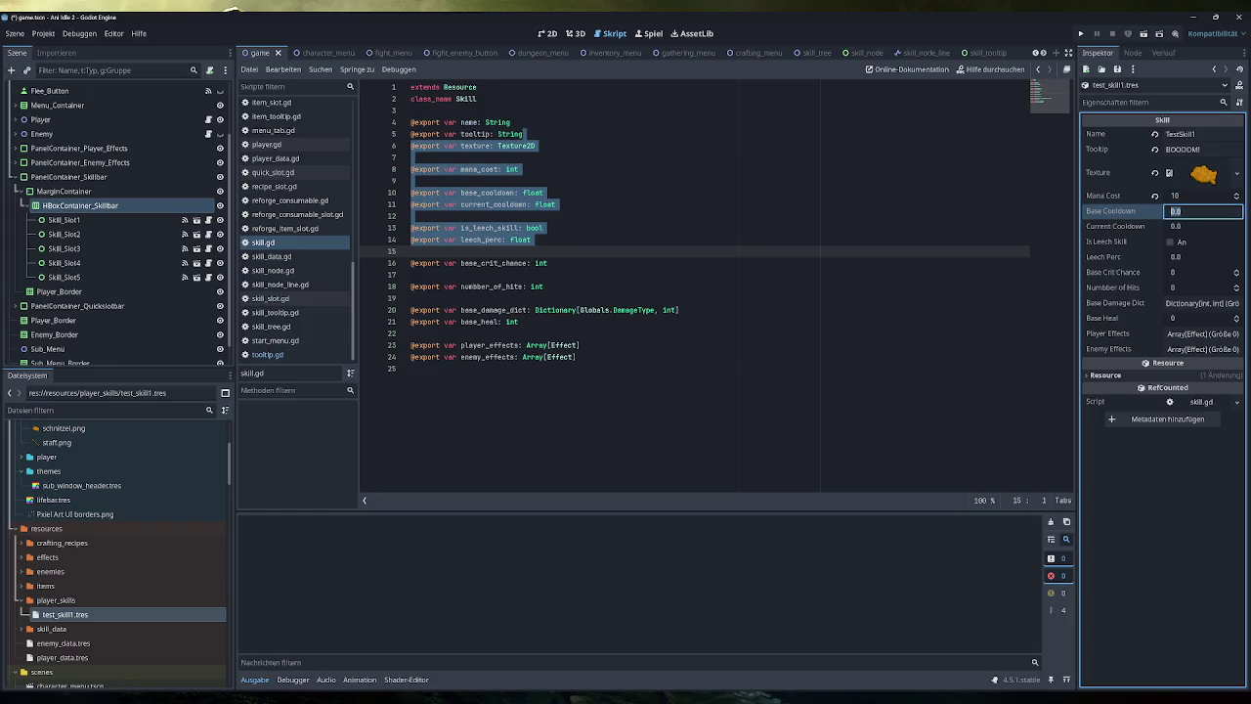
text(3)
key(Return)
click(1187, 275)
text(5)
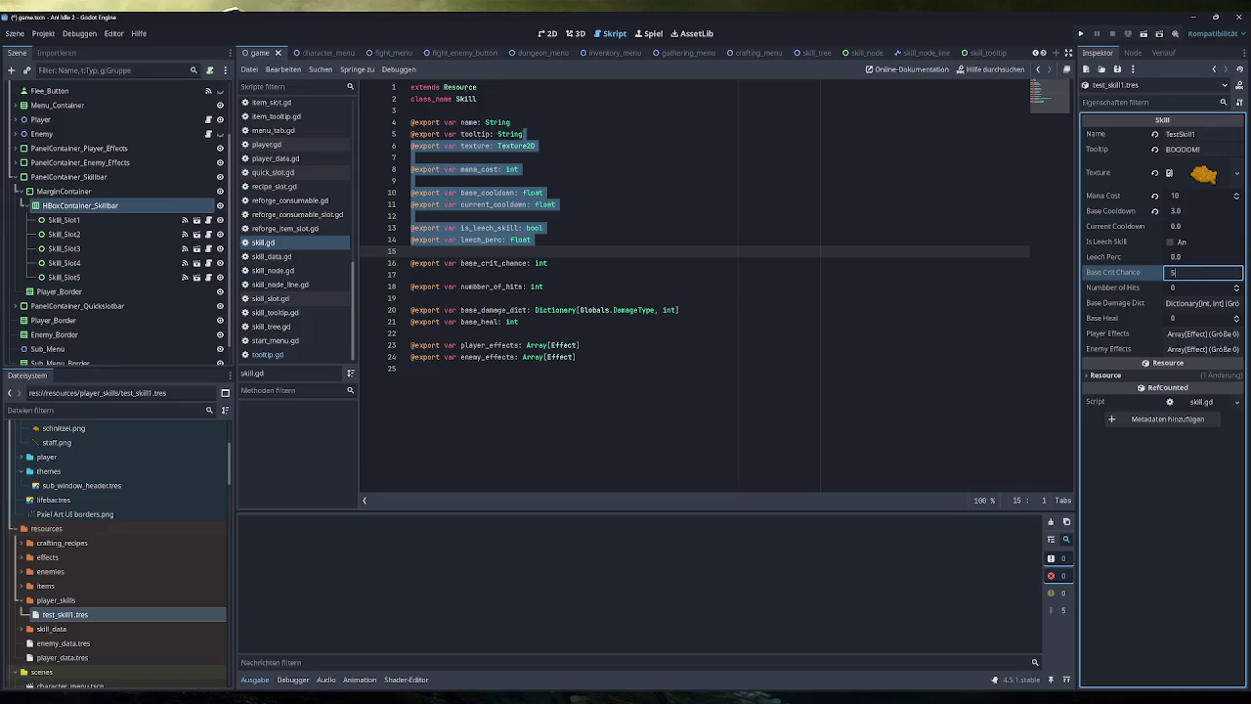
key(Tab)
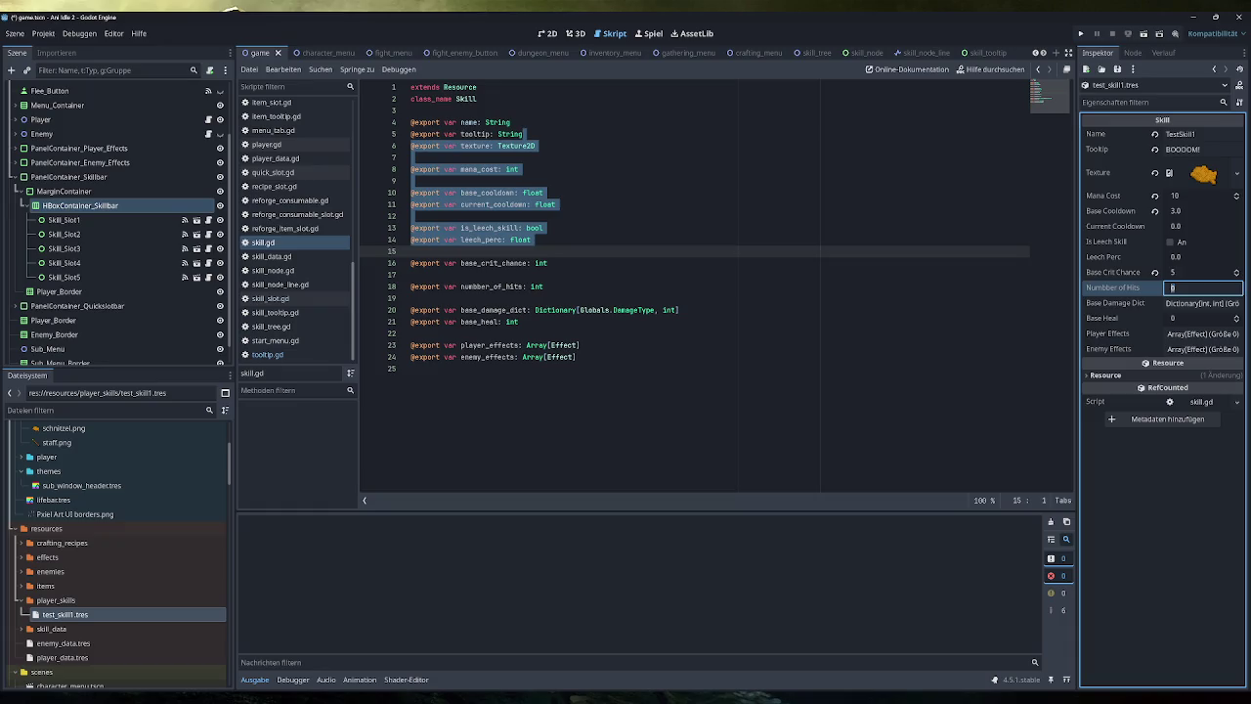
Fix the number_of_hits typo in skill.gd, save, and set hits to 1.
click(532, 239)
click(478, 287)
key(BackSpace)
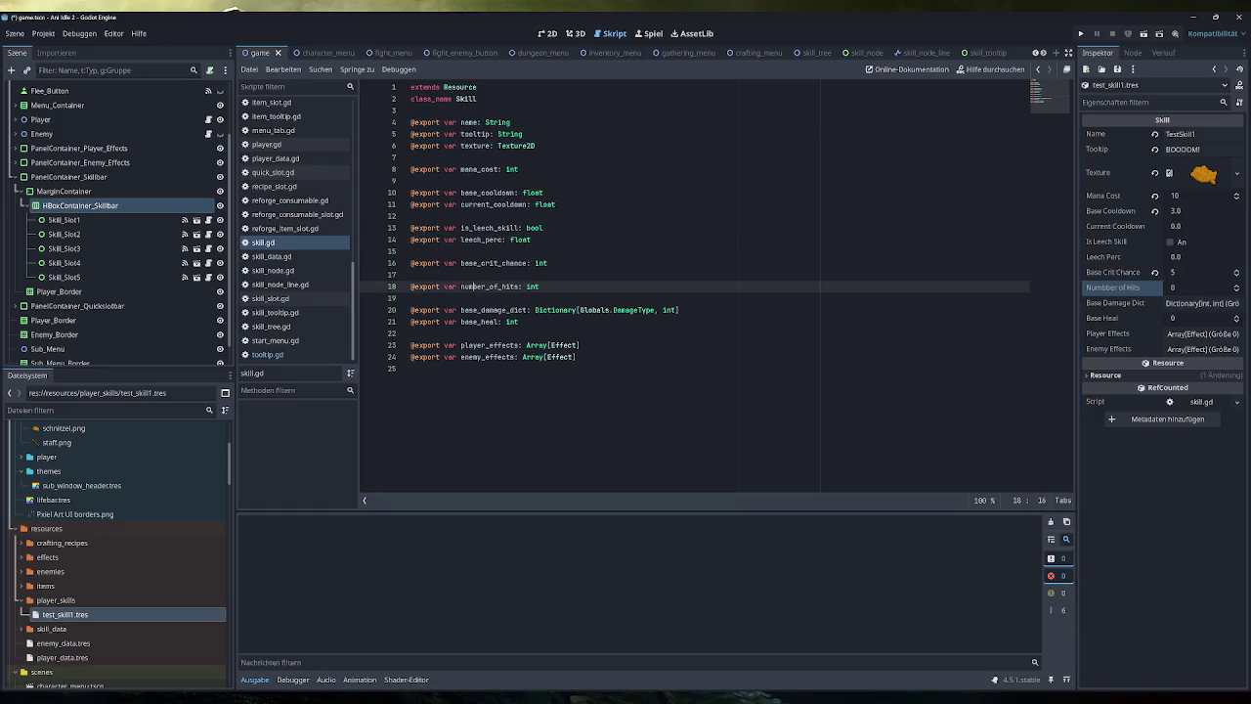
key(ctrl+s)
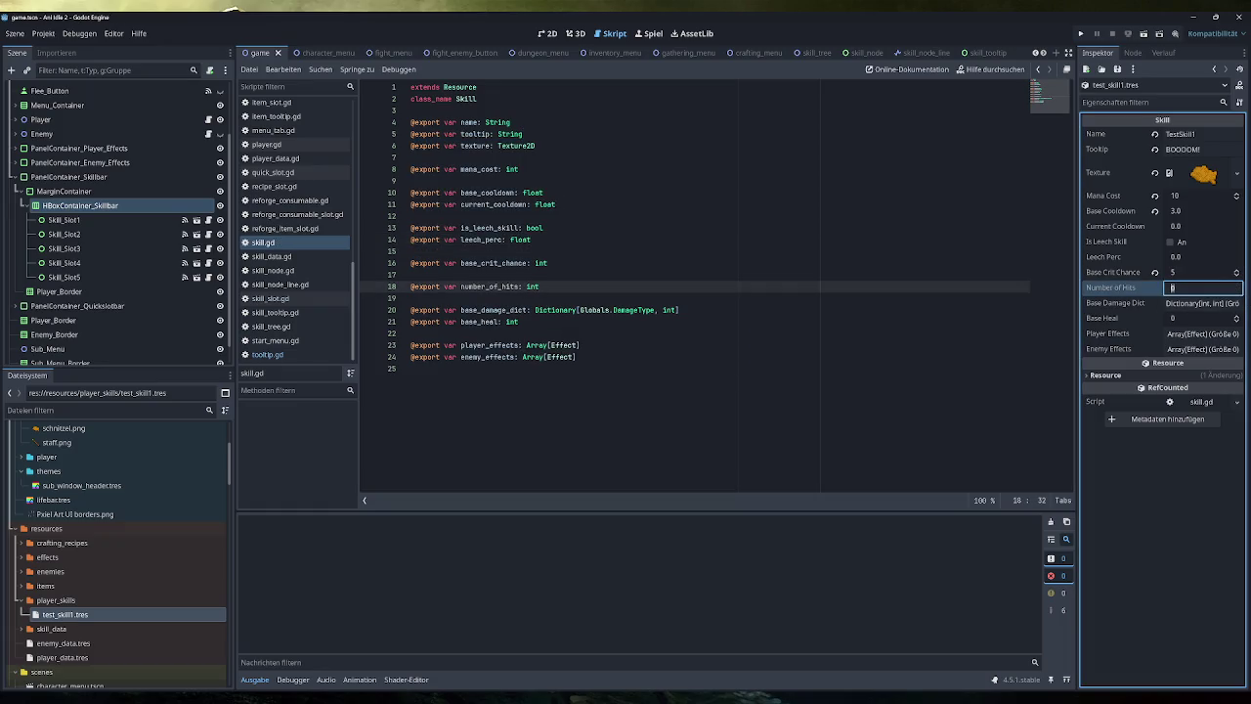
text(1)
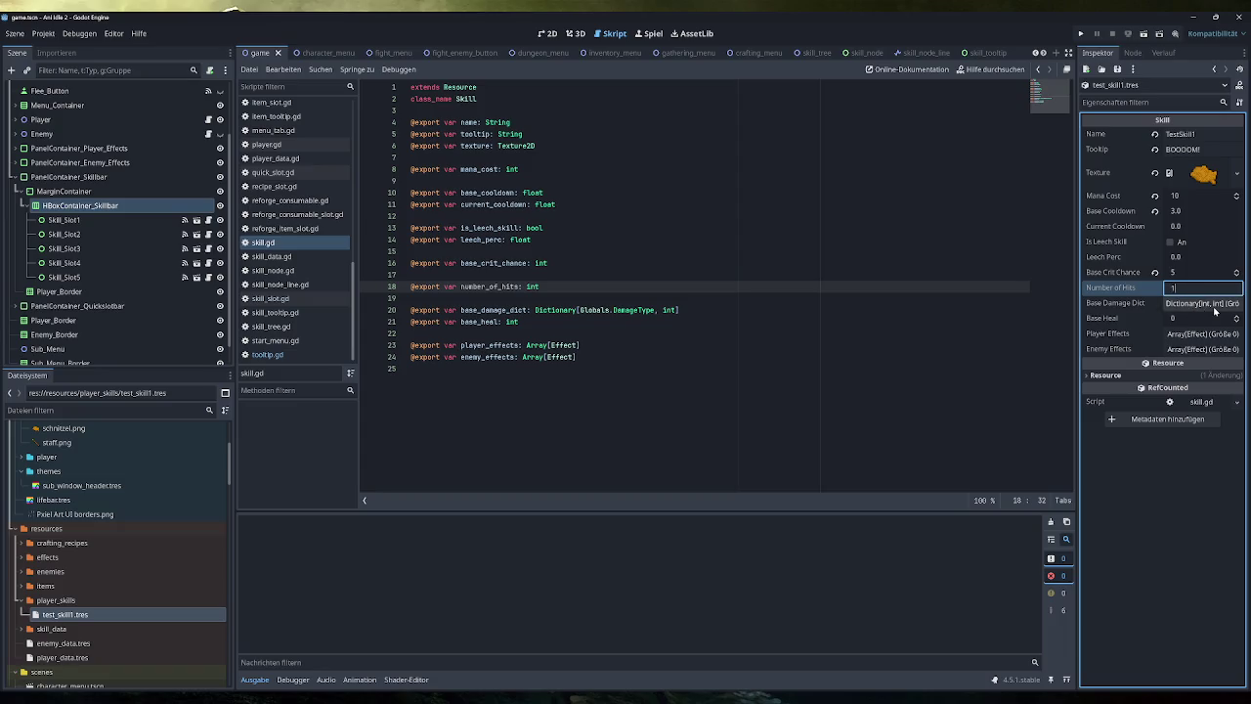
click(1208, 305)
click(1230, 325)
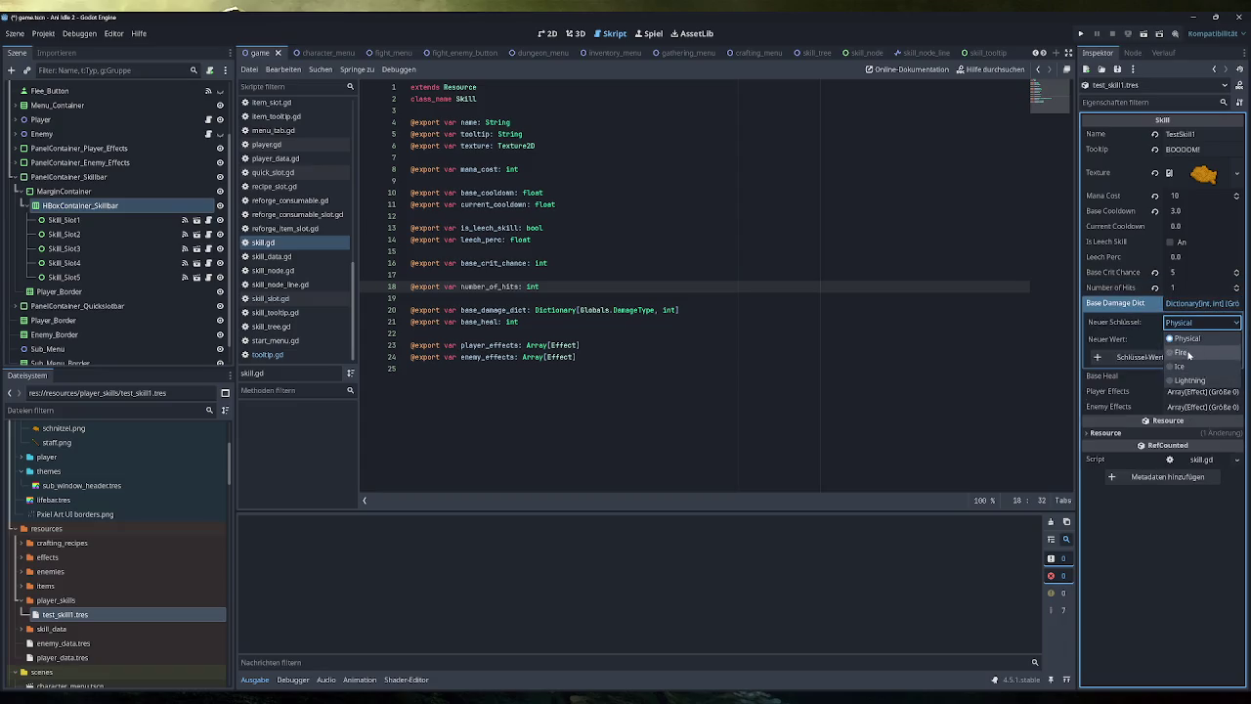
Add a Fire damage entry with value 10.
click(1208, 350)
click(1203, 341)
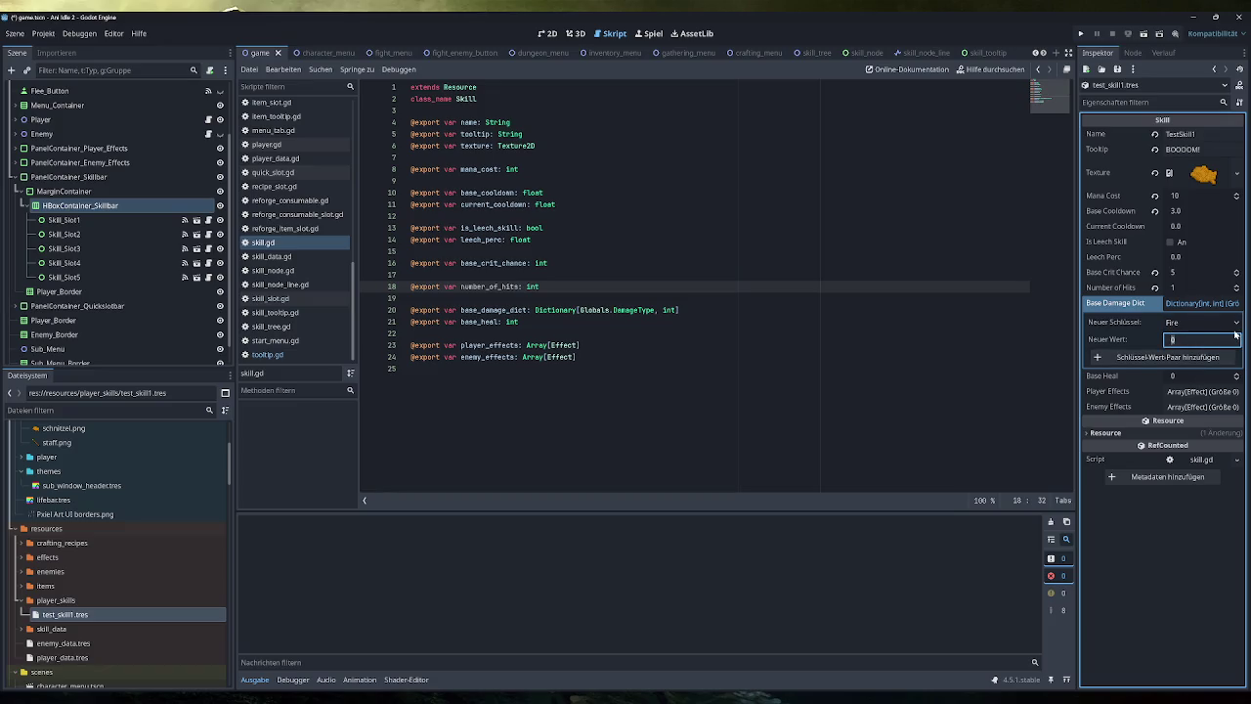
text(10)
key(Return)
click(1027, 368)
key(Left)
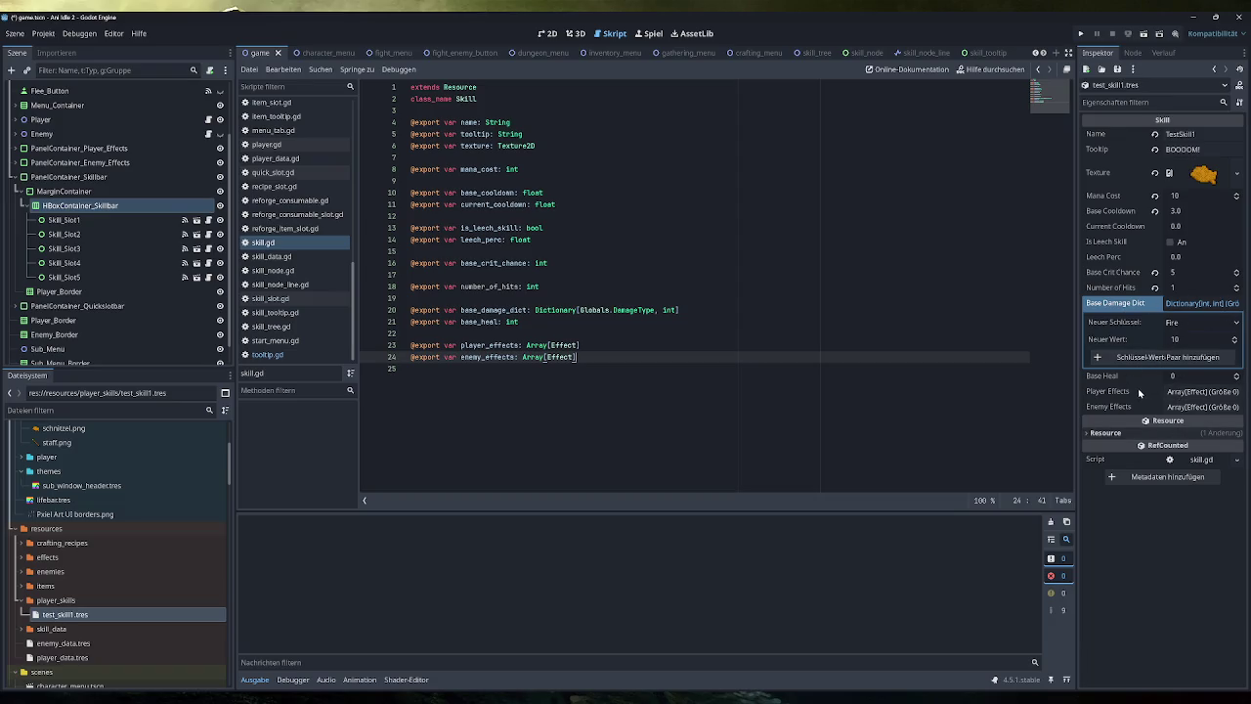
Check the Player and Enemy Effects lists, then run the project.
click(1194, 392)
click(1194, 393)
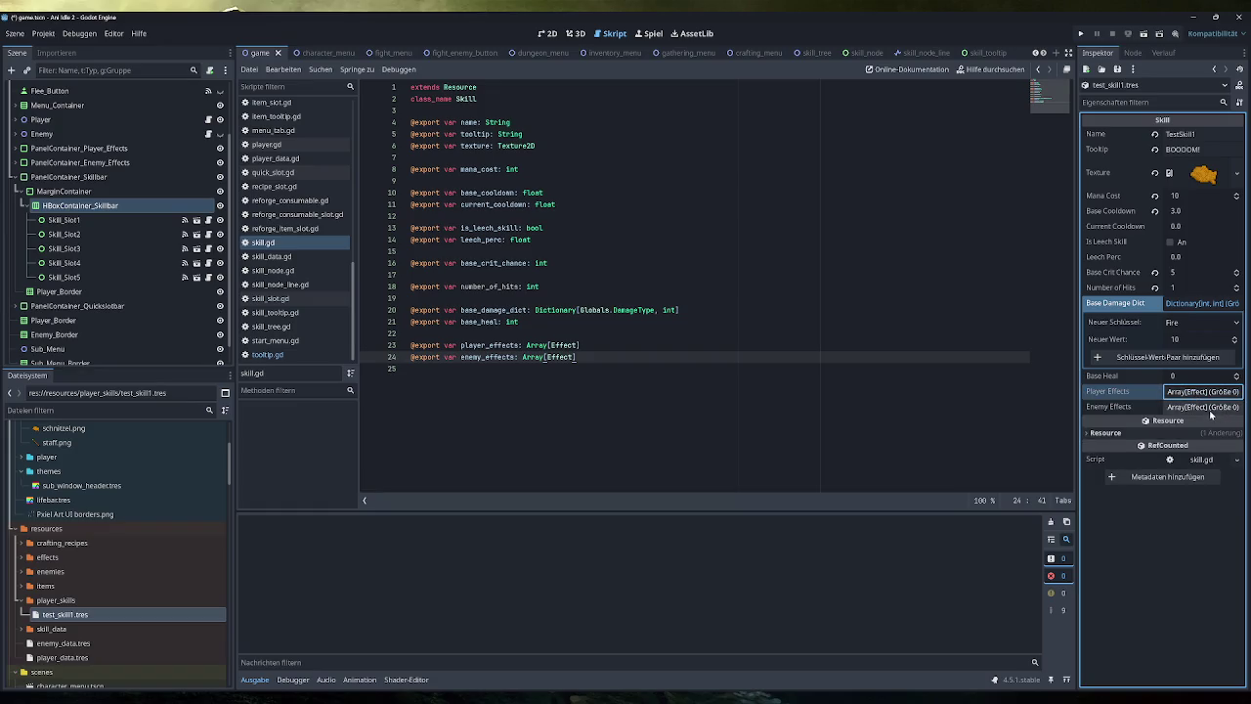
double_click(1214, 409)
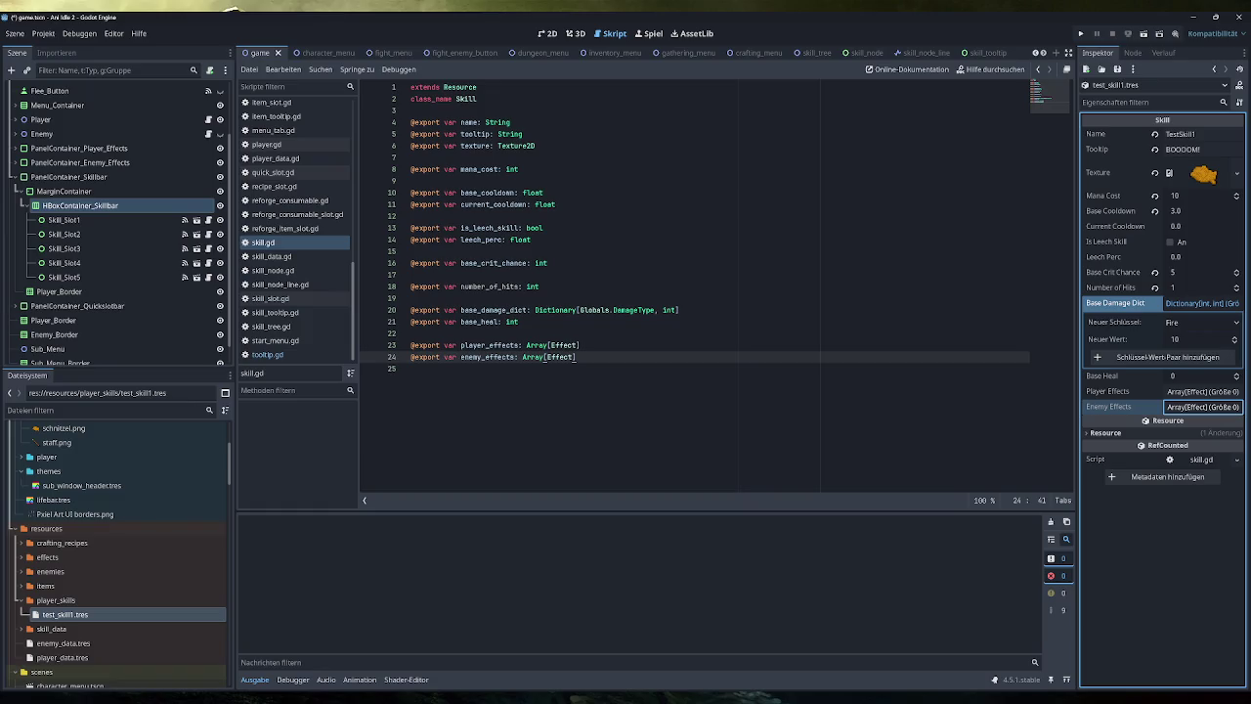
click(1081, 34)
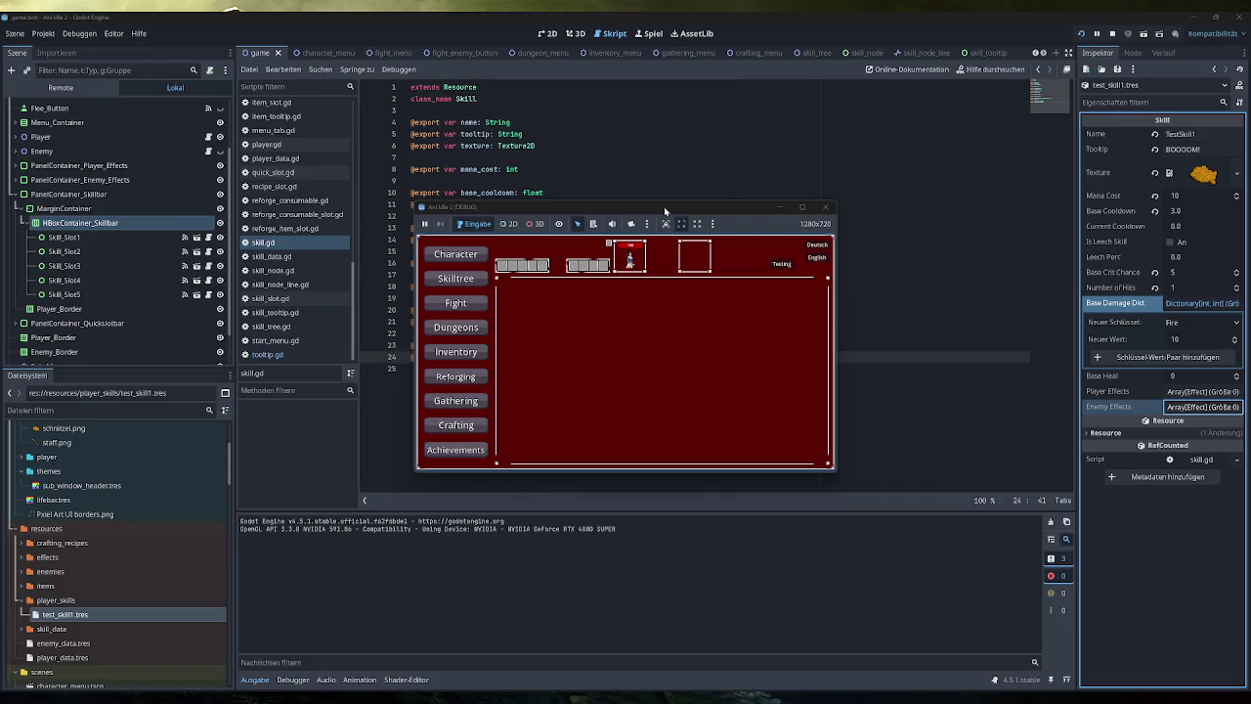
Maximize the game, visit Skilltree and Fight, flee a Green Slime fight, open Dungeons.
double_click(664, 206)
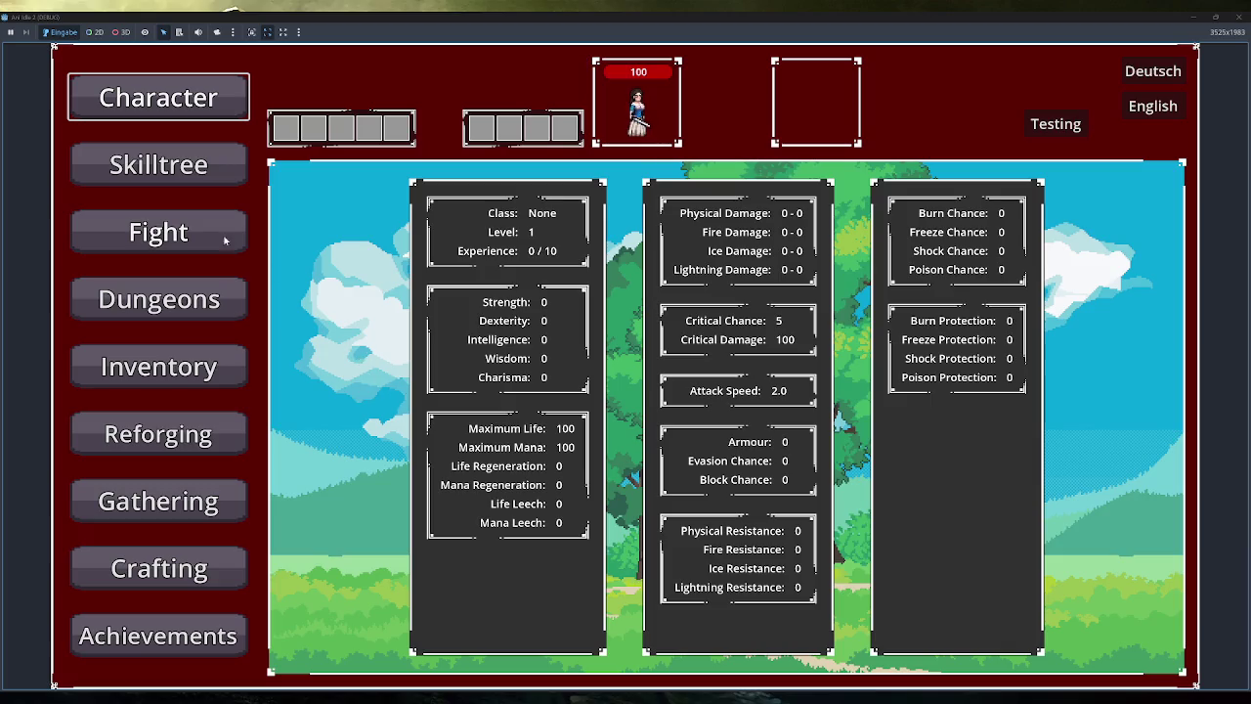
click(158, 164)
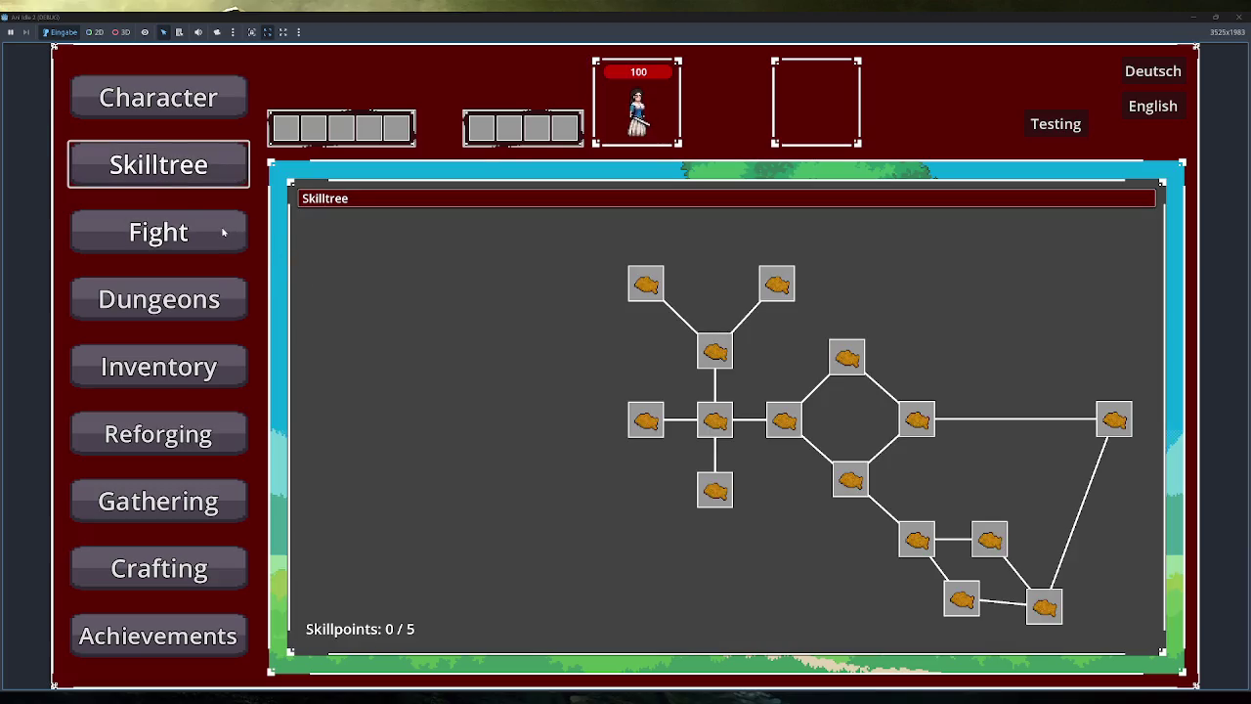
click(223, 231)
click(350, 196)
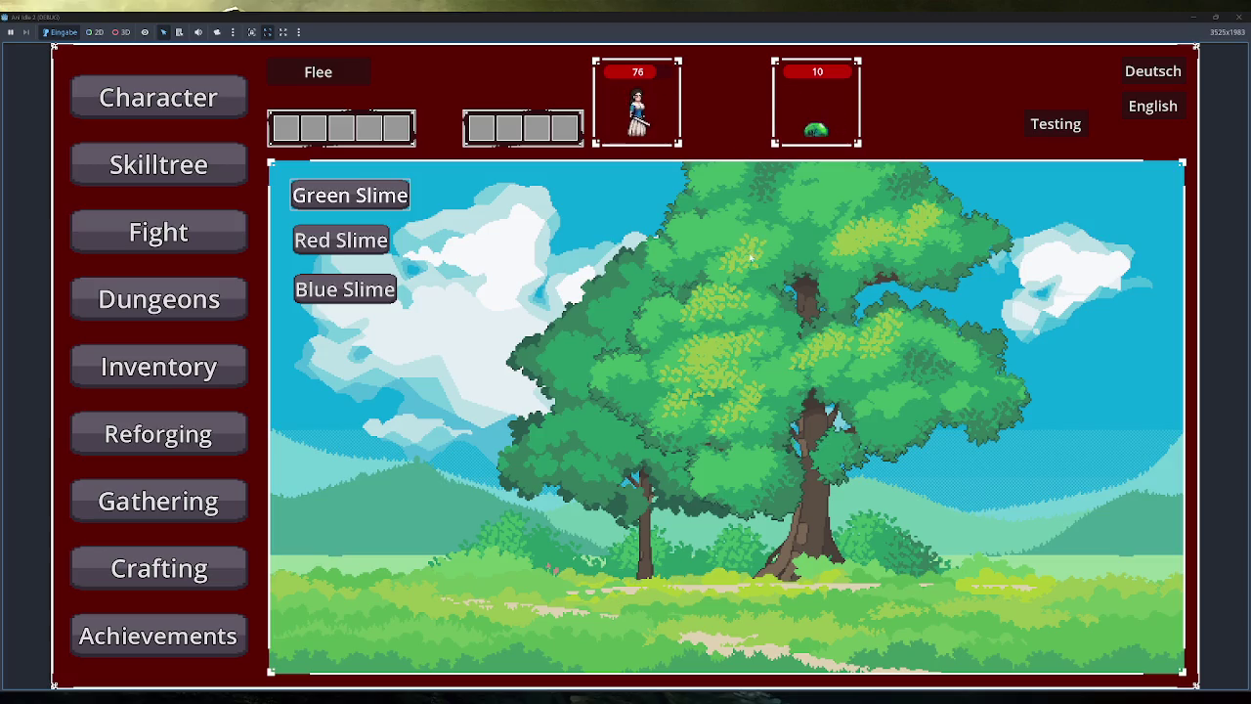
click(350, 74)
click(158, 299)
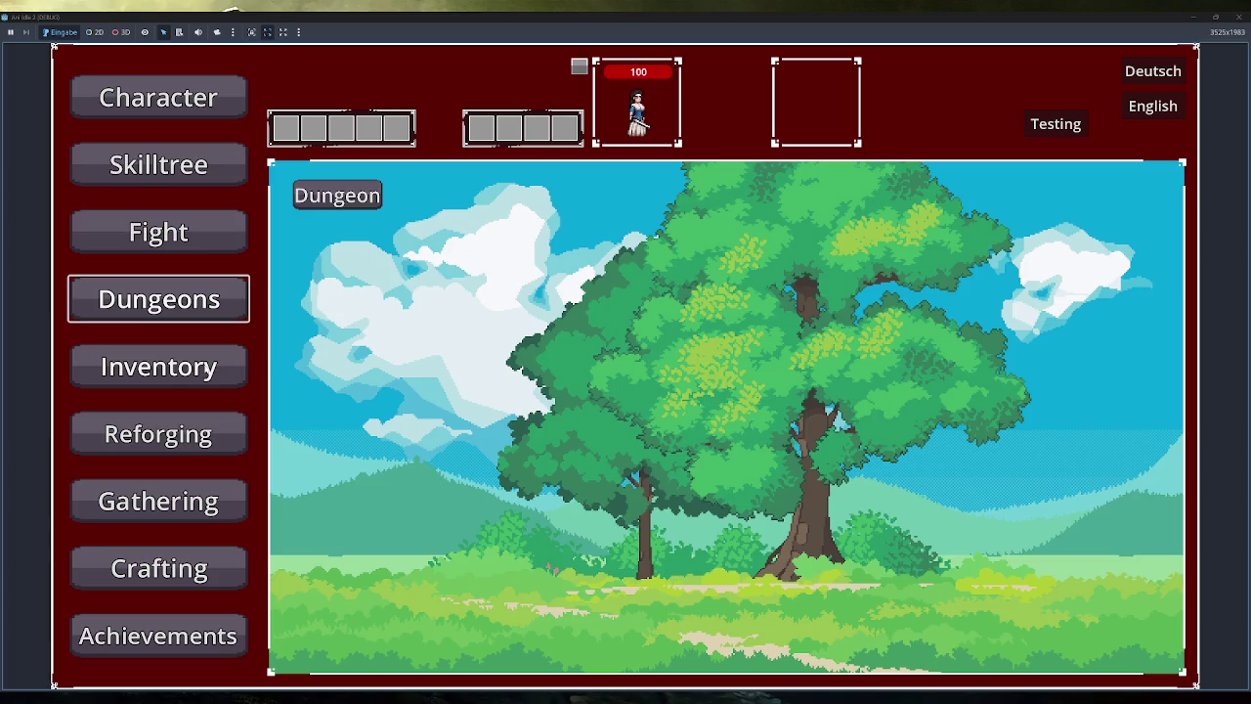
In the Inventory view, add test items with four Test Button presses.
click(229, 368)
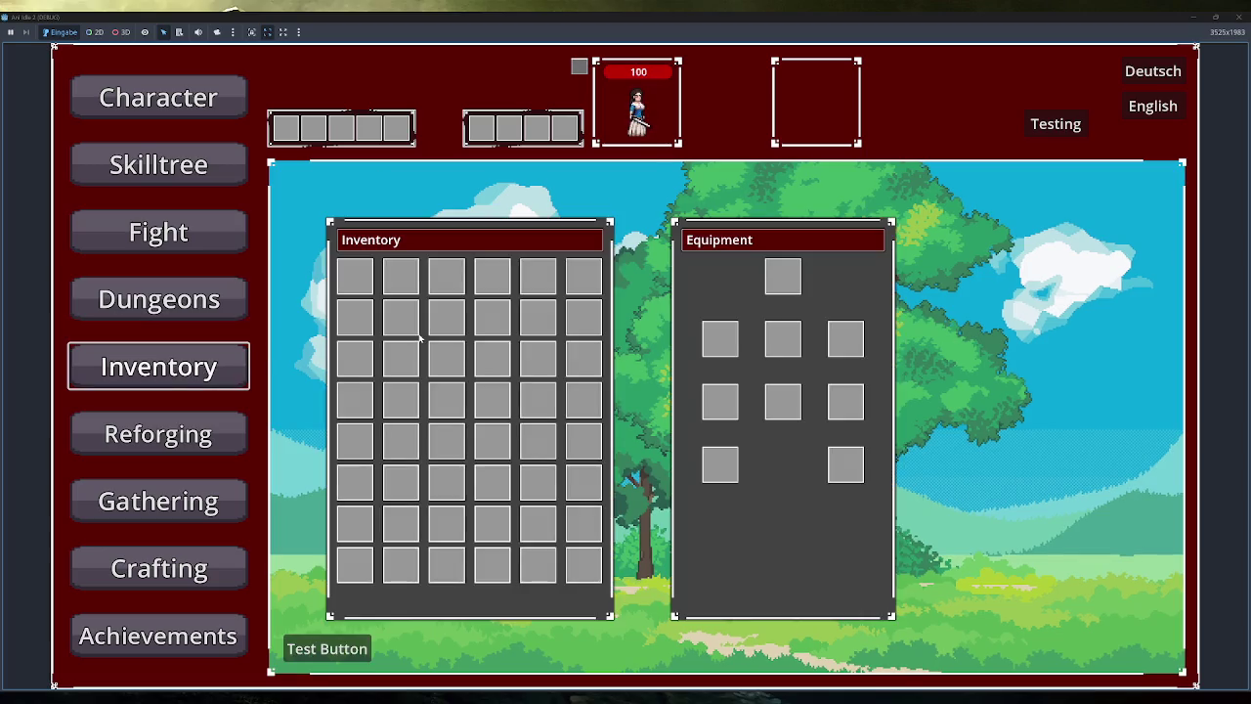
click(342, 657)
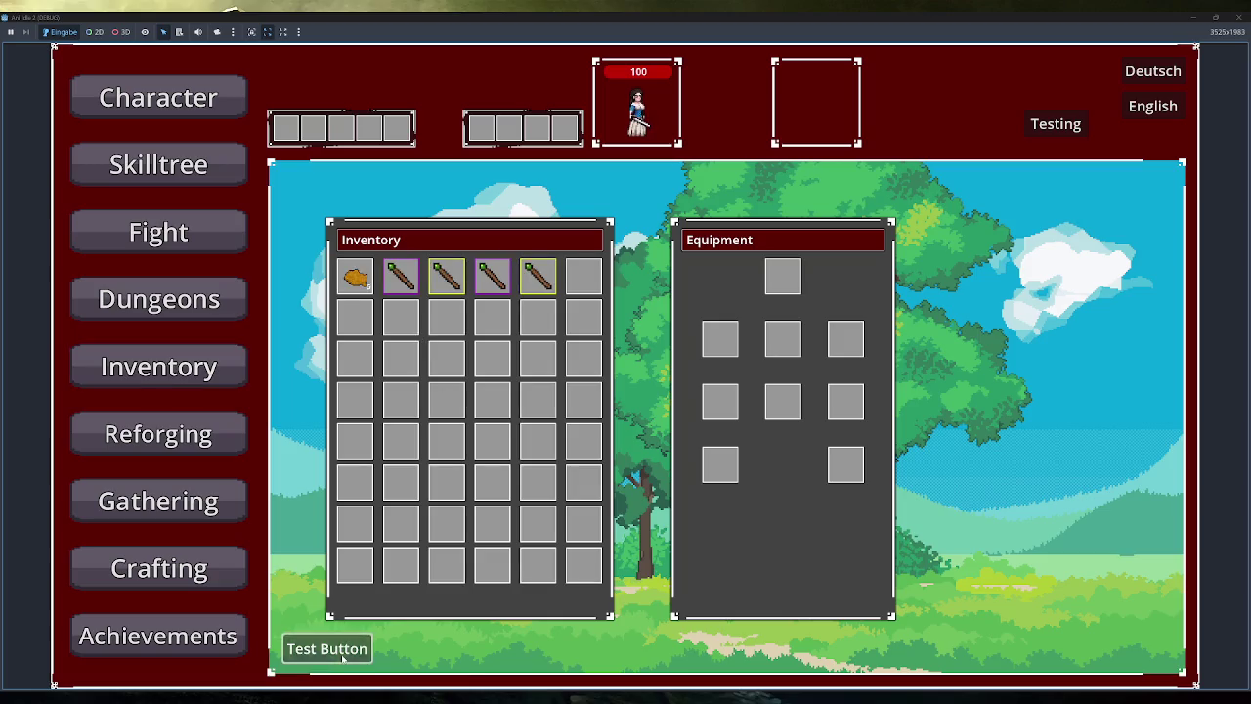
click(342, 657)
click(342, 657)
click(342, 657)
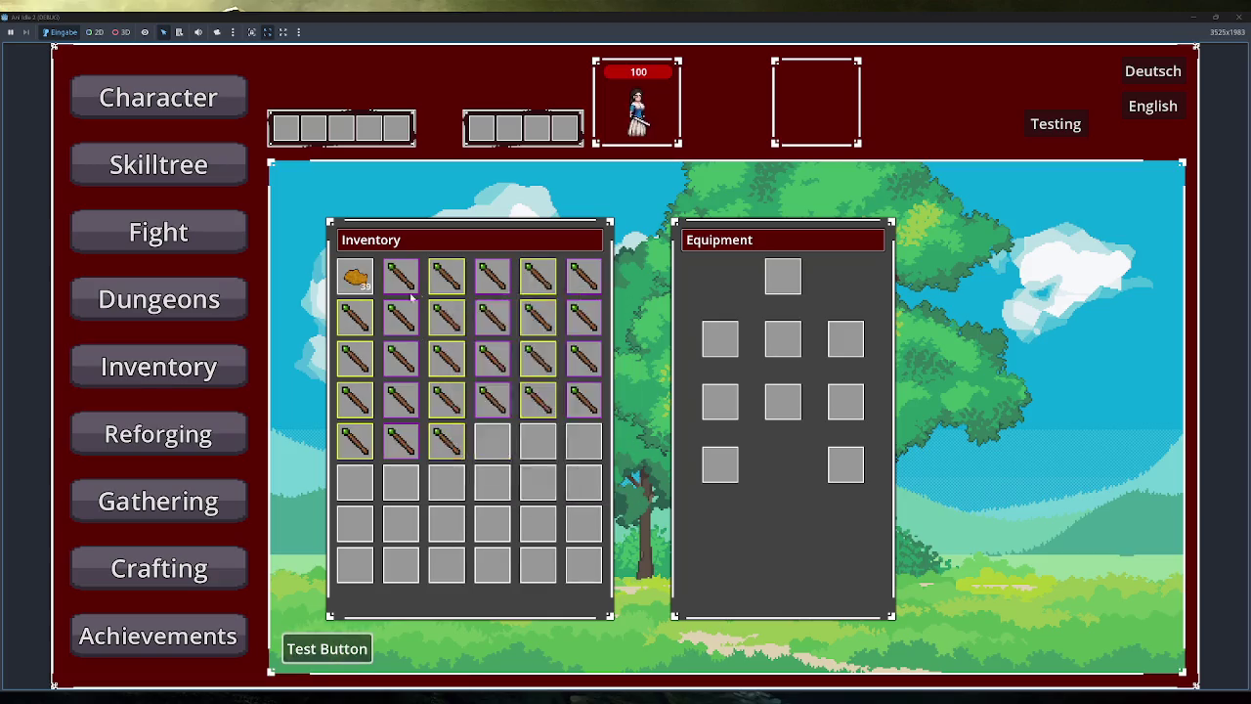
Move the Schnitzel to the quick bar, eat it, and equip a staff as weapon.
drag(357, 278, 481, 128)
click(481, 128)
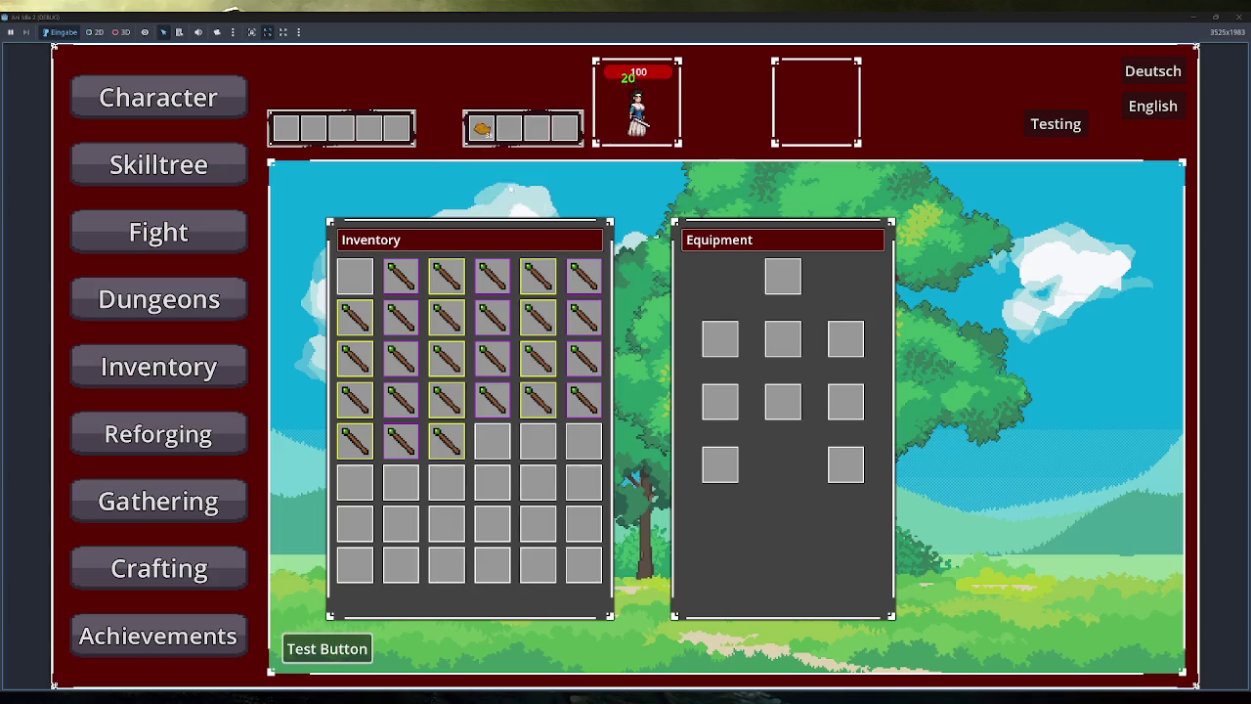
mouse_move(481, 128)
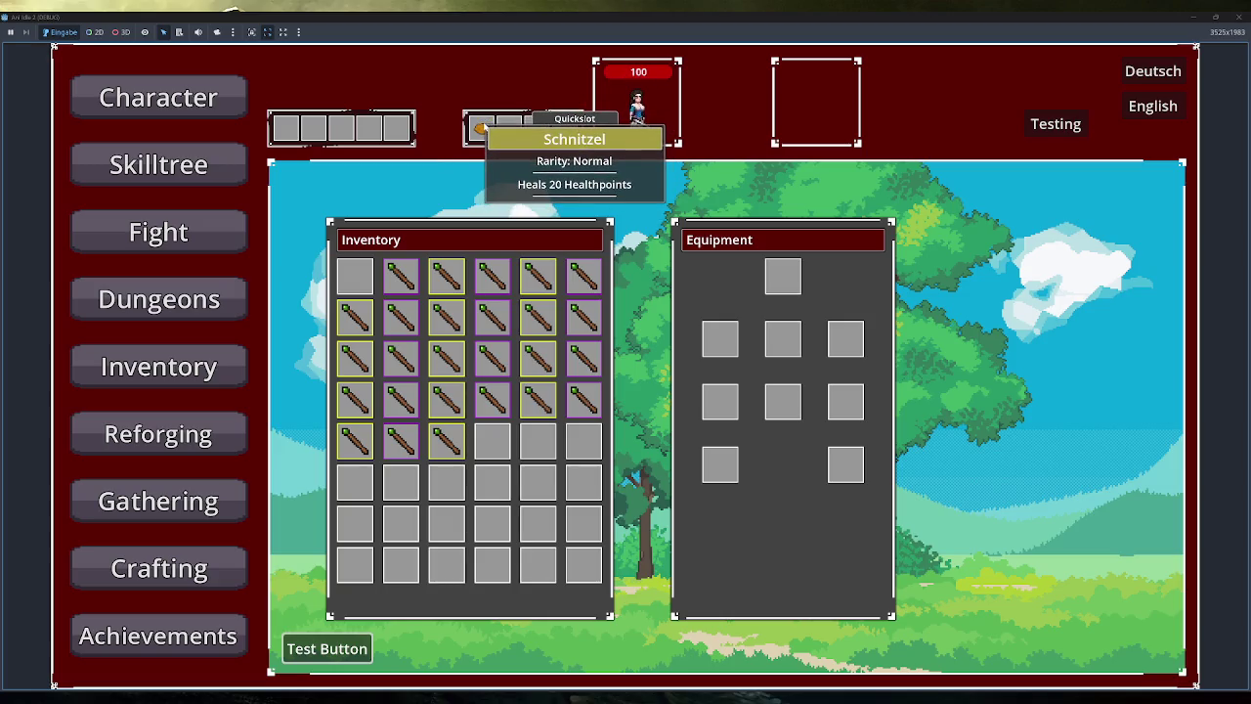
click(482, 129)
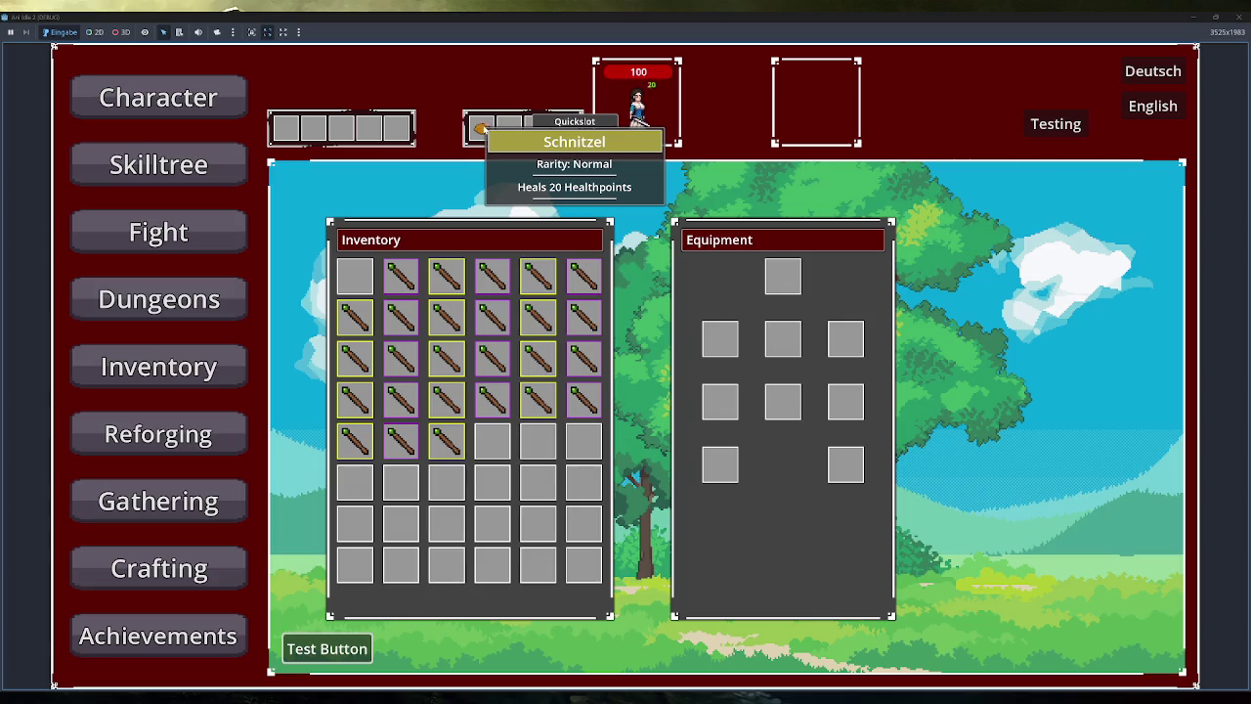
click(409, 278)
mouse_move(722, 340)
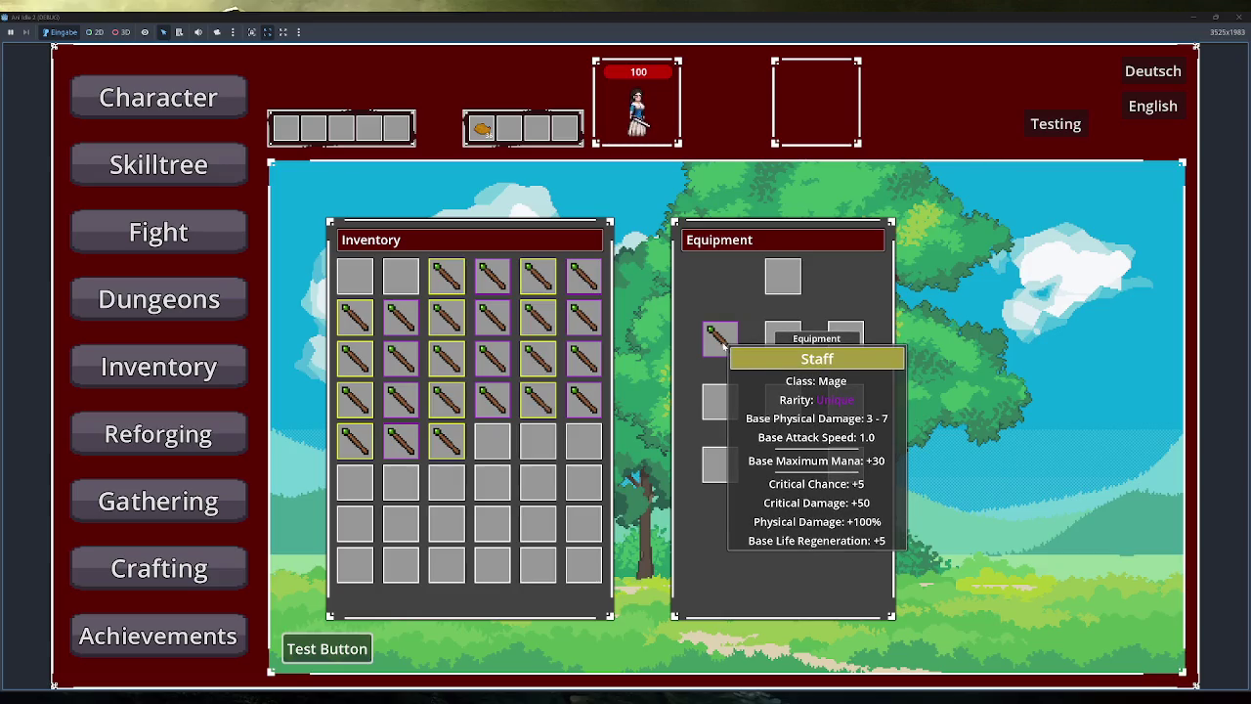
click(158, 434)
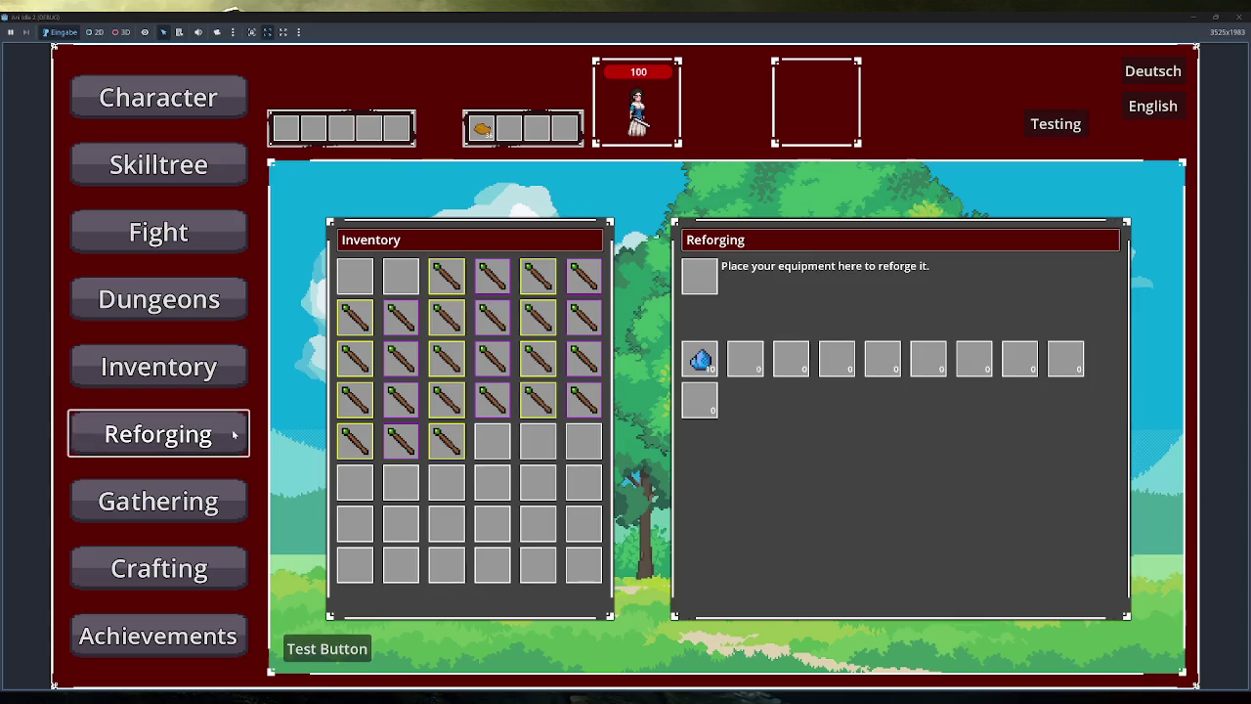
Reforge a staff with the Test Crystal and return it to the inventory.
drag(447, 277, 699, 276)
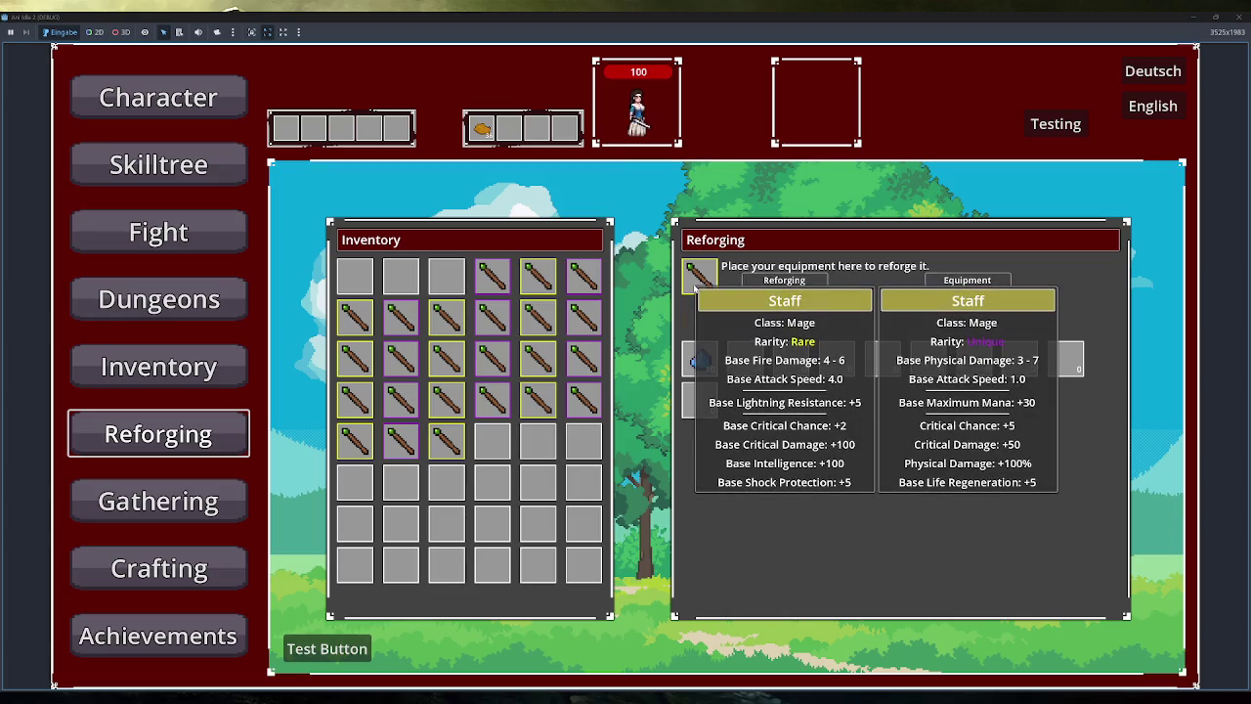
click(700, 361)
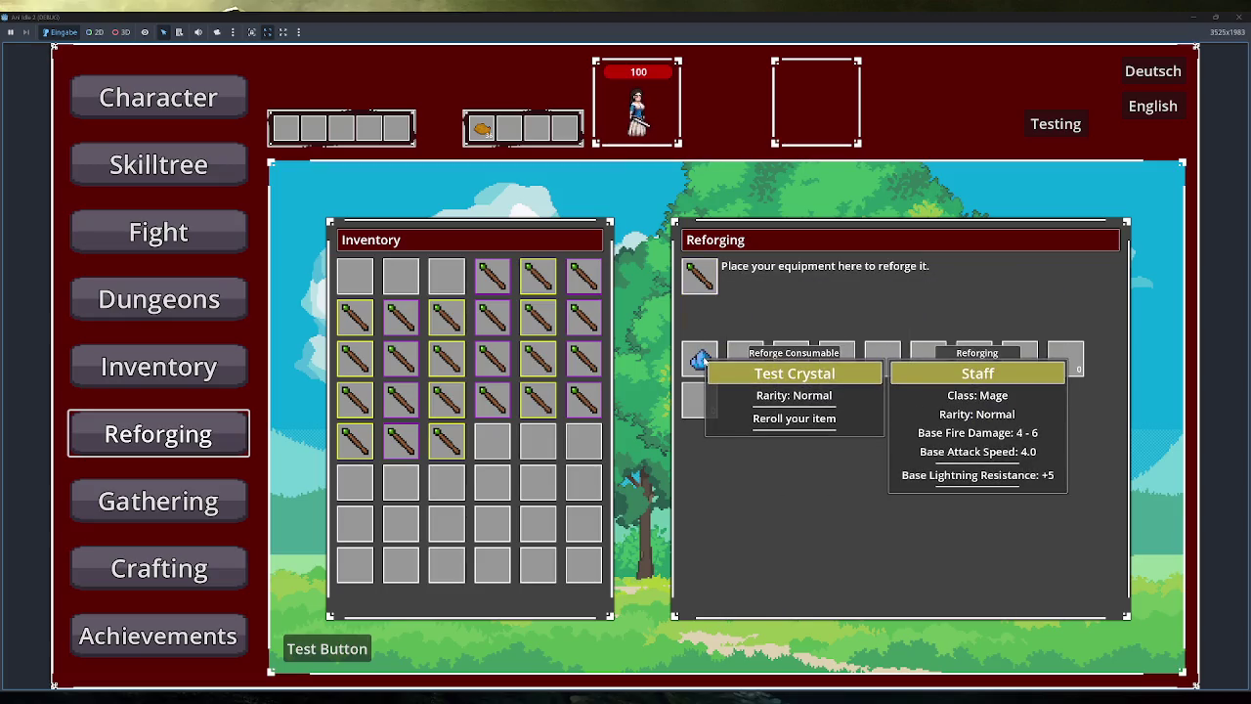
mouse_move(700, 275)
mouse_down()
mouse_move(363, 272)
mouse_move(381, 285)
mouse_up()
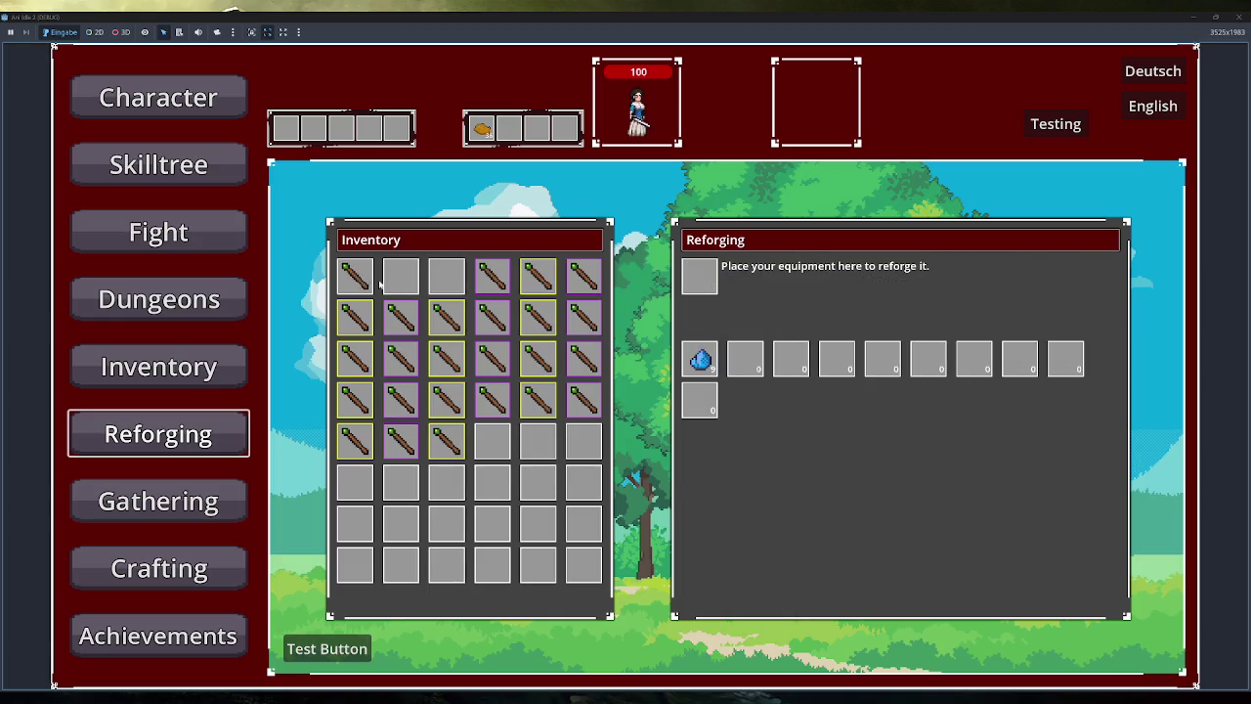
mouse_move(362, 281)
Assign 3 workers to Wood and 2 to Hunt, then check gathered materials in Crafting.
click(215, 501)
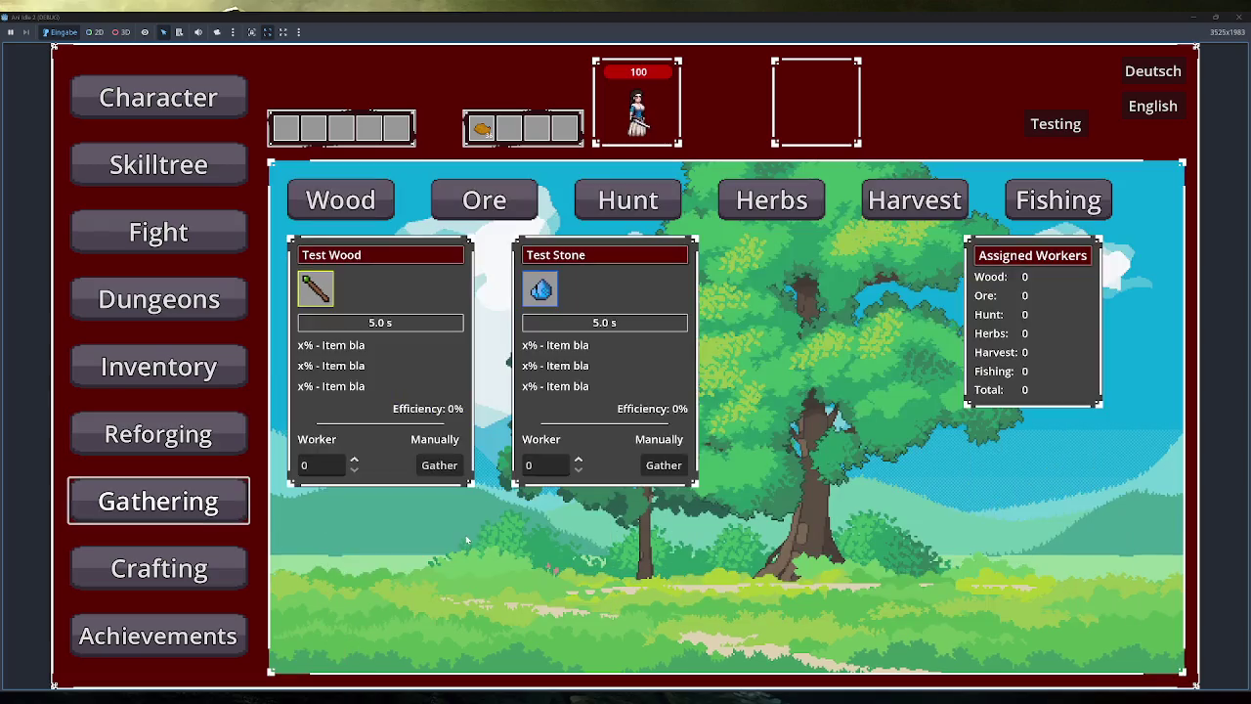
click(353, 460)
click(354, 459)
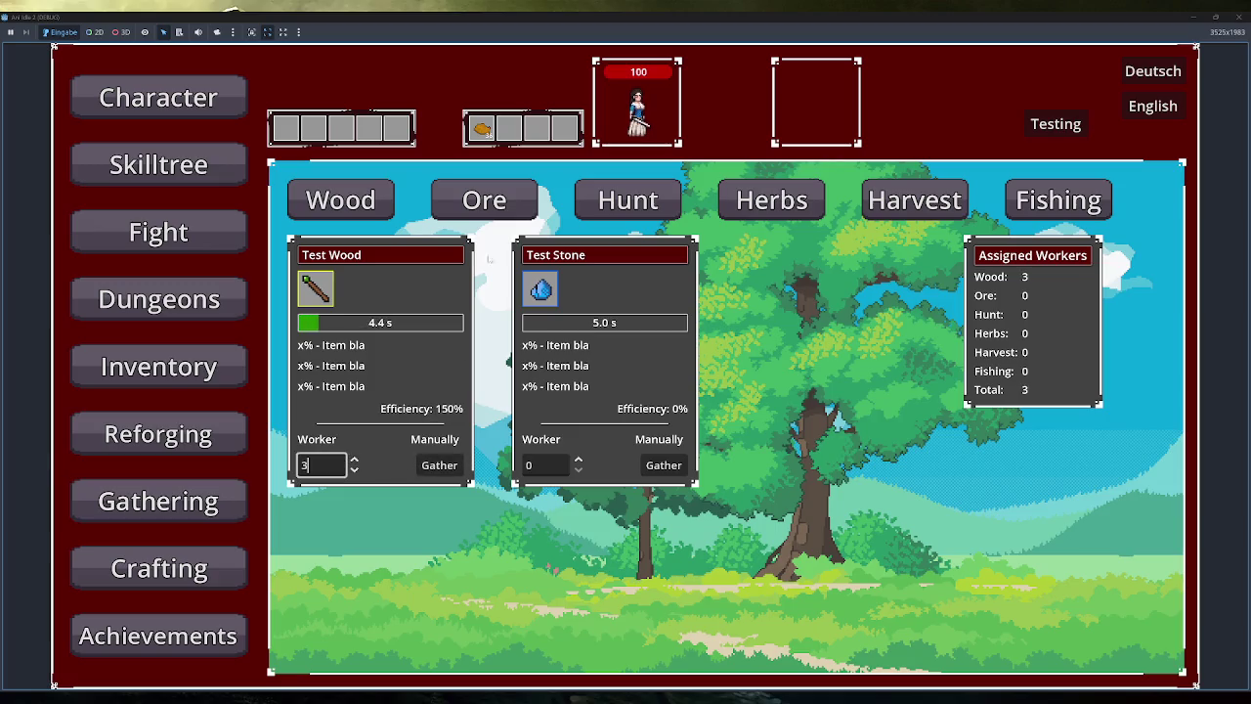
click(484, 200)
click(436, 465)
click(627, 199)
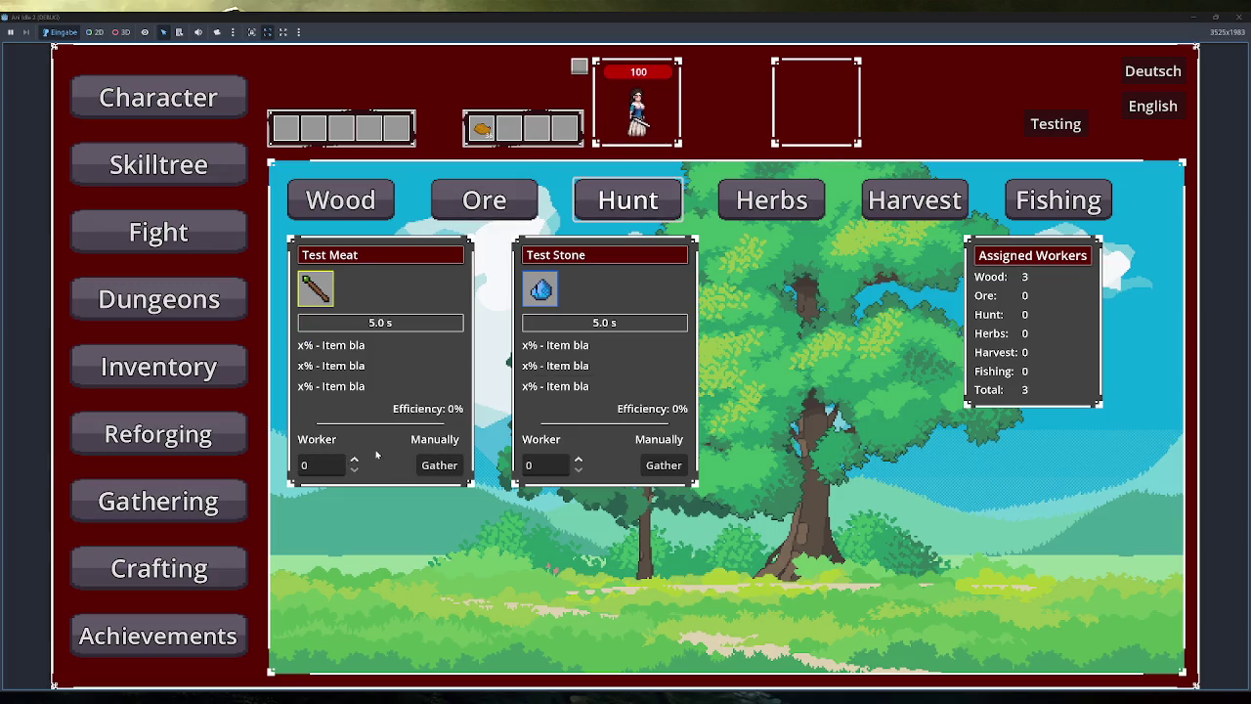
click(354, 460)
click(354, 460)
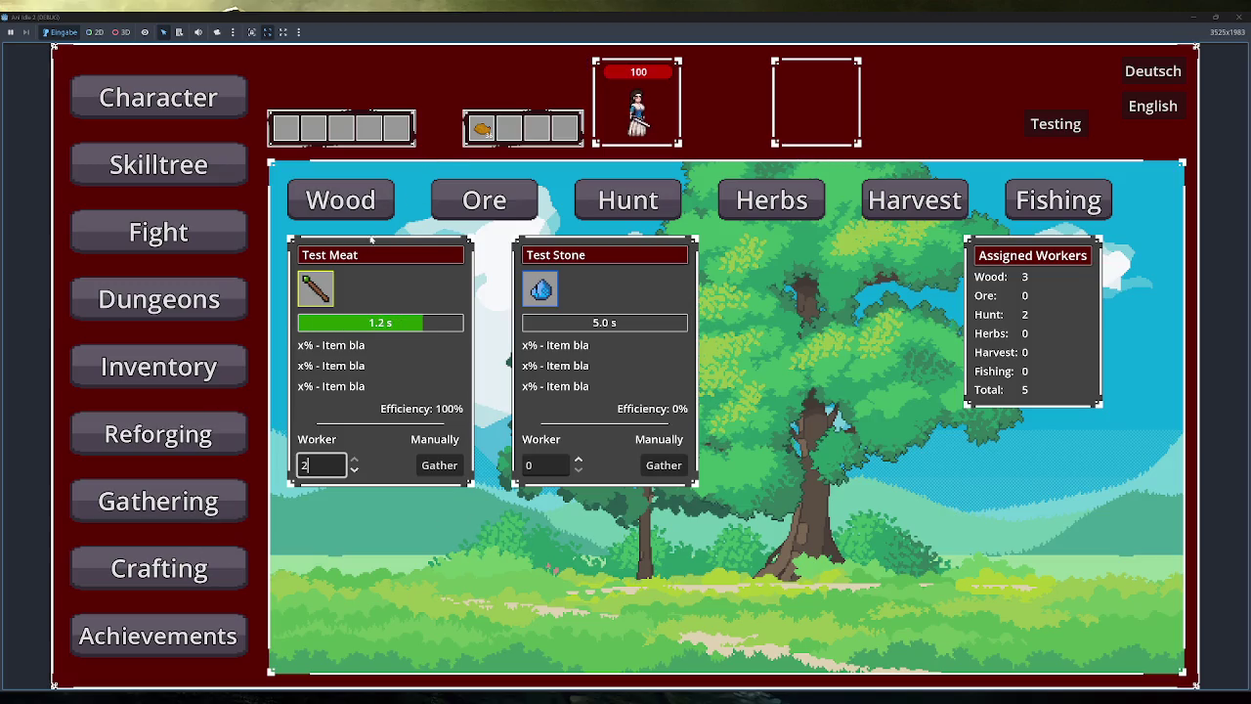
click(225, 575)
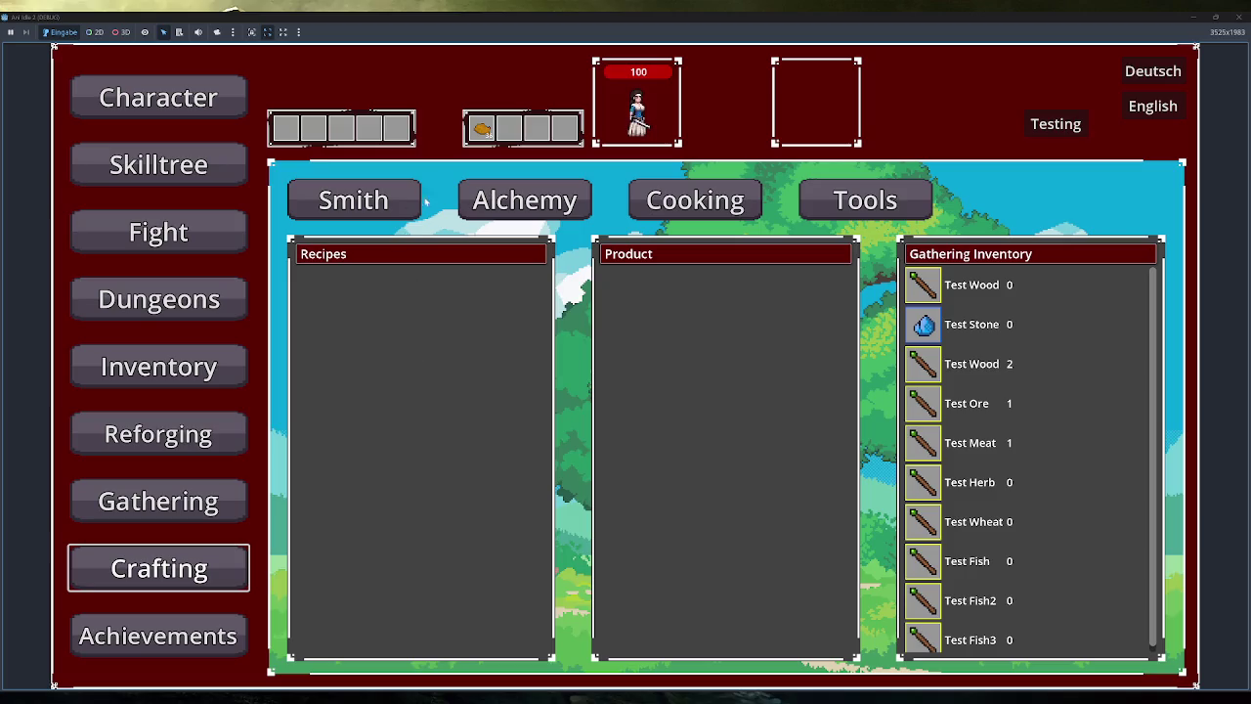
Browse the Smith recipes (Staff, Schnitzel, Test Crystal) and craft a Test Crystal from Test Ore.
click(418, 201)
click(420, 358)
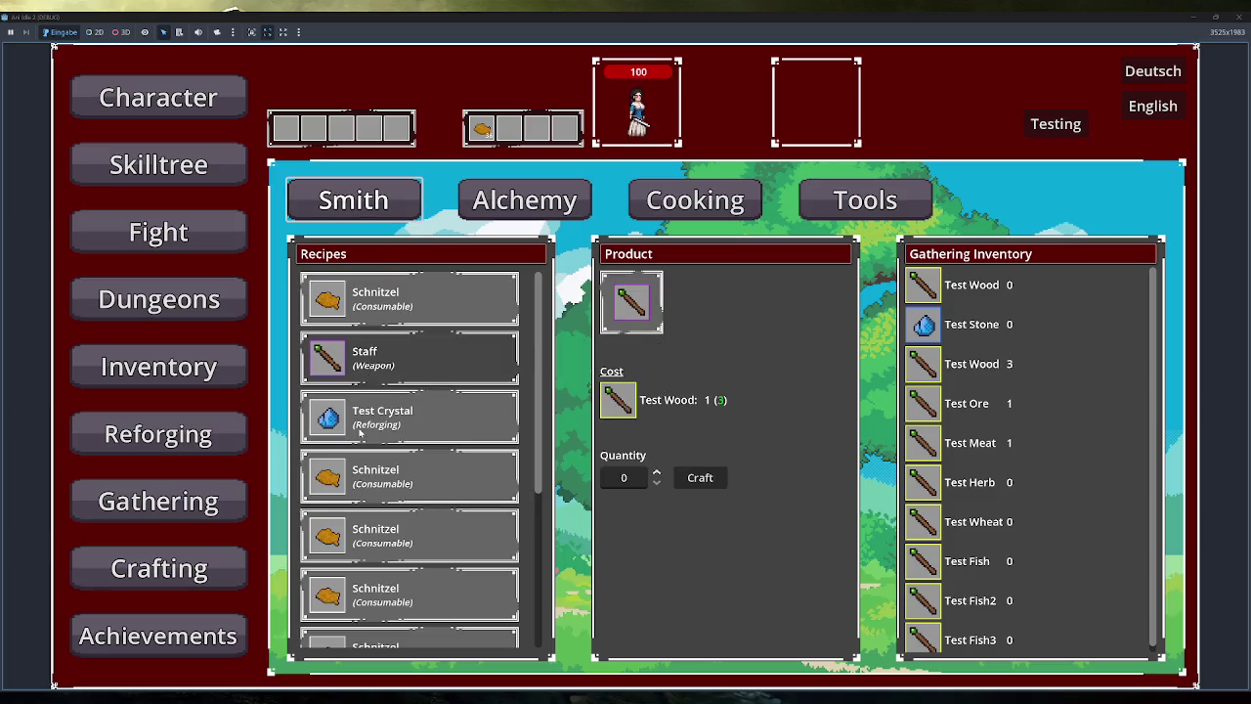
click(425, 411)
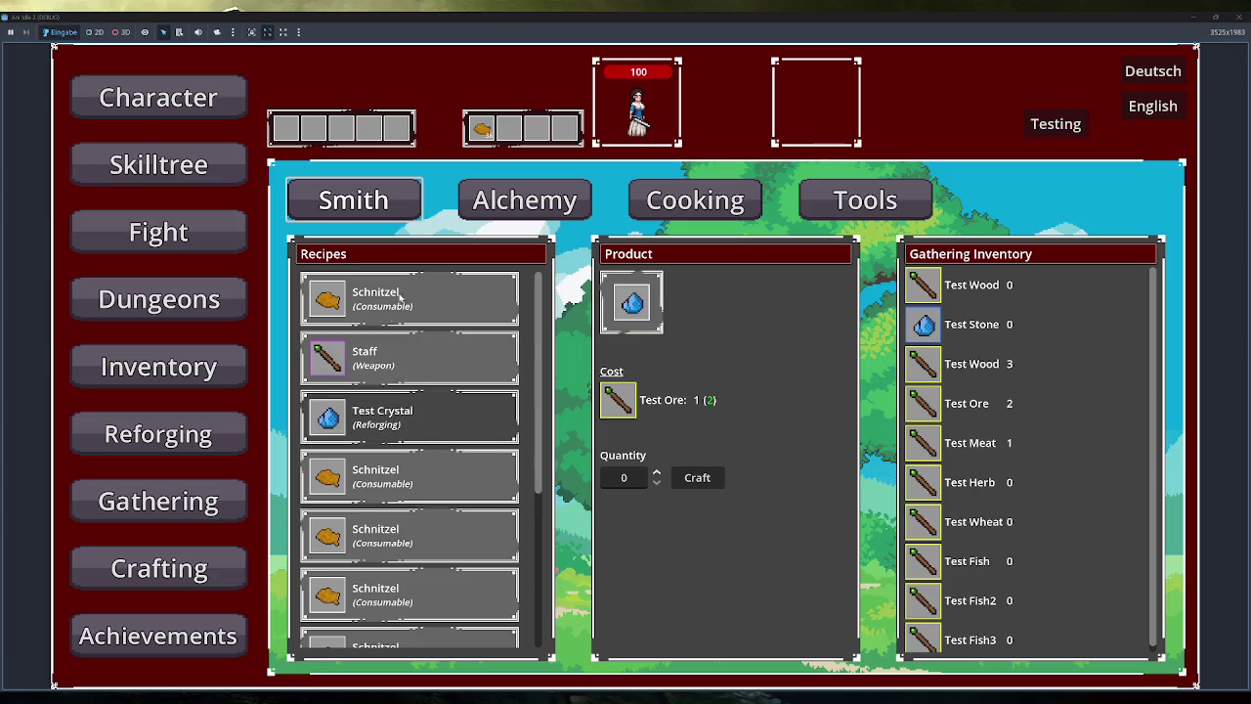
click(403, 299)
click(430, 425)
click(440, 364)
click(440, 415)
click(694, 477)
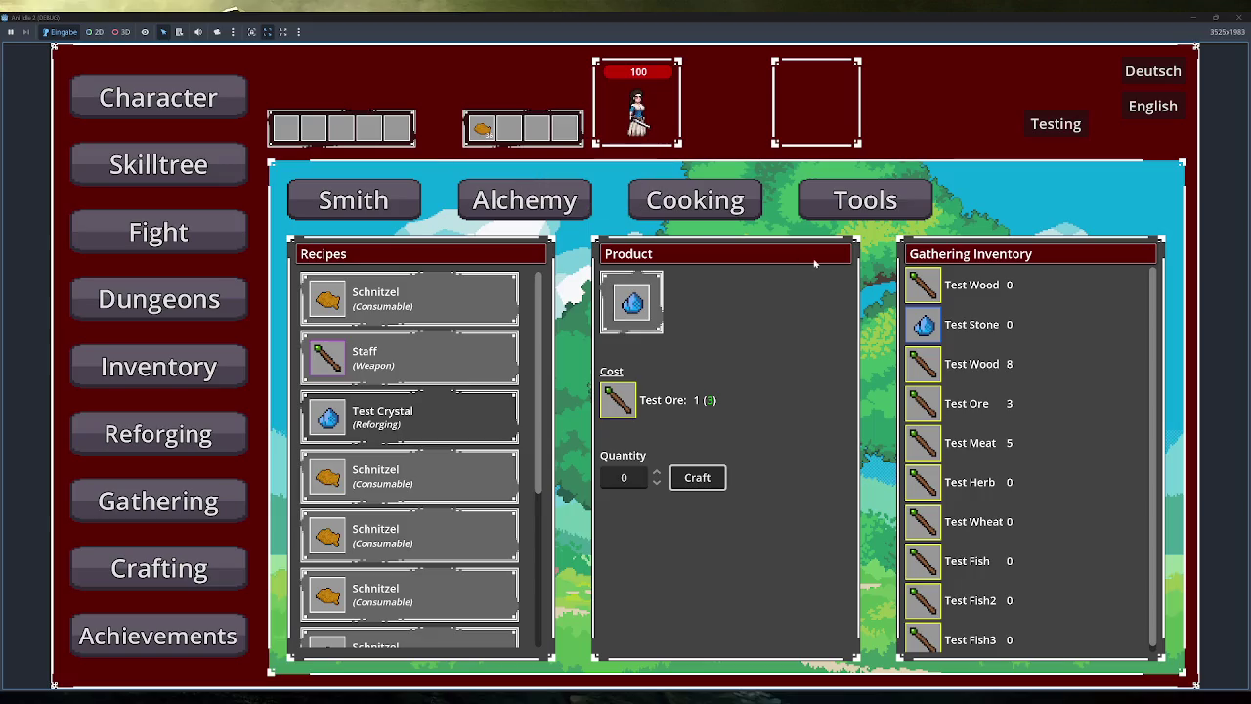
Check the level 1 Mage on the Character page, then close the game window.
click(228, 88)
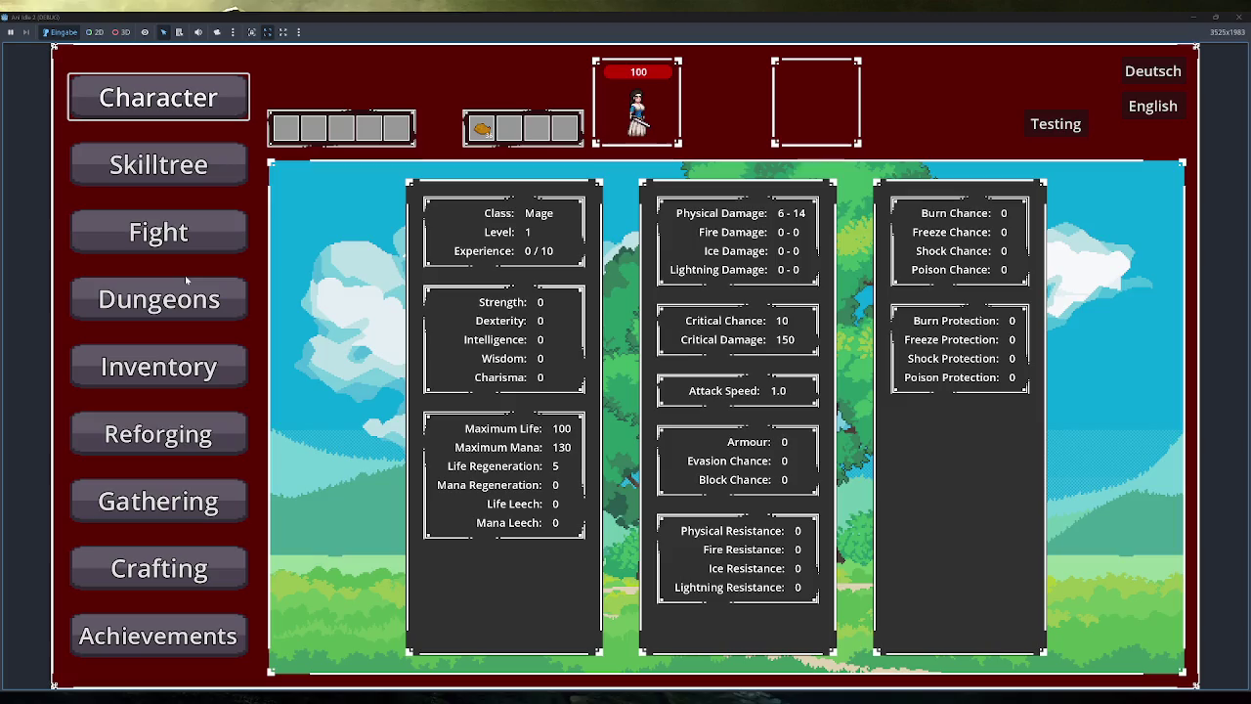
click(1245, 17)
click(1141, 674)
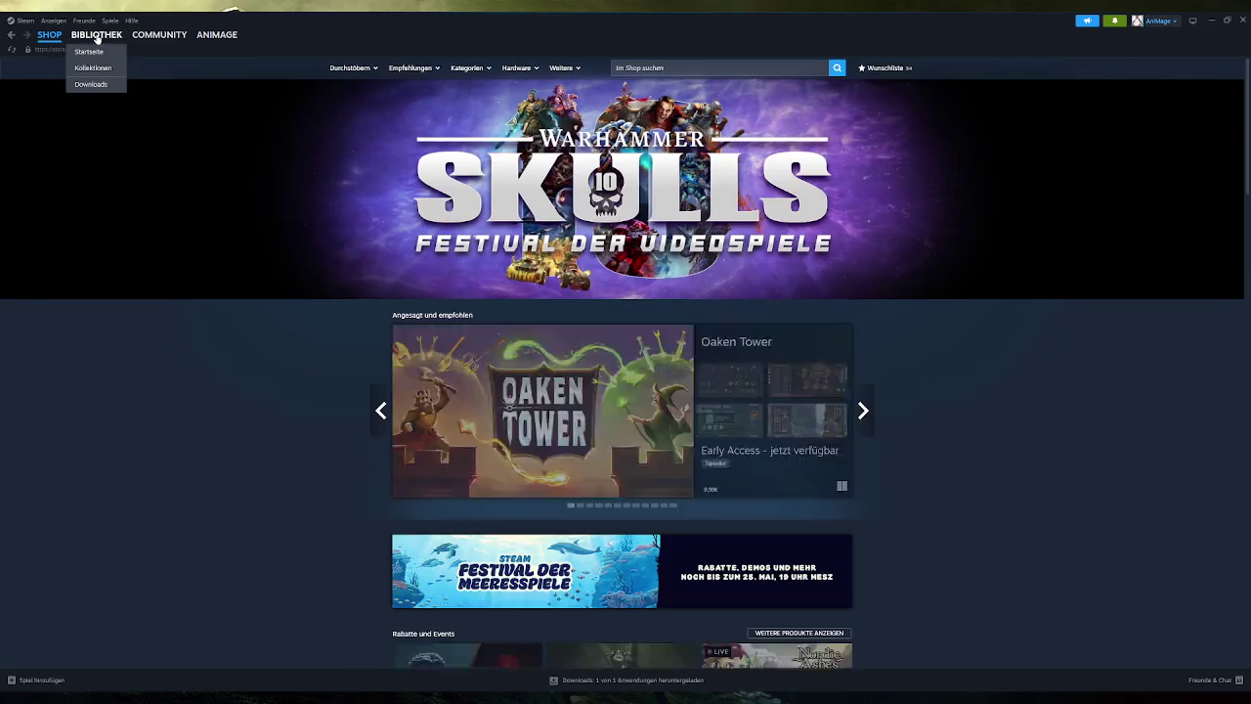
Open the Ani Idle store page from the Steam library and view an enlarged screenshot.
click(96, 34)
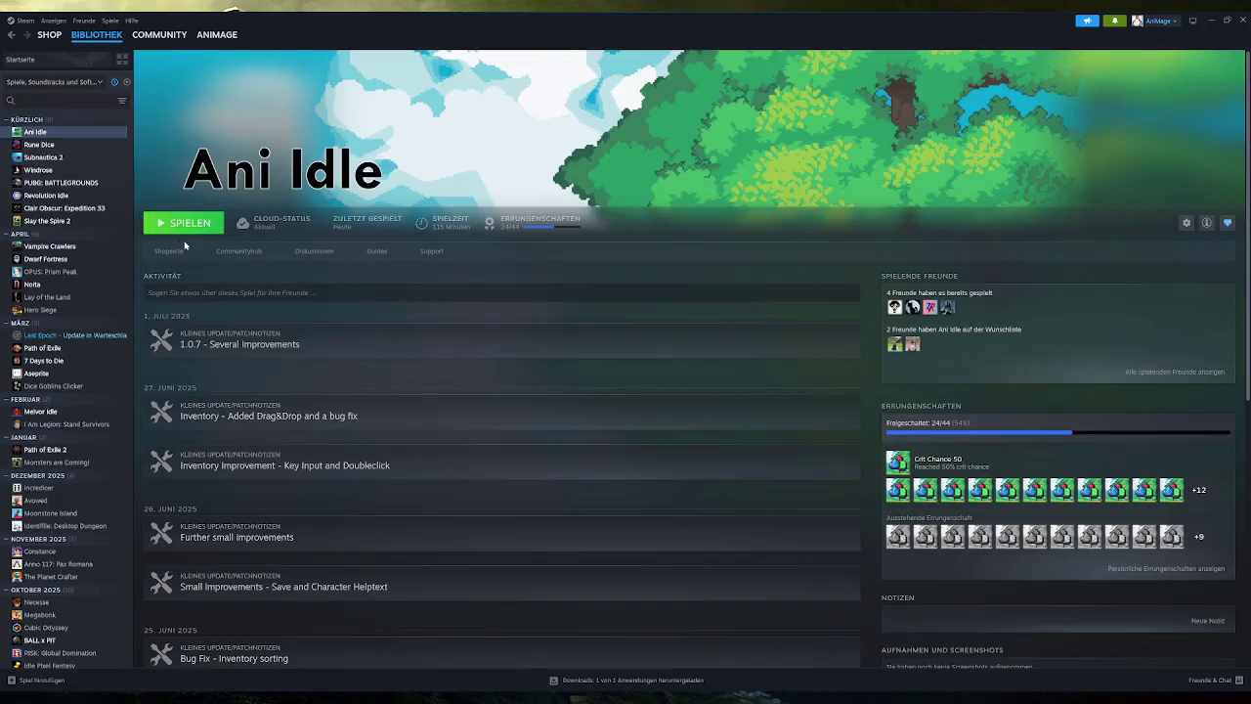
click(168, 251)
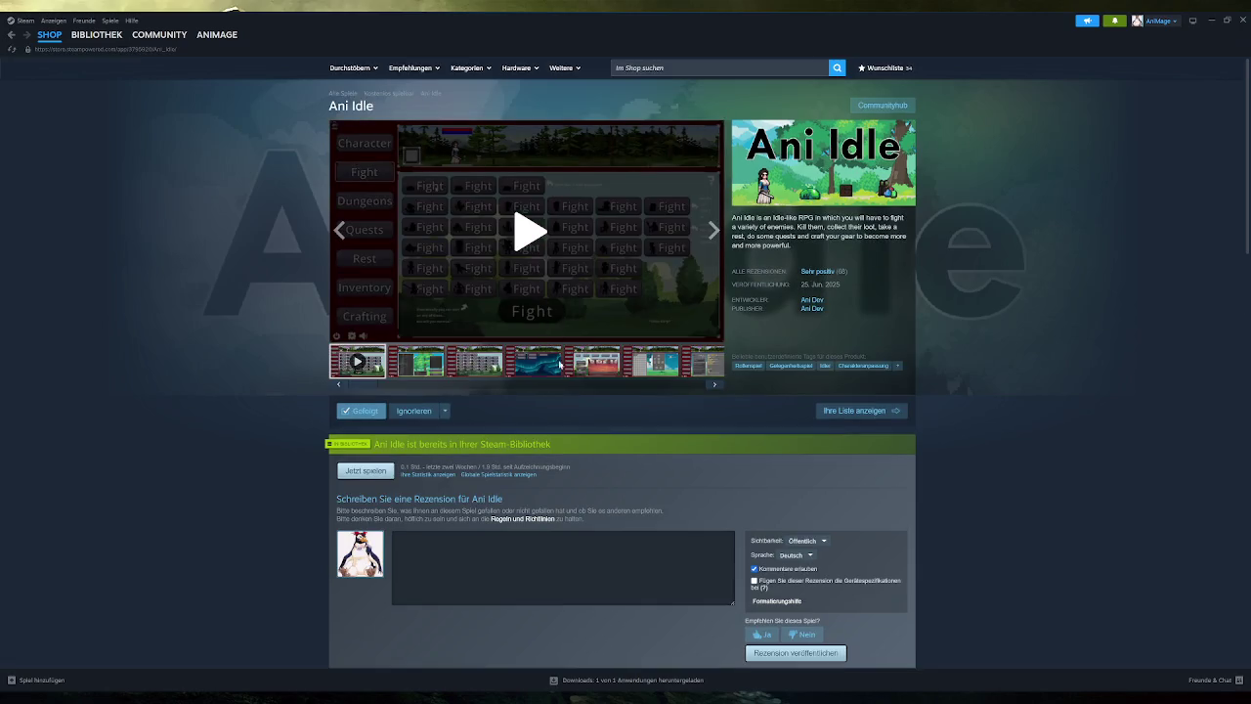
click(423, 363)
click(564, 241)
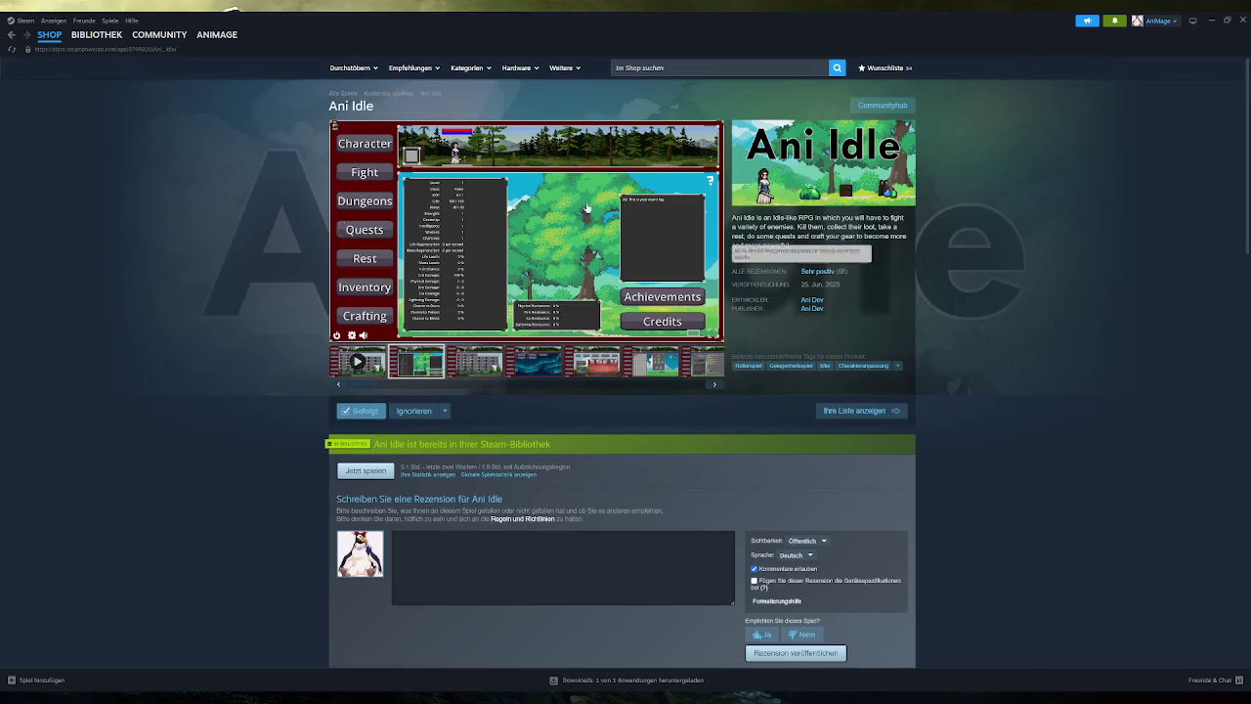
click(1146, 342)
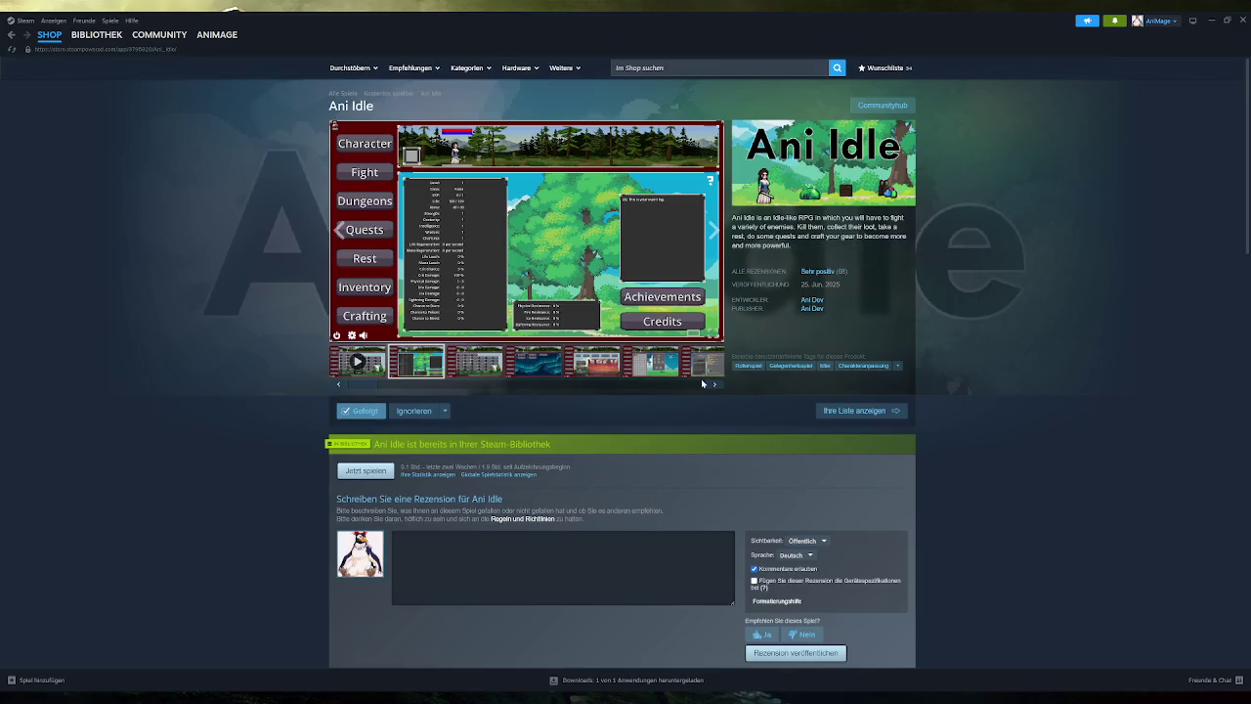
Browse the campfire, inventory-grid, quest and Achievements screenshots, then return to Godot.
click(521, 365)
click(584, 363)
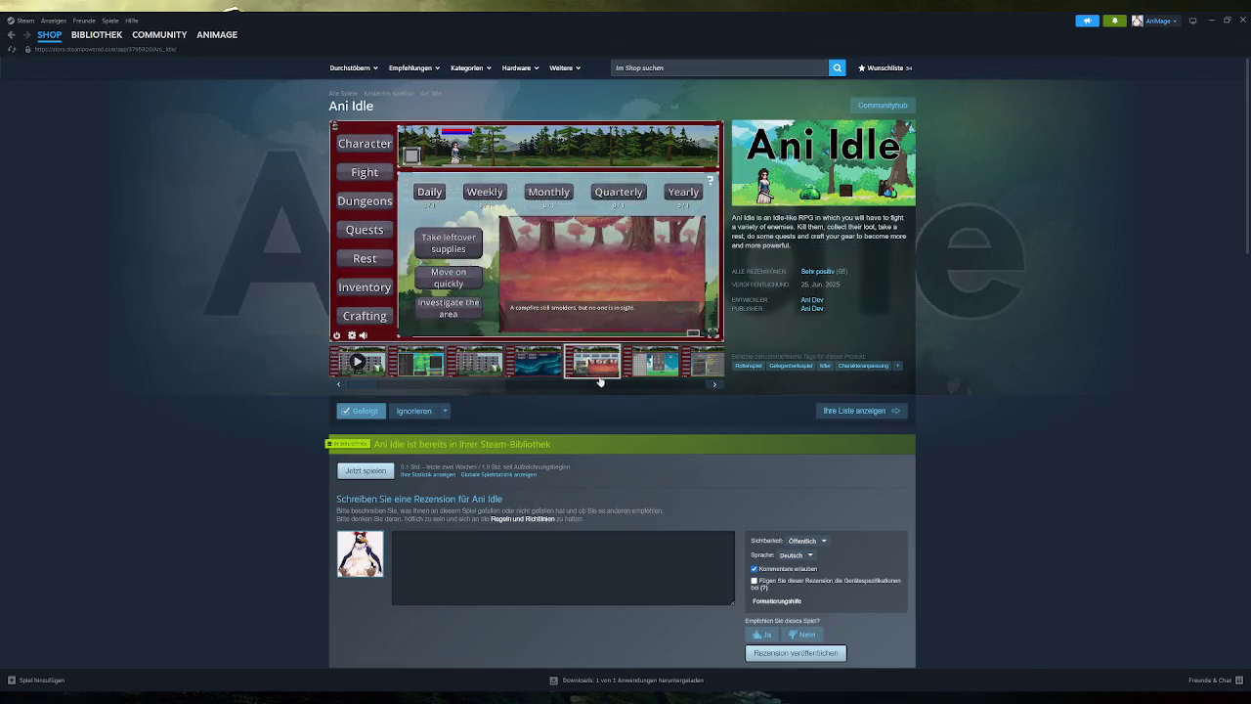
click(636, 368)
click(606, 373)
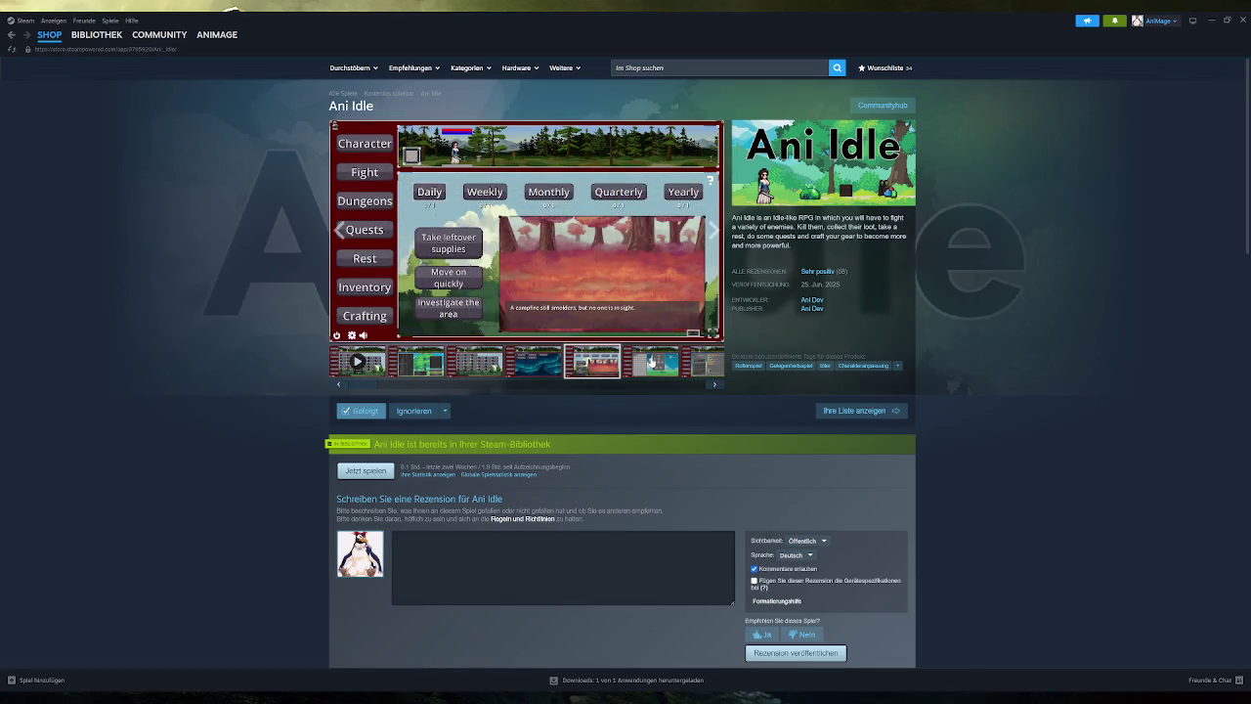
click(651, 363)
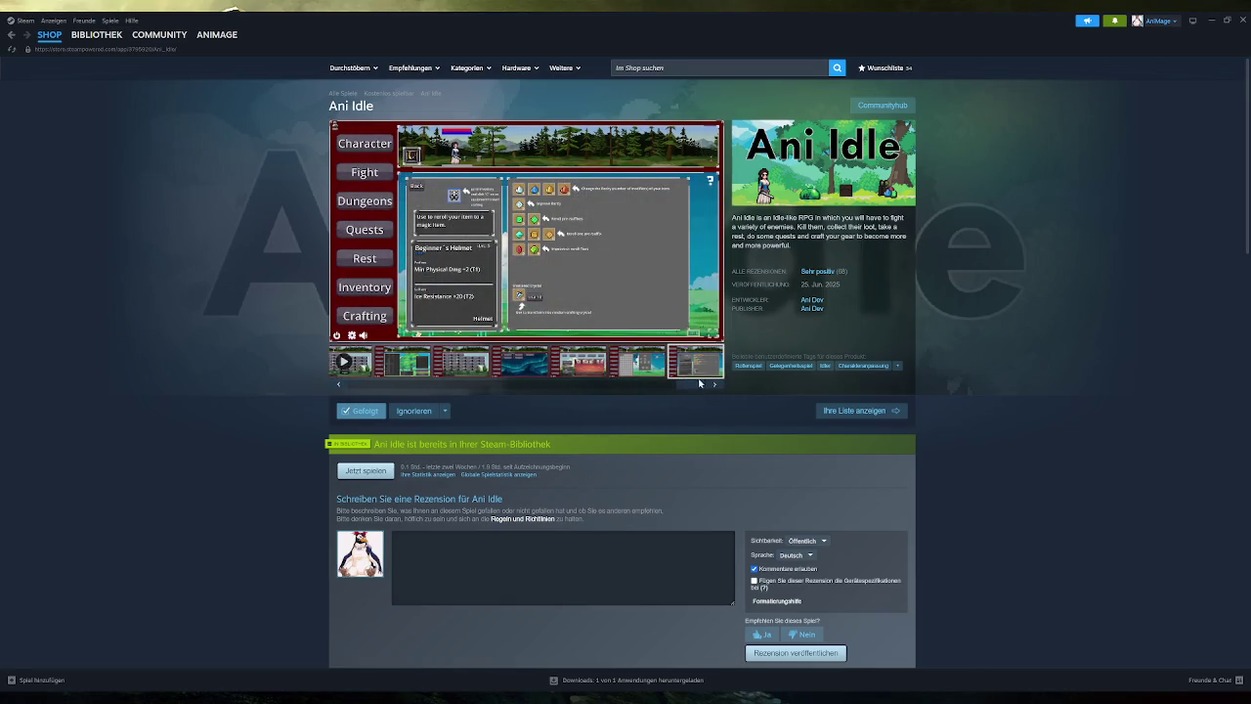
click(578, 363)
click(461, 362)
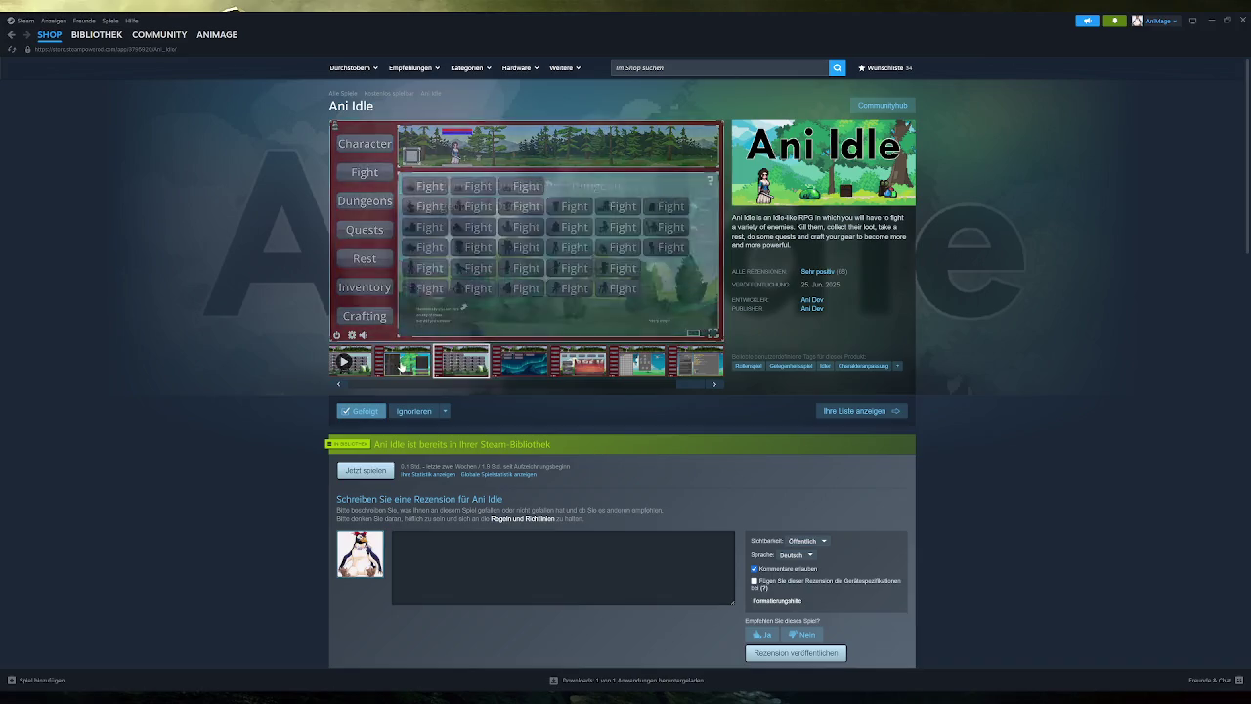
click(402, 363)
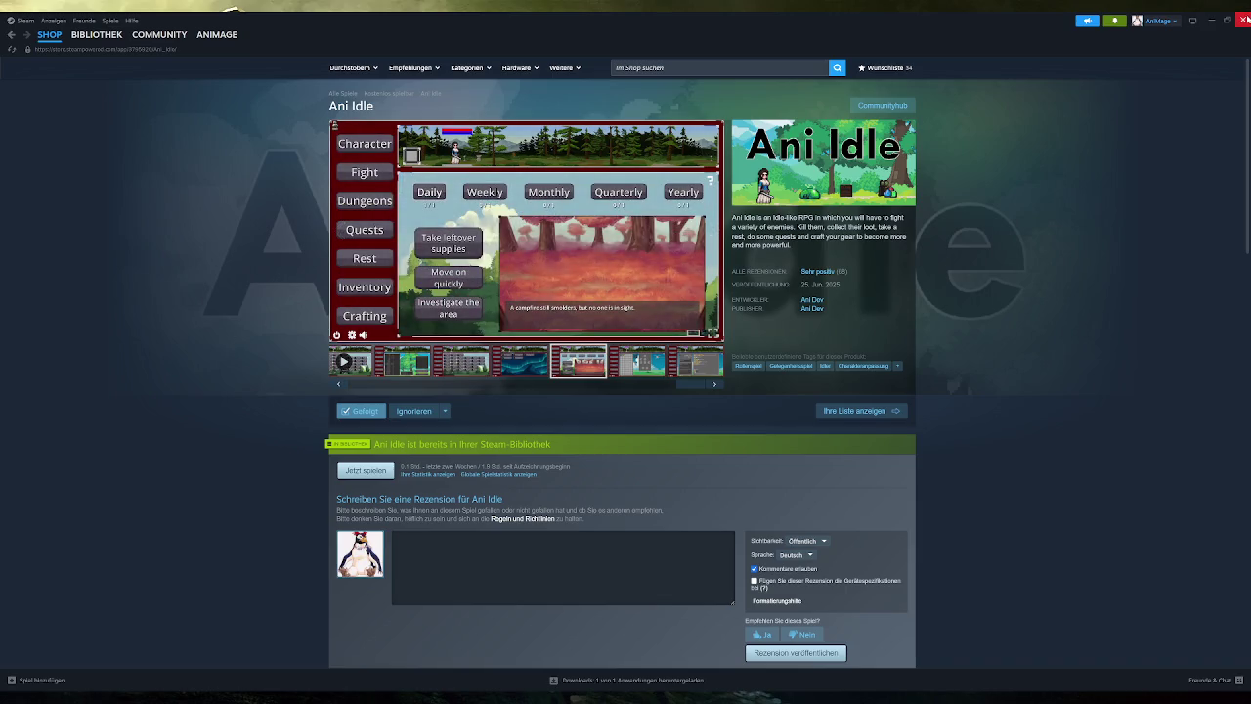
key(alt+Tab)
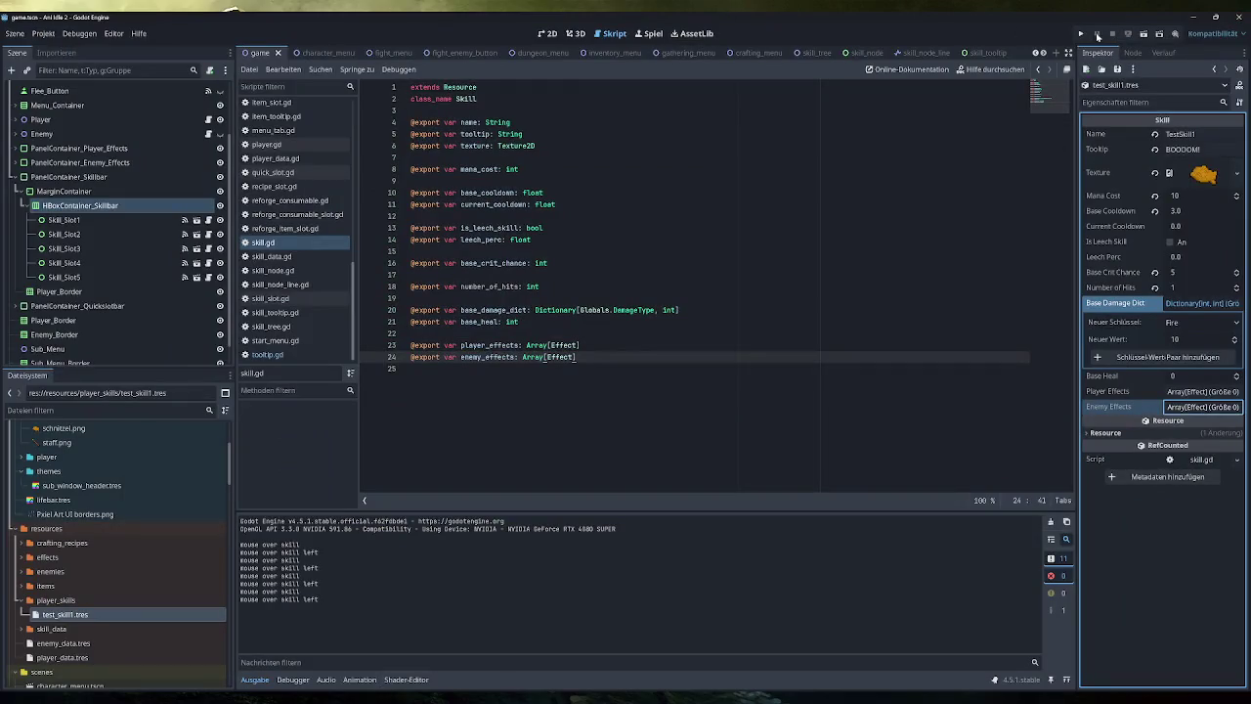
click(1082, 34)
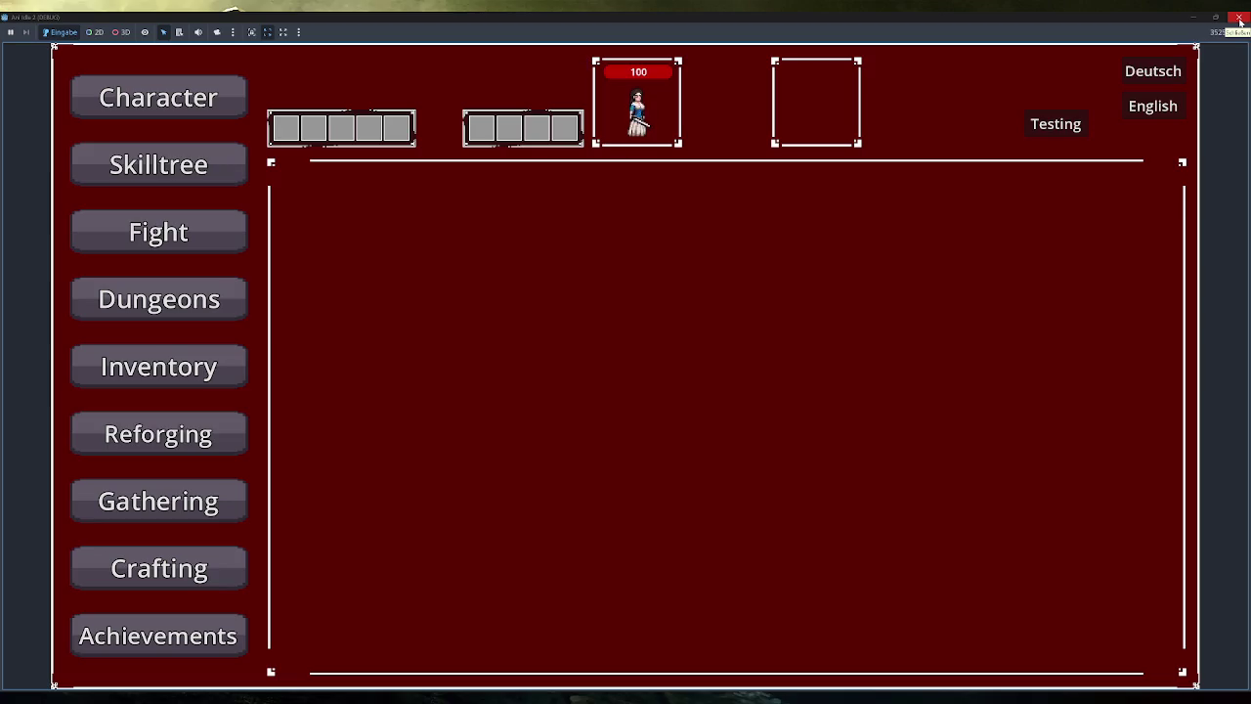
click(1240, 19)
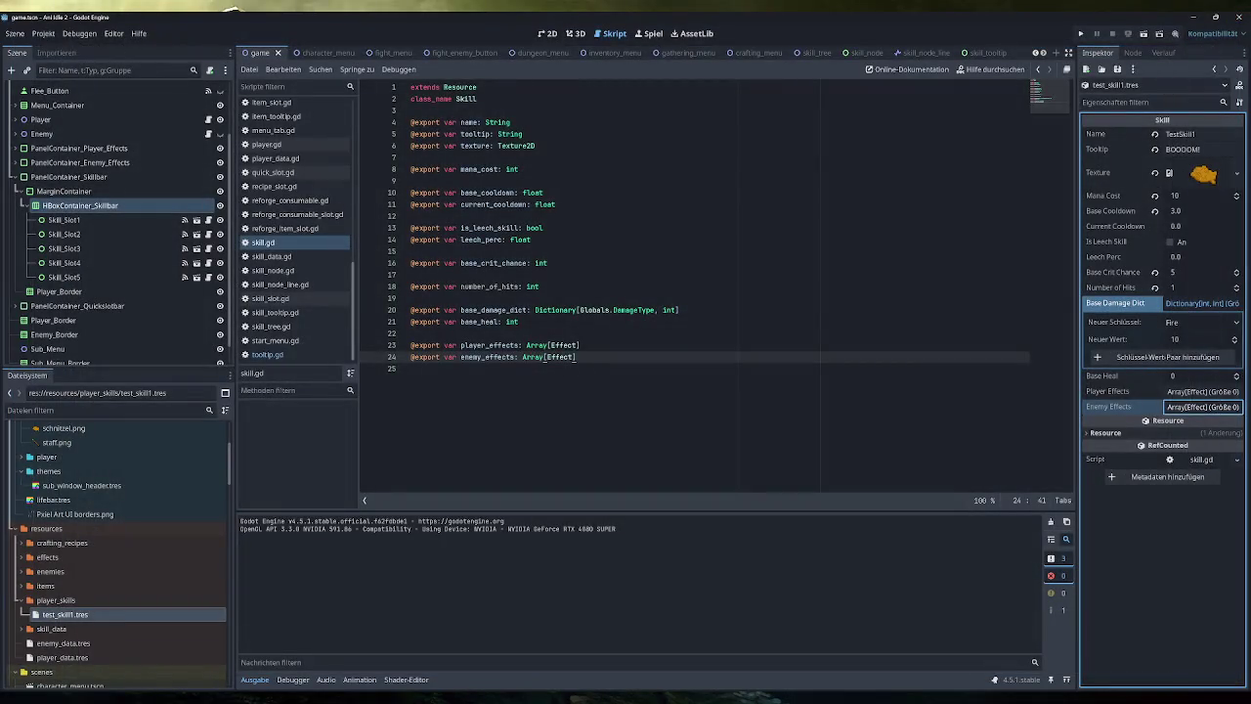